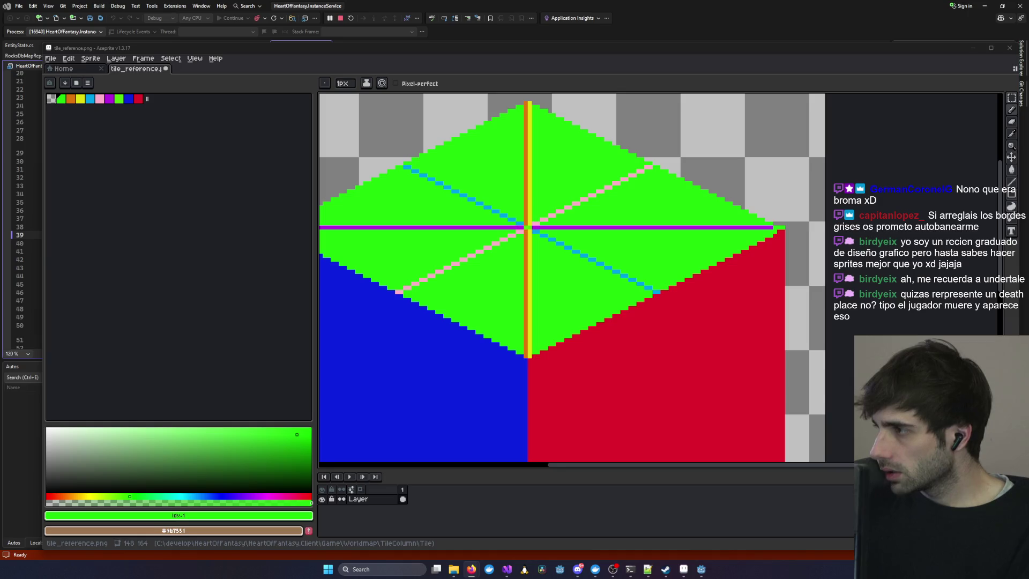
- Scroll the Lospec Nanner Pancakes page to its downloads, then bring up Godot's Player3D scene
key("alt+Tab")
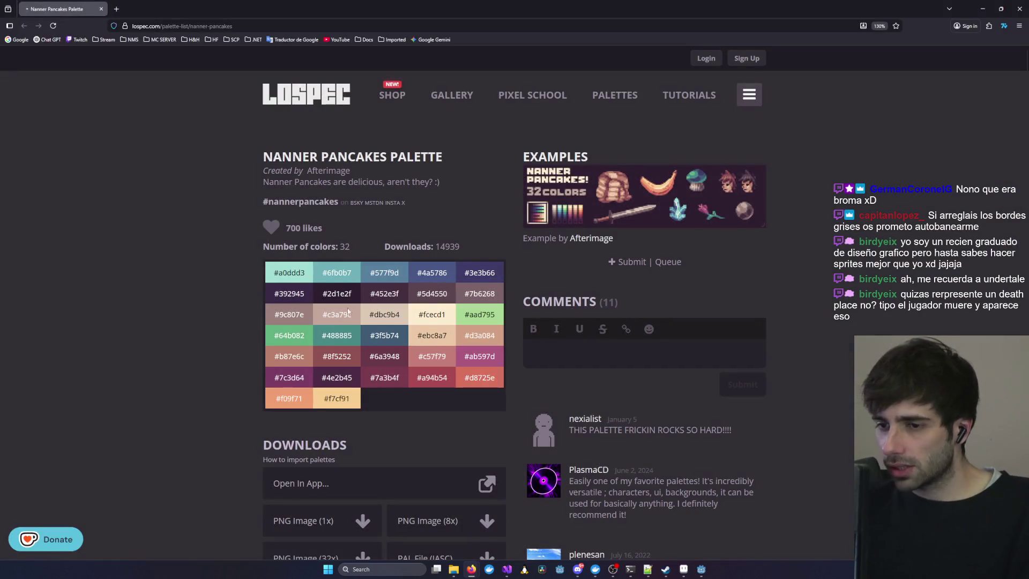
scroll(322, 348, "down", 3)
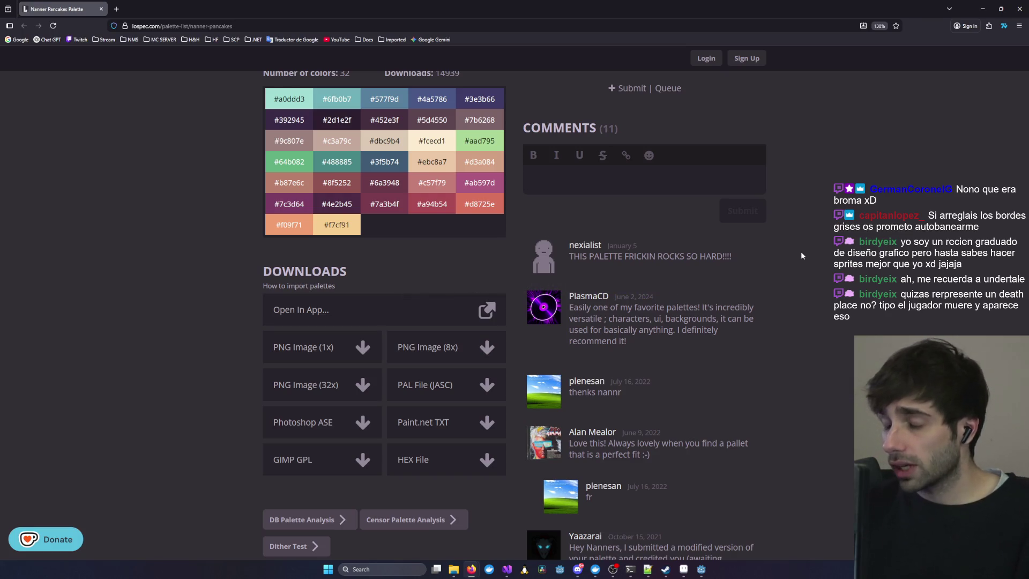
left_click(983, 8)
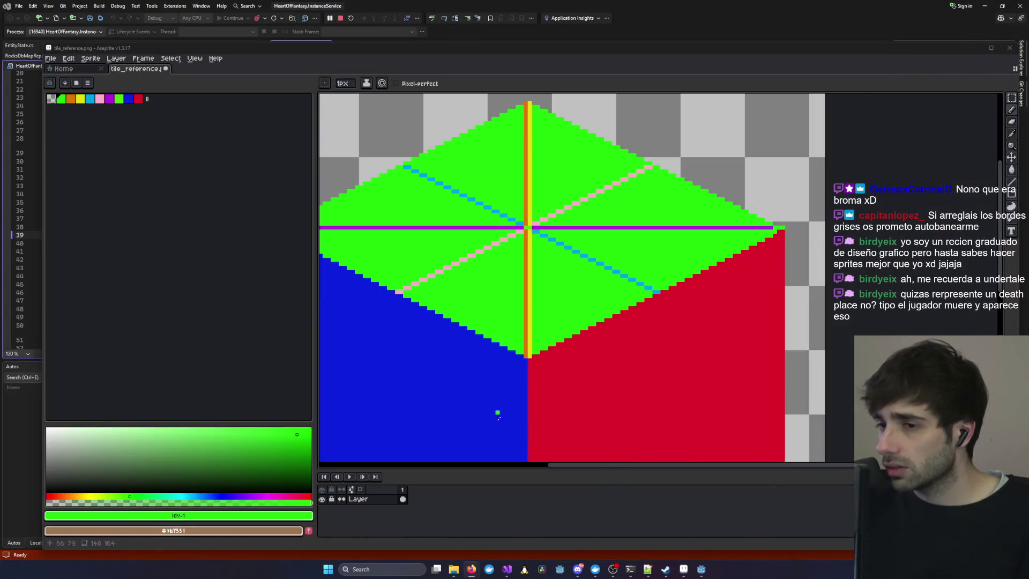
mouse_move(507, 571)
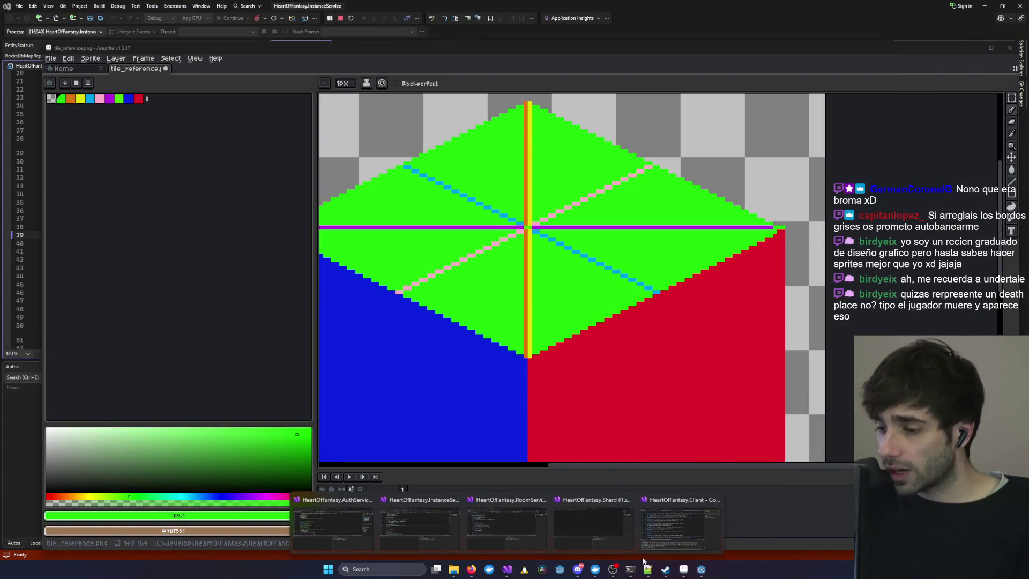
left_click(703, 571)
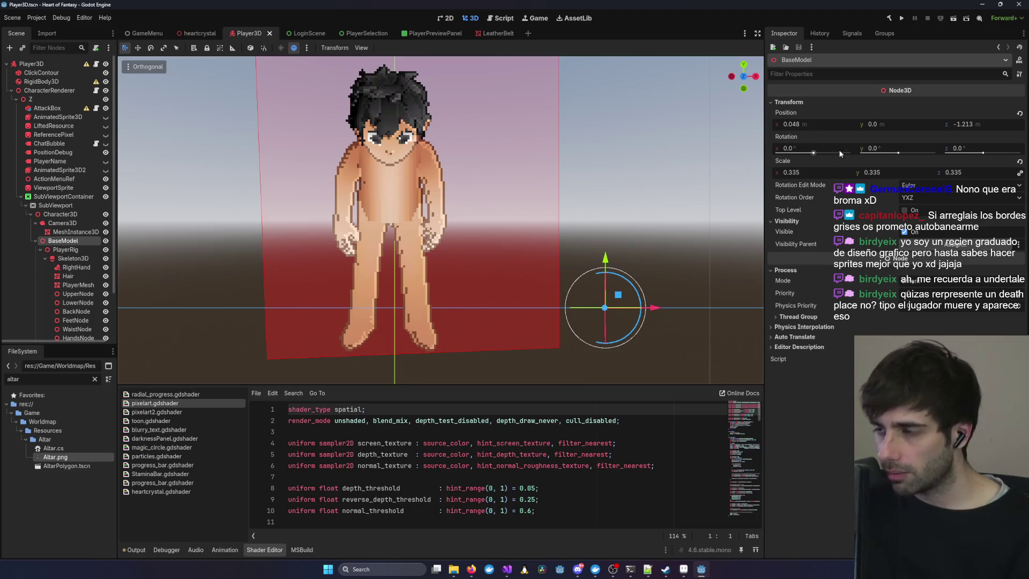
- Preview Altar.png, adjust the Inspector and viewport widths, then minimize Godot to reveal tile_reference.png
left_click(61, 458)
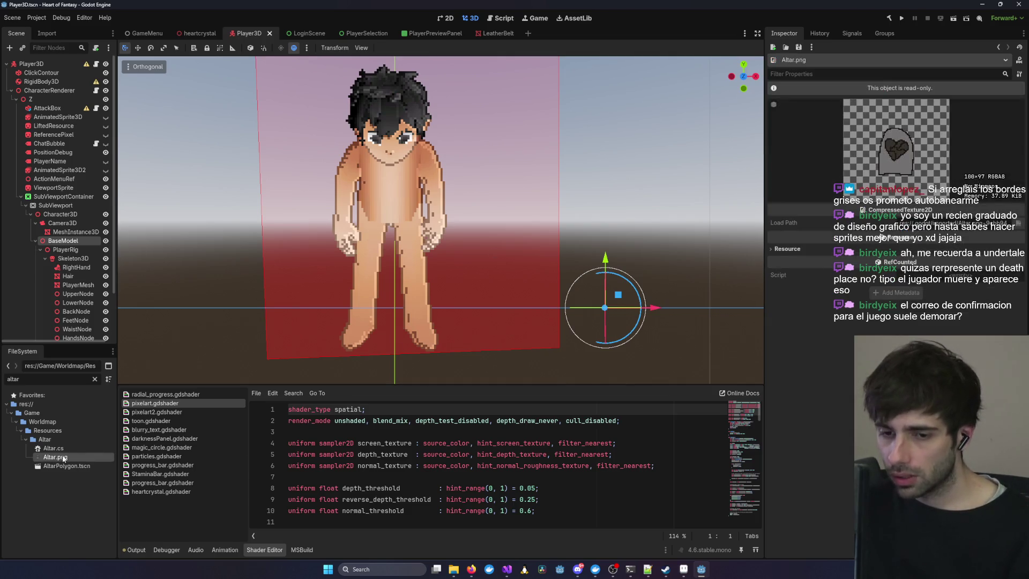
left_click_drag(766, 155, 533, 173)
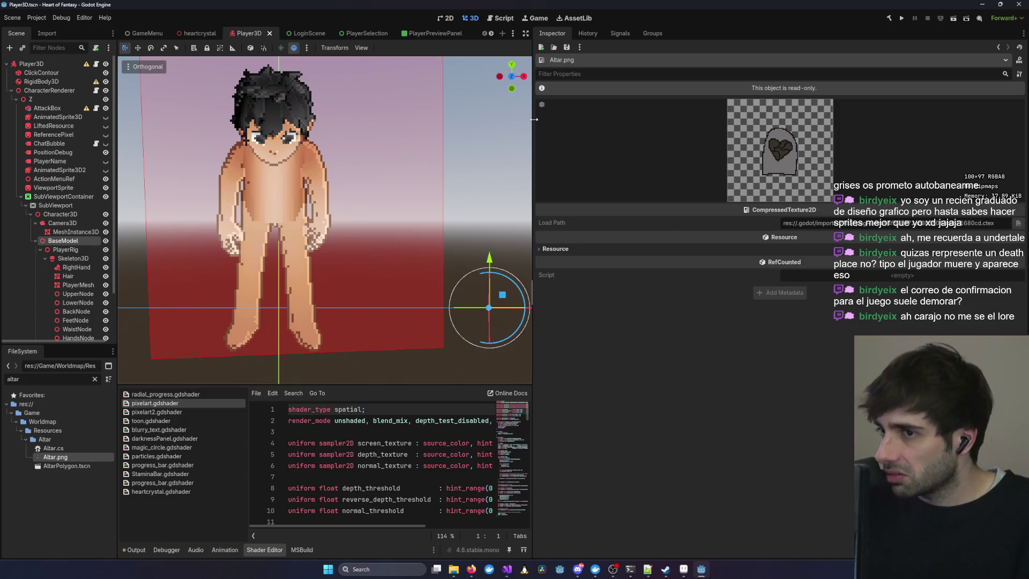
left_click_drag(534, 118, 713, 160)
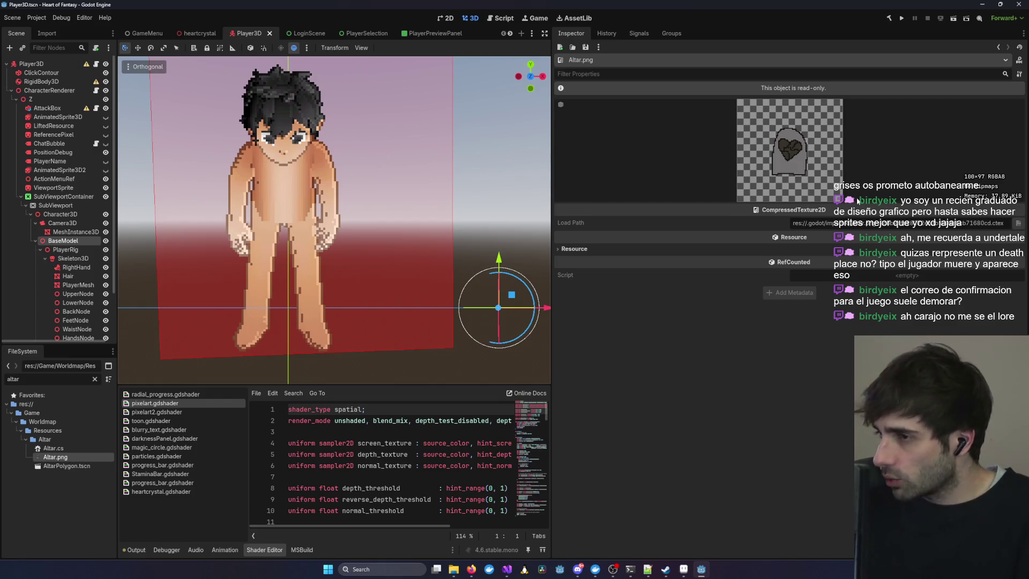
left_click_drag(553, 160, 794, 151)
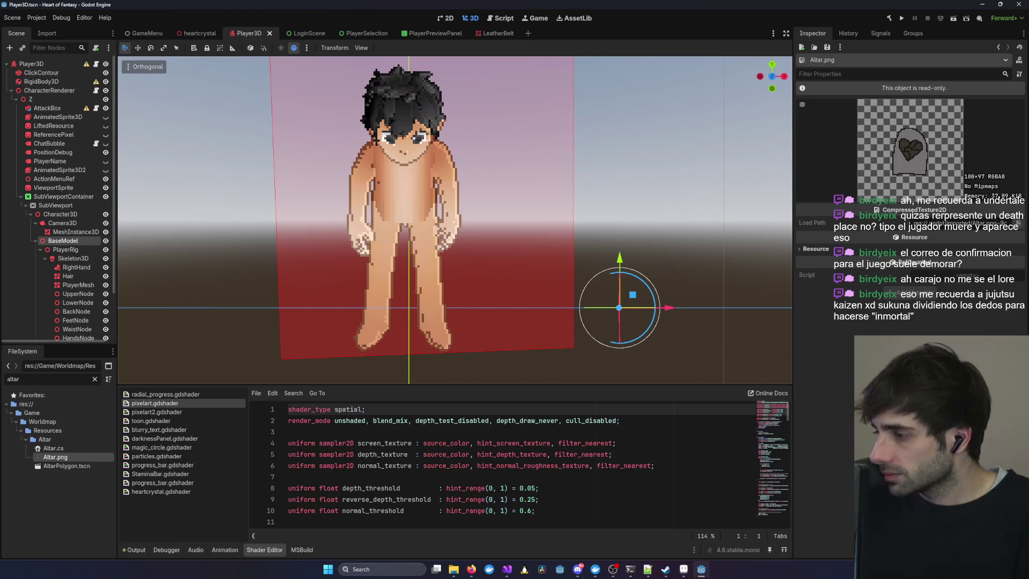
key("alt+Tab")
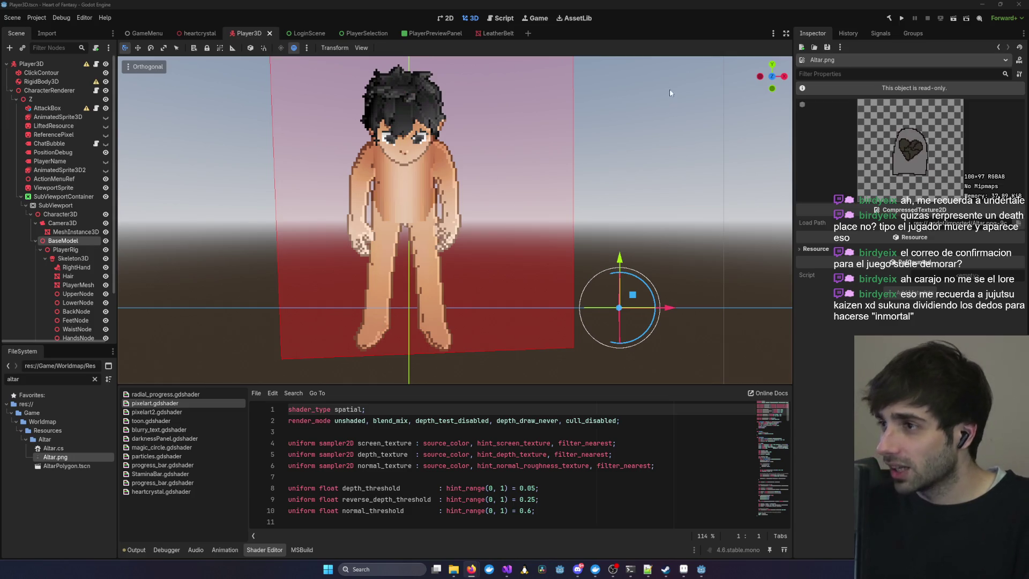
left_click(980, 6)
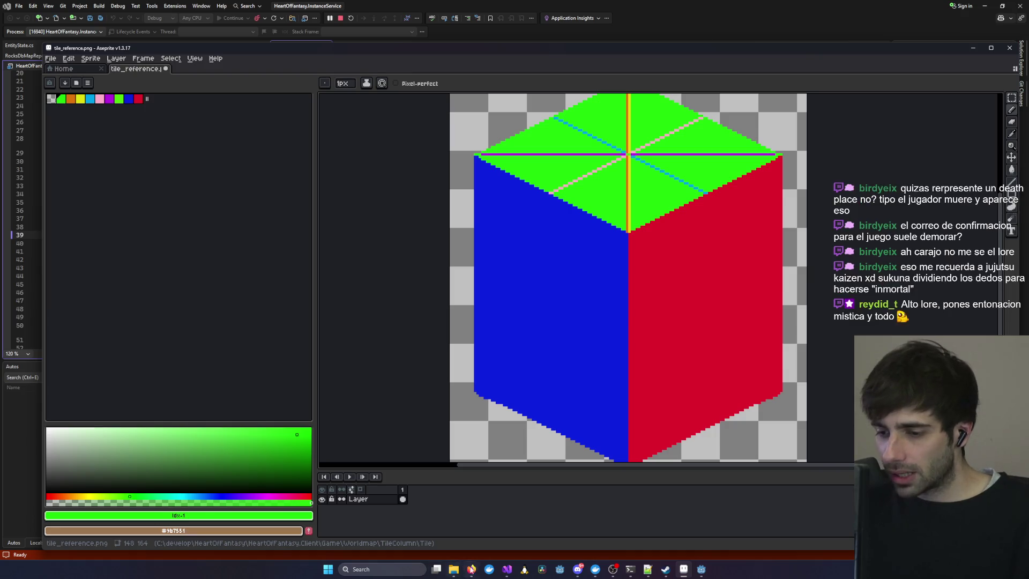
- Download the Nanner Pancakes palette as PNG Image (1x), show it in its folder, and return to Aseprite
mouse_move(471, 569)
left_click(581, 545)
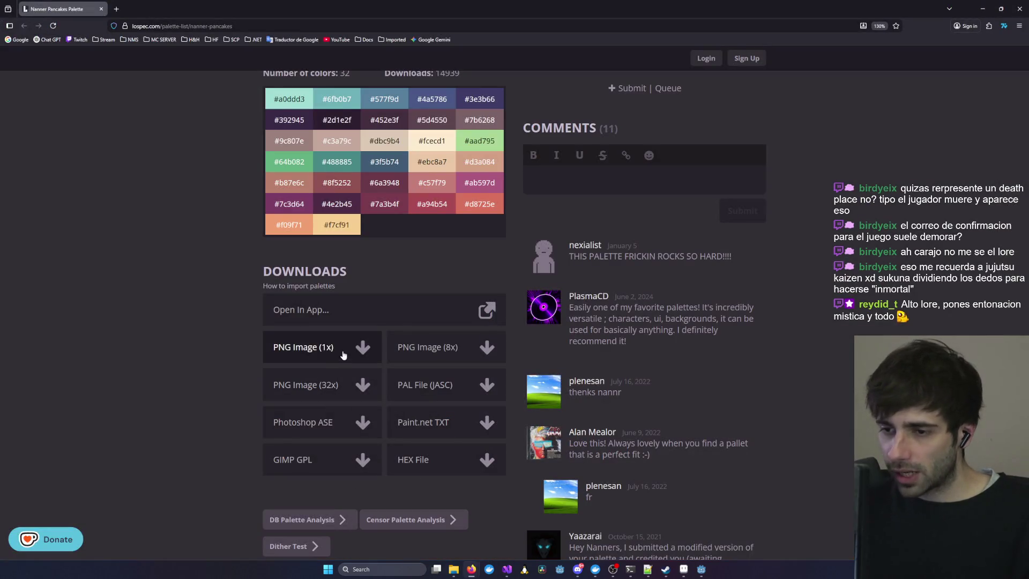
left_click(317, 347)
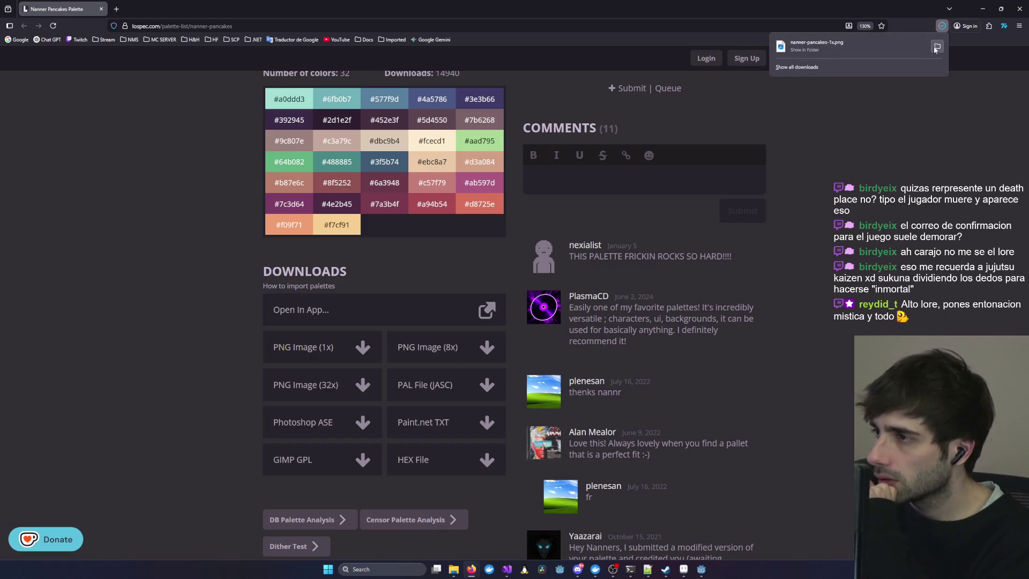
left_click(937, 48)
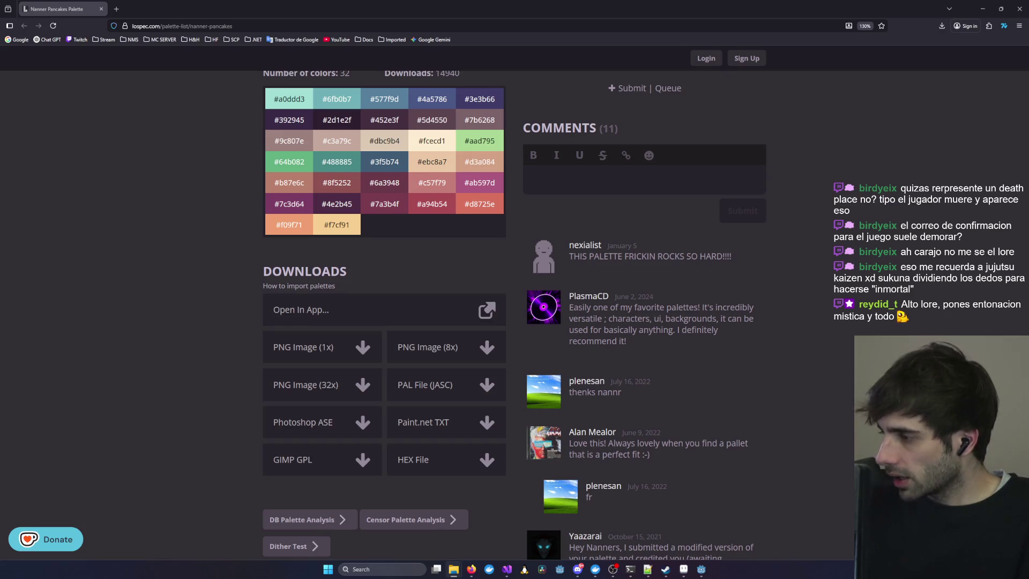
left_click(686, 572)
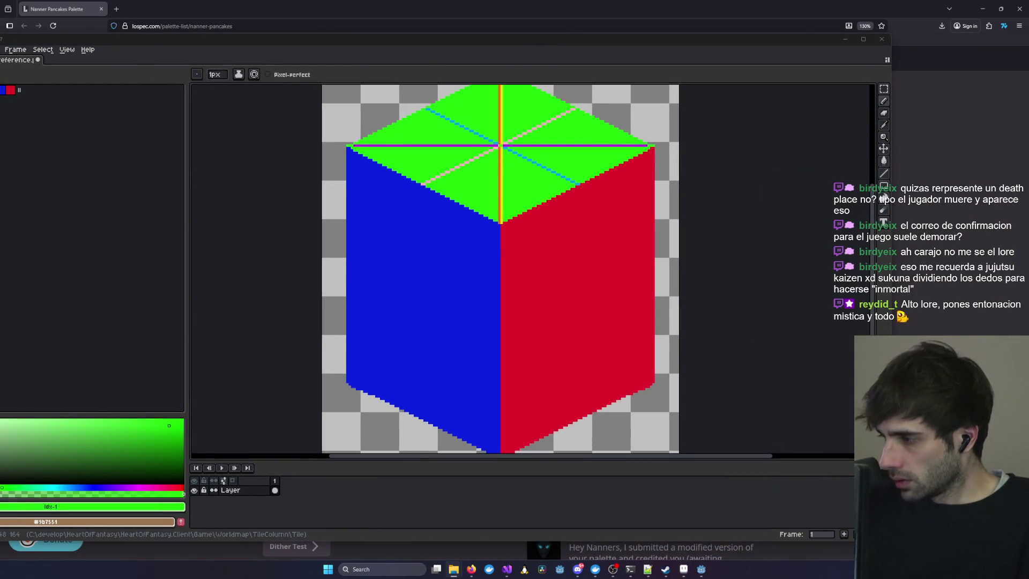
- Open nanner-pancakes-1x.png, copy its 32-colour strip, and paste it into tile_reference.png
left_click_drag(513, 270, 482, 260)
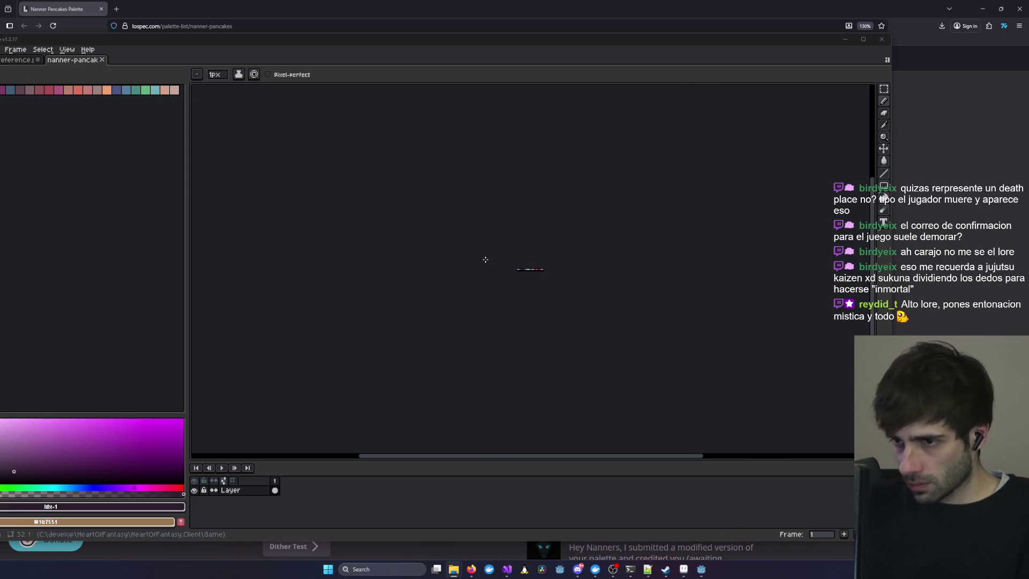
scroll(397, 245, "up", 1)
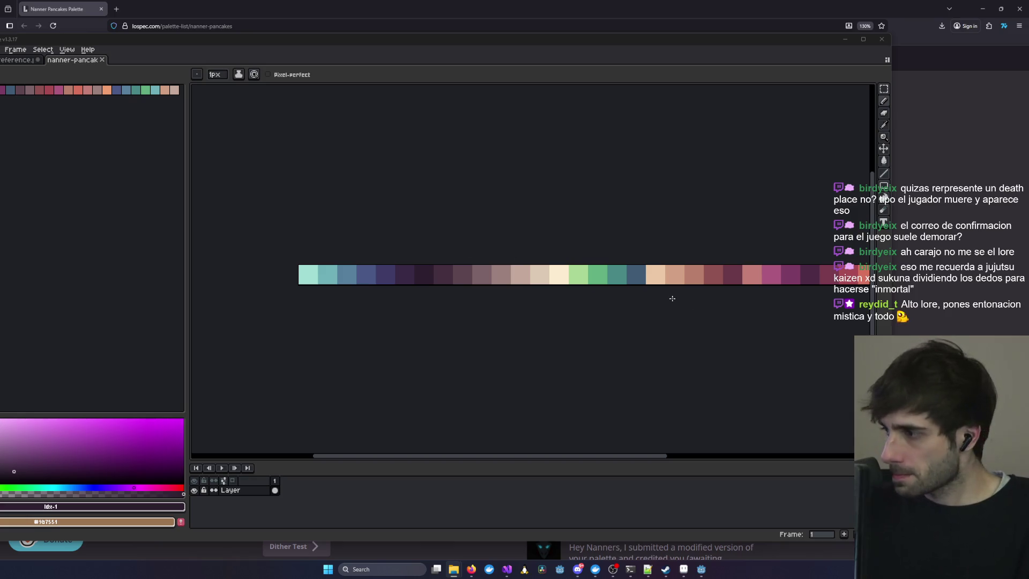
mouse_move(661, 277)
left_mouse_down()
mouse_move(634, 278)
mouse_move(665, 283)
left_mouse_up()
key("b")
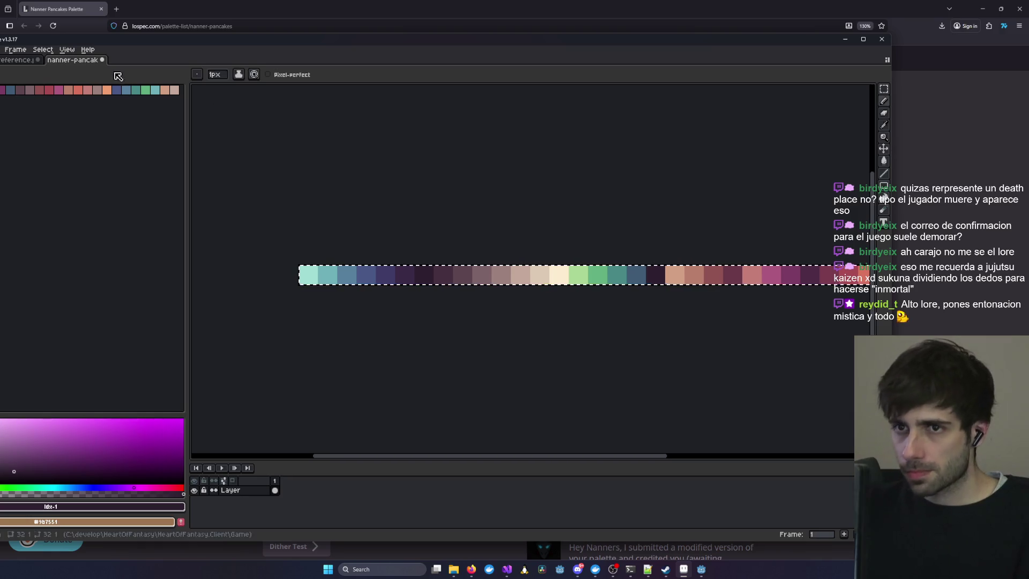
left_click(23, 63)
key("ctrl+v")
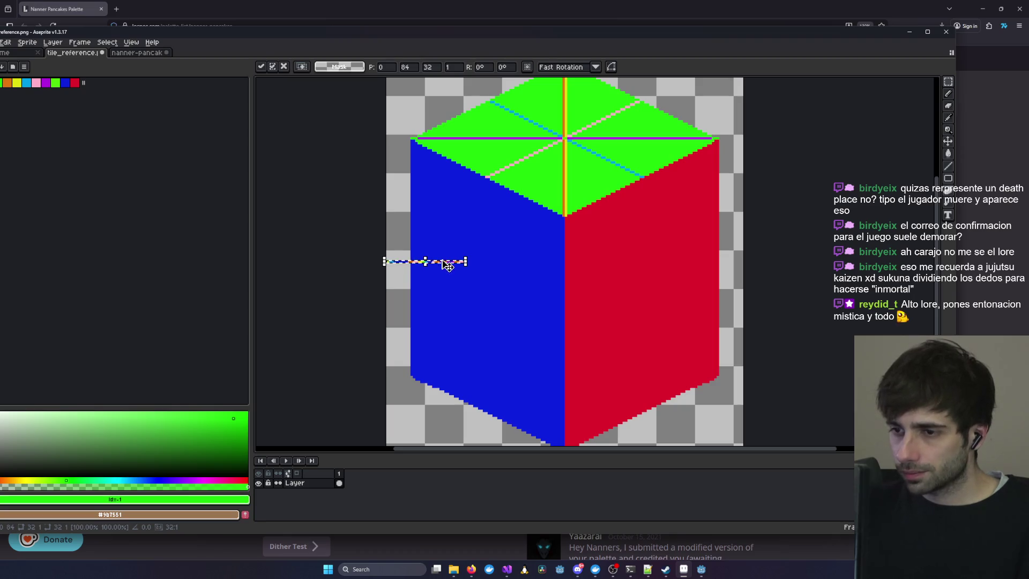
- Move the pasted strip to the cube's bottom, commit it, then undo the placement
mouse_move(447, 267)
left_mouse_down()
mouse_move(453, 437)
mouse_move(399, 372)
mouse_move(472, 203)
left_mouse_up()
scroll(429, 407, "up", 3)
key("Return")
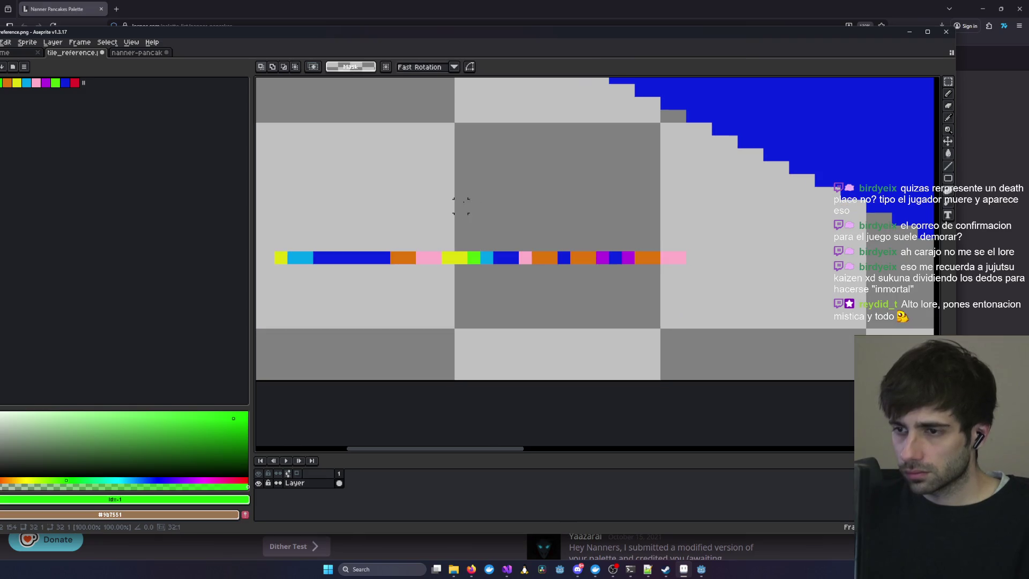
scroll(705, 219, "down", 2)
key("ctrl+z")
key("ctrl+z")
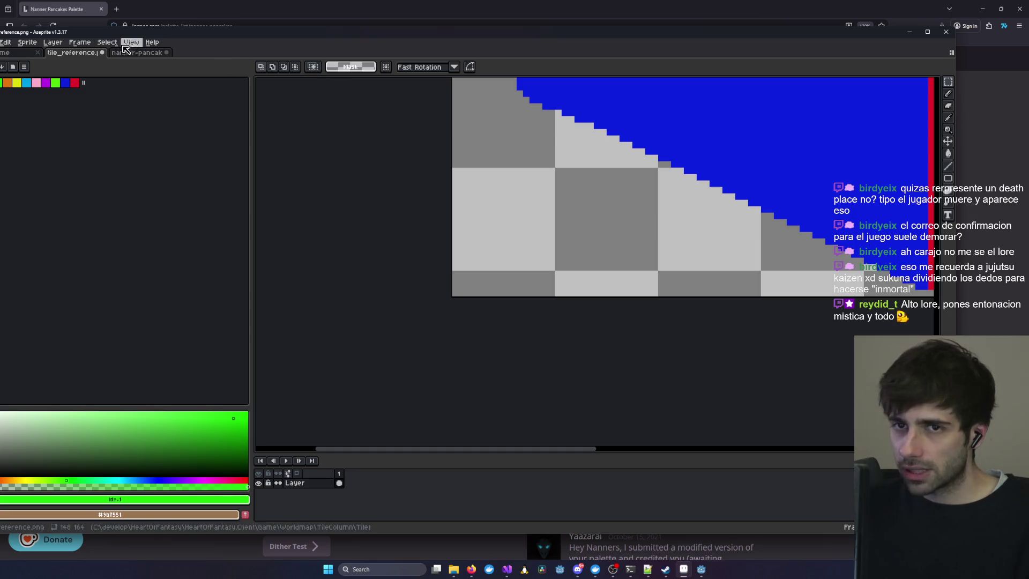
- Switch between the nanner-pancakes and tile_reference documents and move the Aseprite window fully on screen
left_click(130, 54)
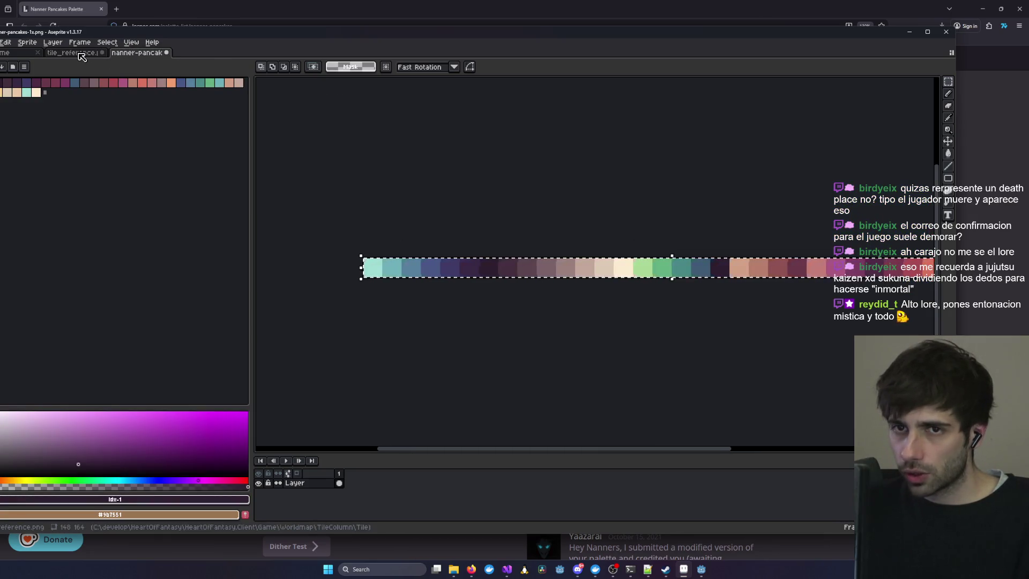
left_click(80, 54)
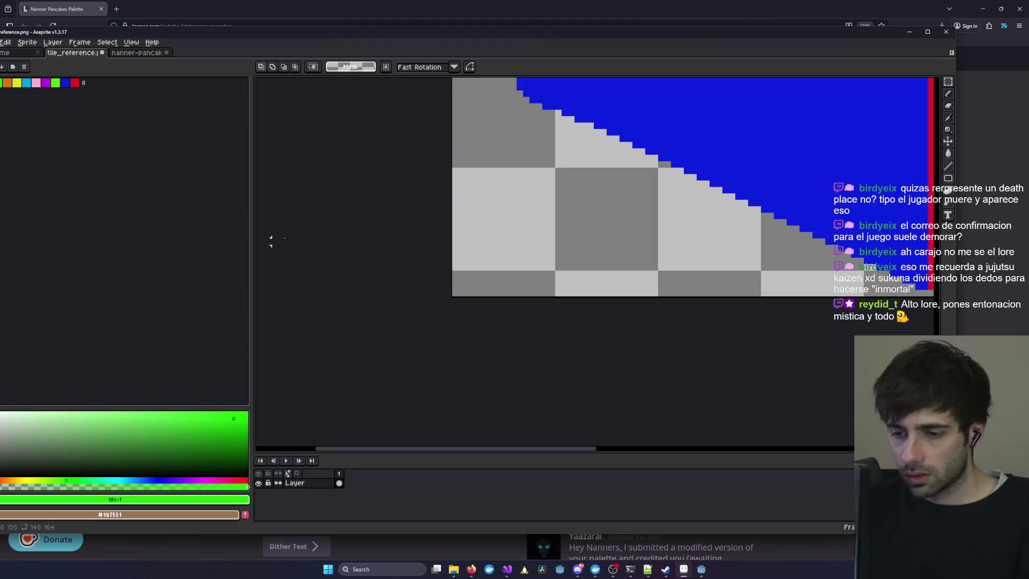
left_click(129, 52)
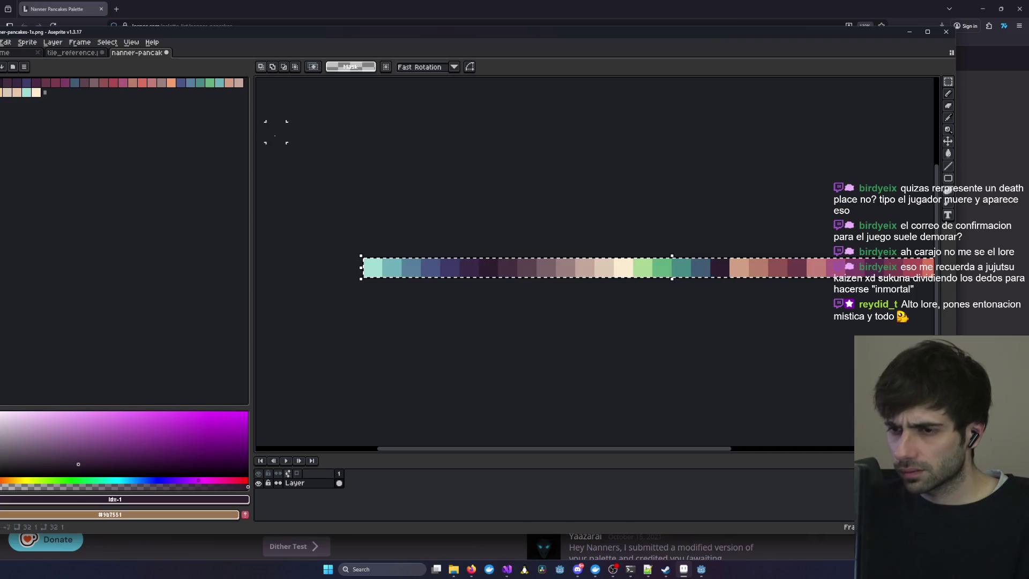
left_click(73, 52)
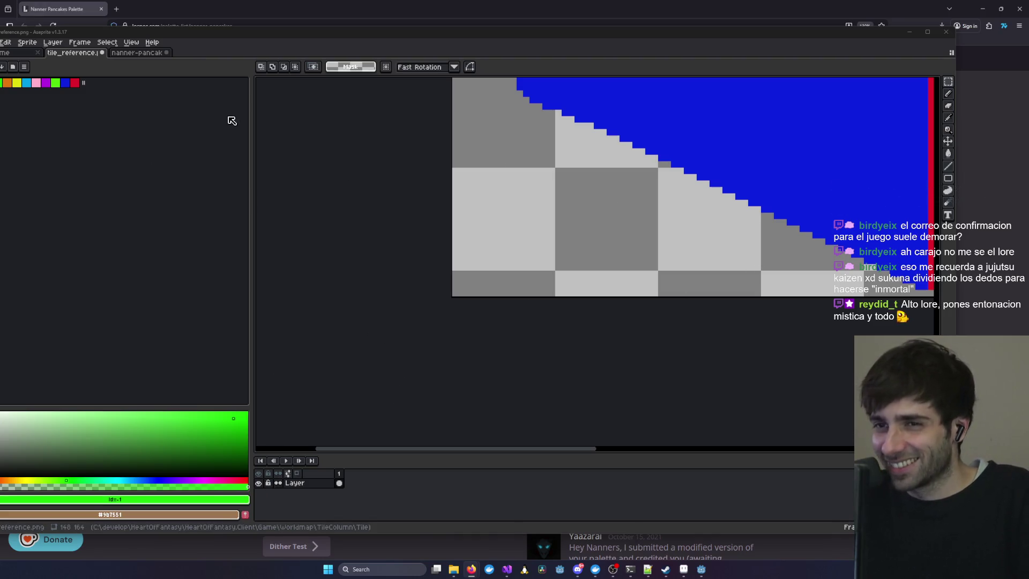
left_click_drag(327, 33, 377, 33)
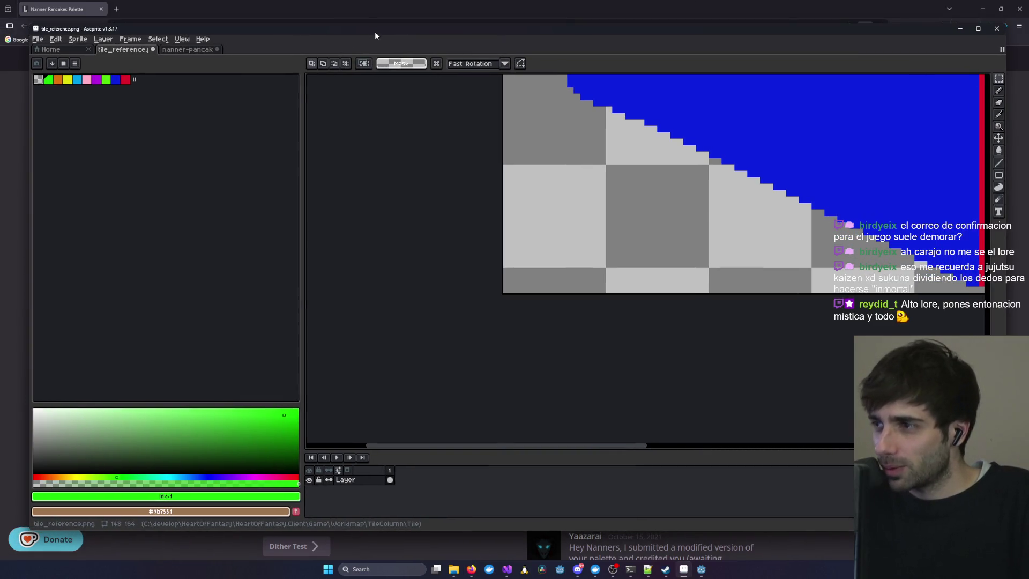
- Add a new layer to tile_reference, paste the palette strip into it, then cancel the paste
left_click(161, 50)
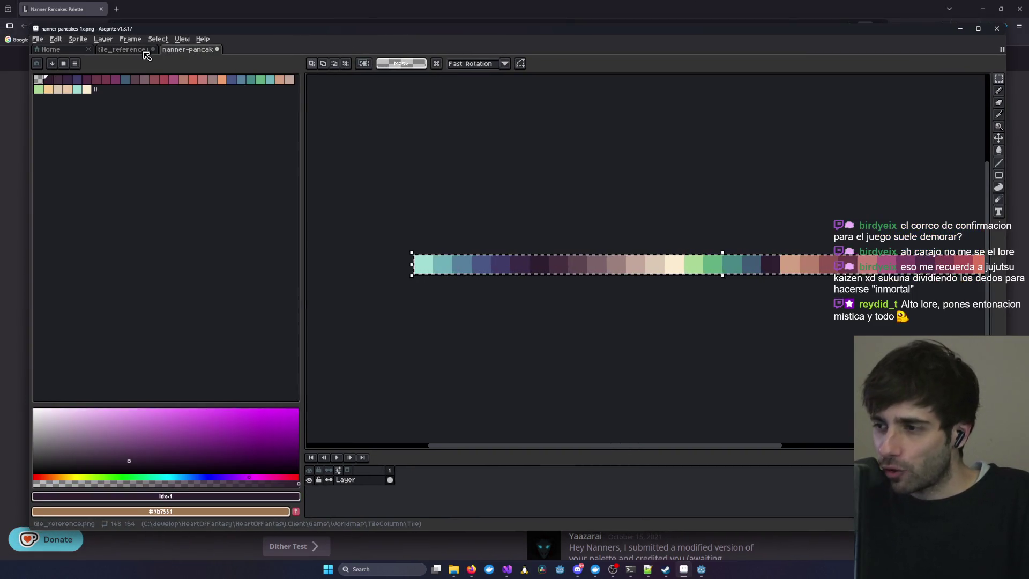
mouse_move(595, 250)
left_mouse_down()
mouse_move(498, 252)
mouse_move(527, 245)
left_mouse_up()
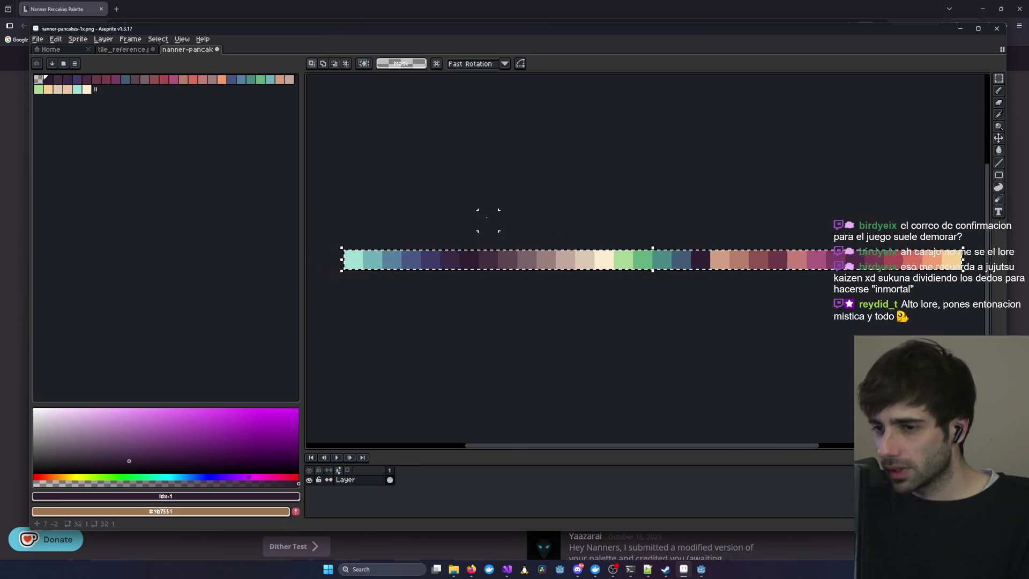
left_click(129, 49)
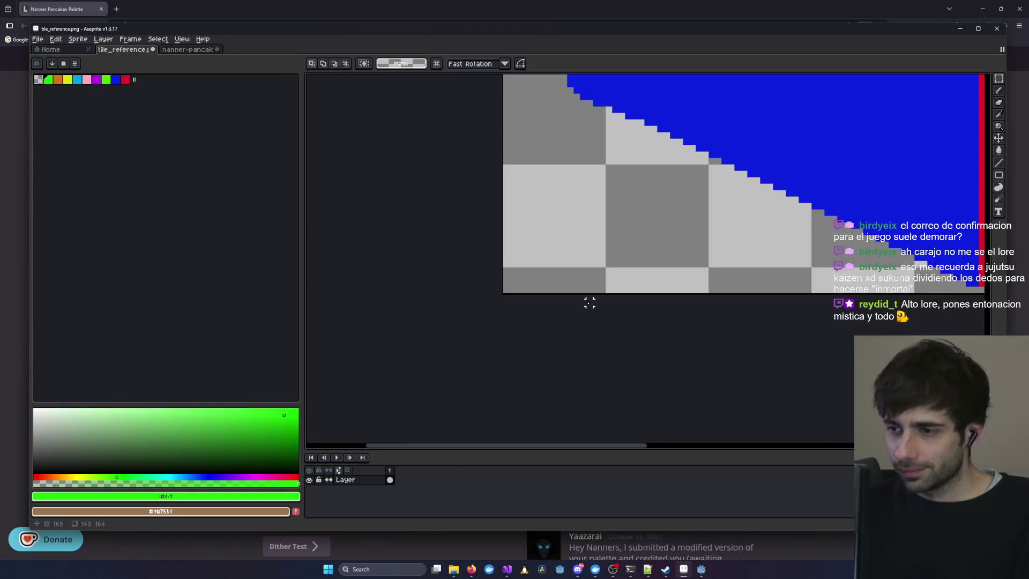
right_click(353, 482)
mouse_move(375, 467)
left_click(429, 465)
key("ctrl+v")
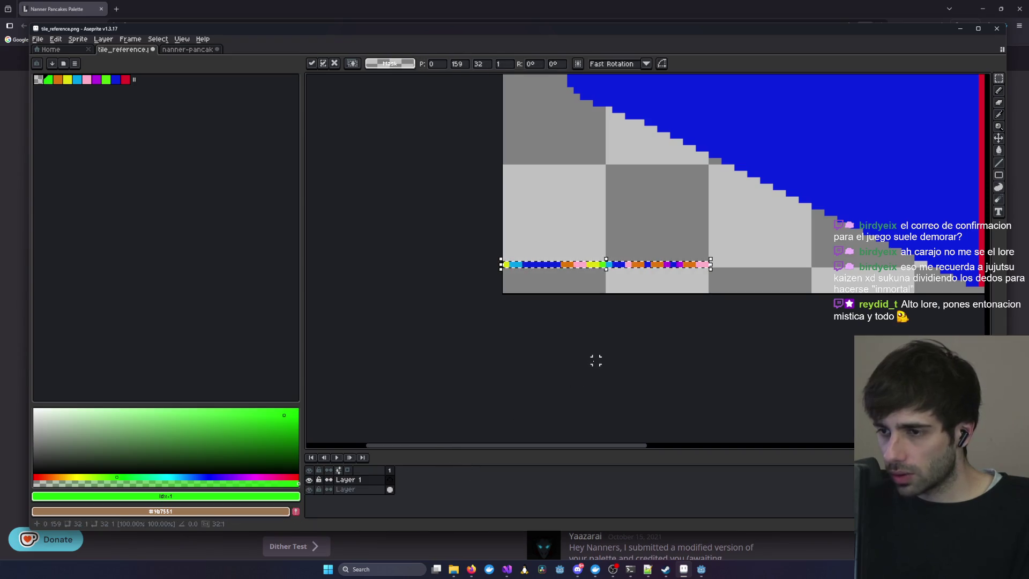
key("Escape")
- Browse the Sprite, Layer and Frame menus, then bring up New Sprite at 32 px width, RGB
left_click(78, 39)
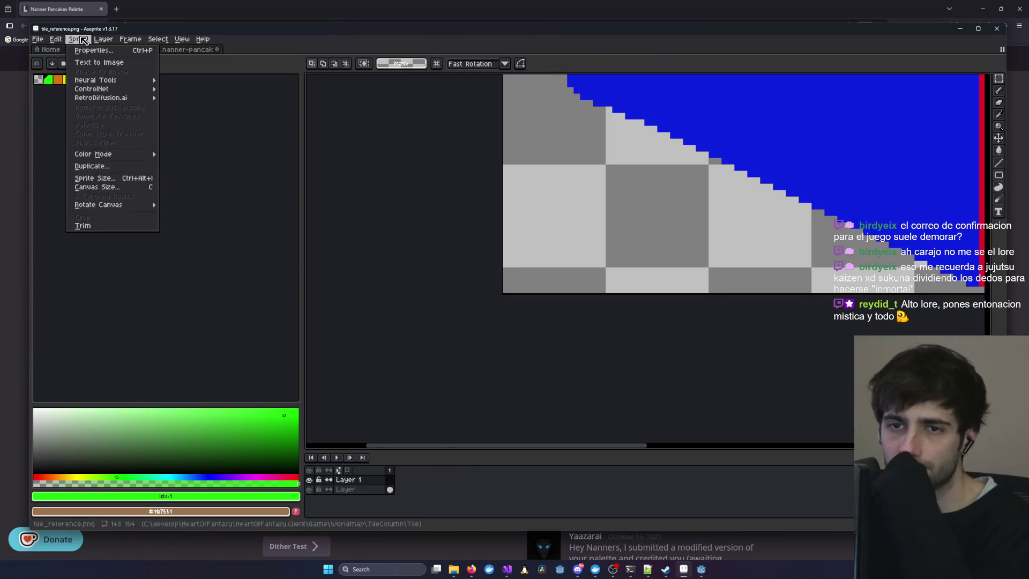
mouse_move(103, 39)
mouse_move(141, 86)
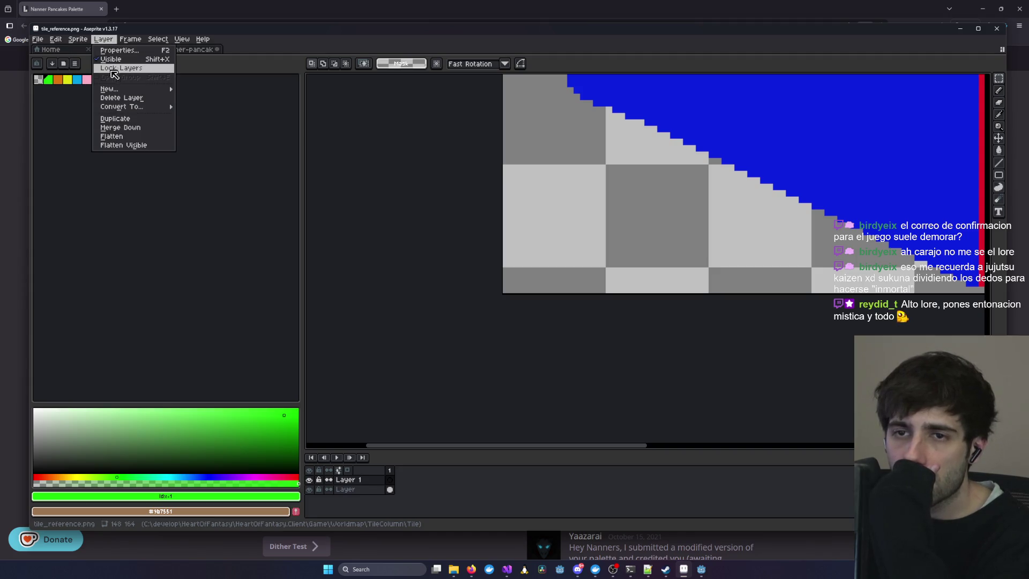
mouse_move(172, 41)
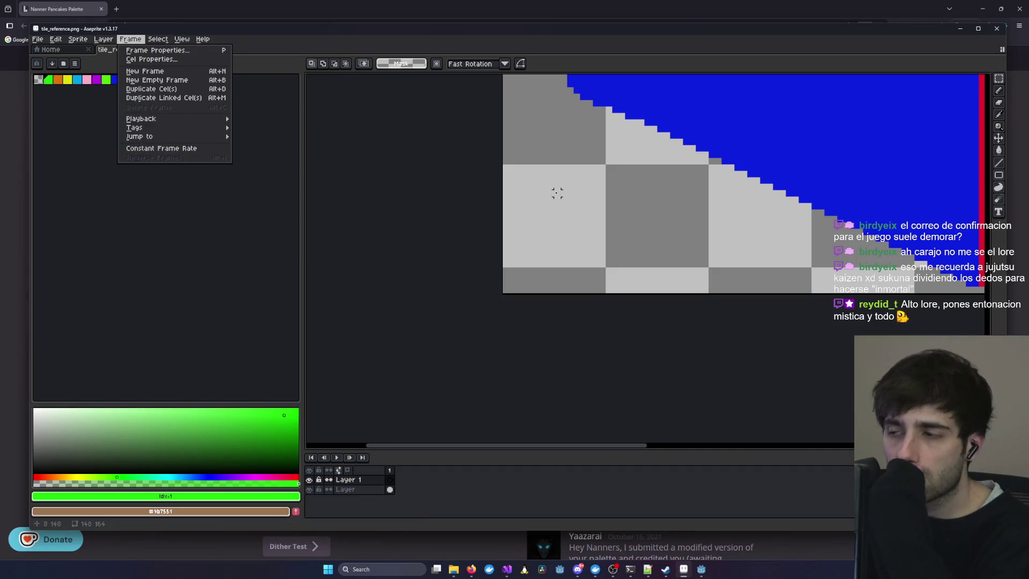
left_click(442, 269)
scroll(442, 269, "right", 5)
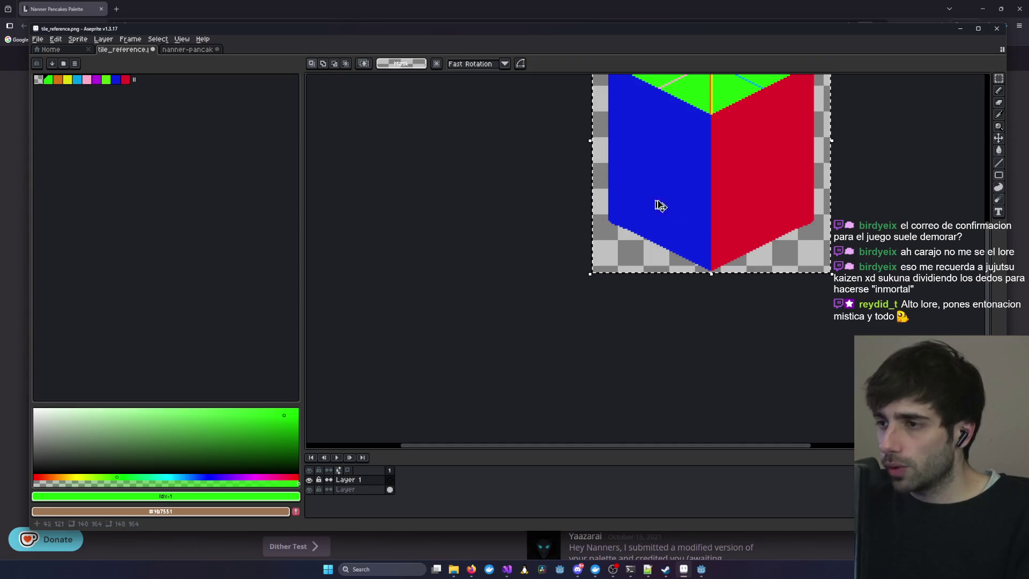
key("ctrl+n")
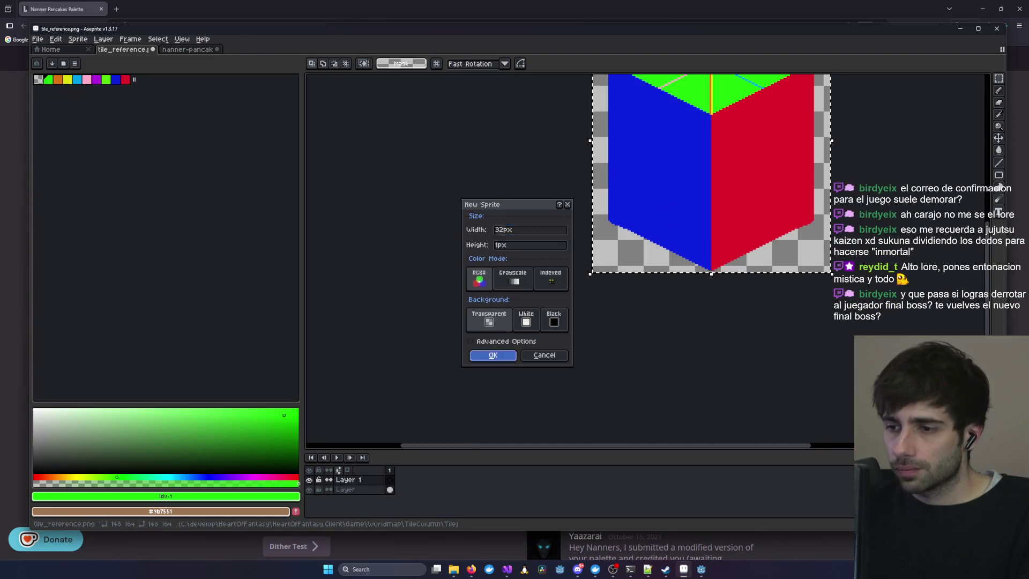
- Create the 32×1 sprite and commit the pasted palette strip onto its canvas
key("Return")
left_click(681, 270)
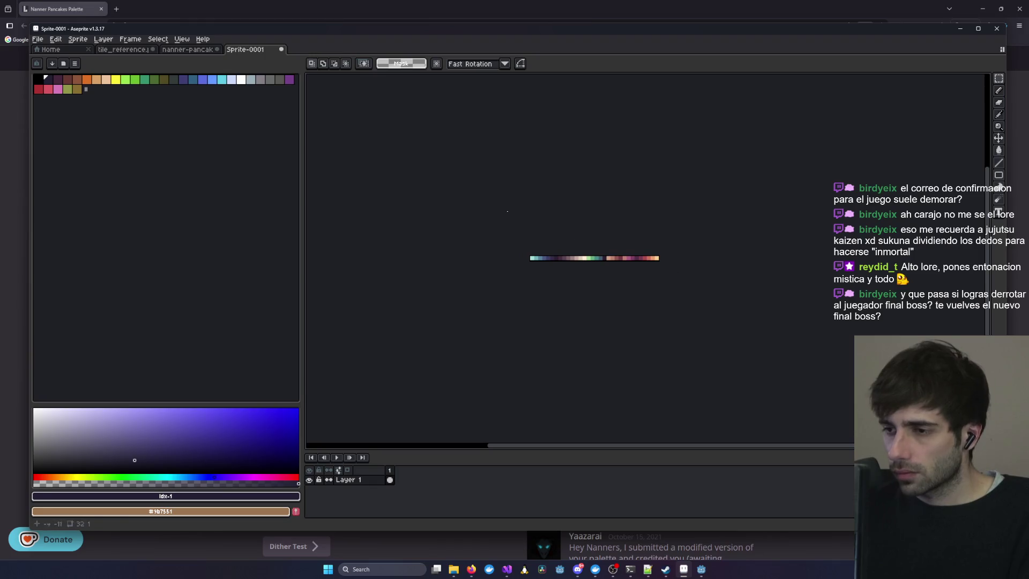
left_click(129, 49)
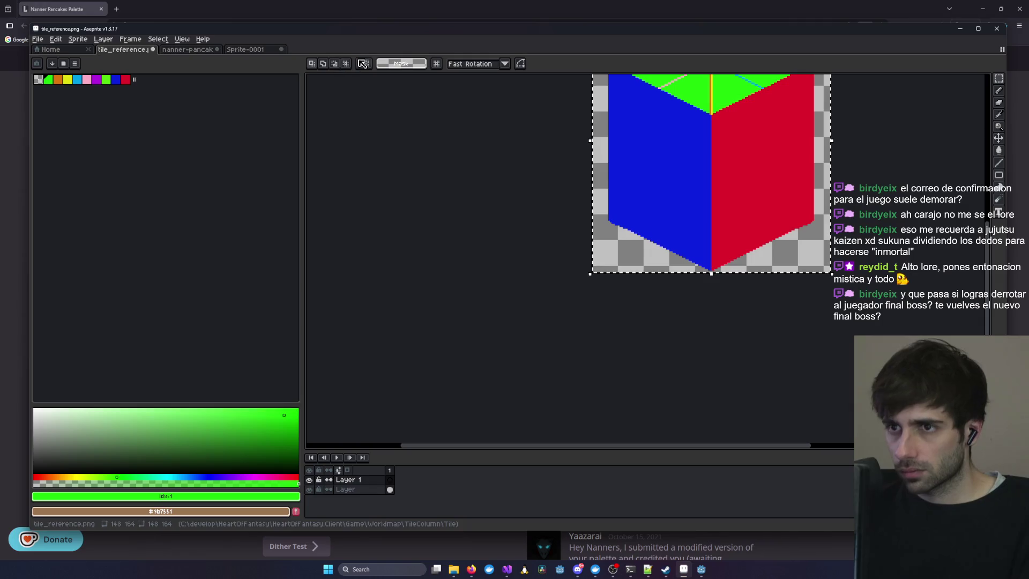
left_click(252, 51)
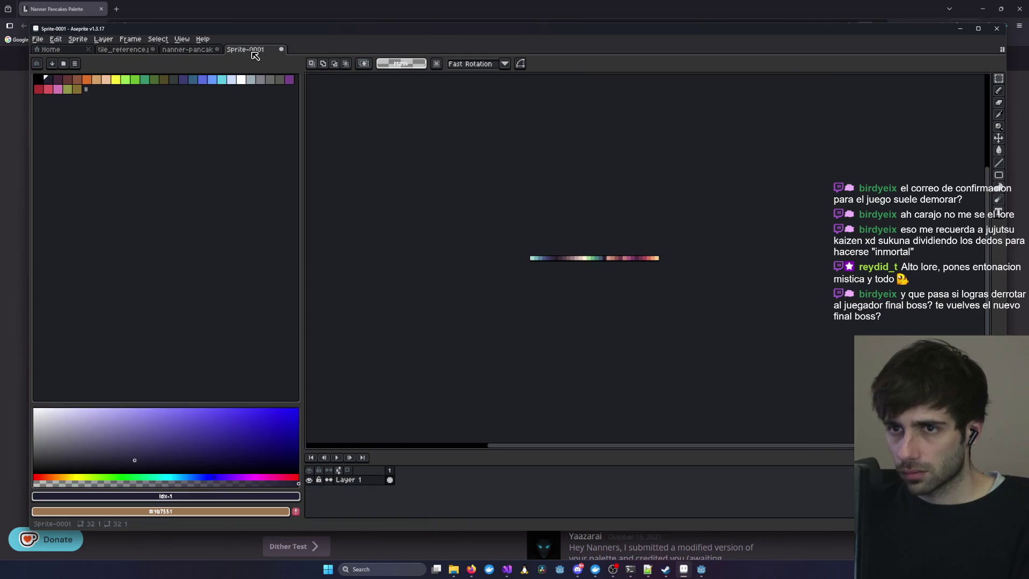
- Close Sprite-0001 without saving and call up another New Sprite dialog
left_click(281, 50)
left_click(520, 303)
key("ctrl+n")
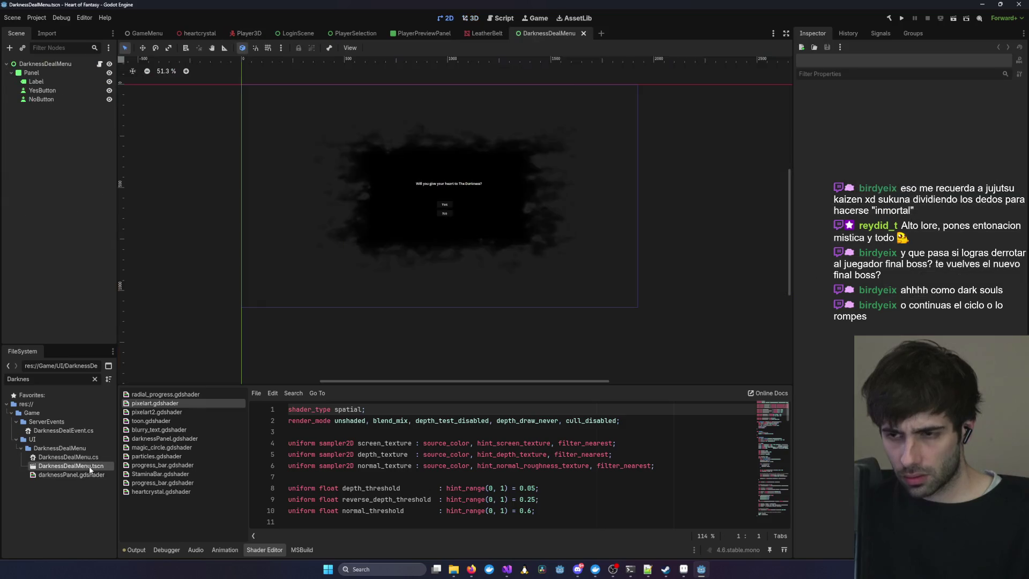
- Zoom in on the DarknessDealMenu dialog with its Yes and No buttons in Godot
scroll(496, 271, "up", 2)
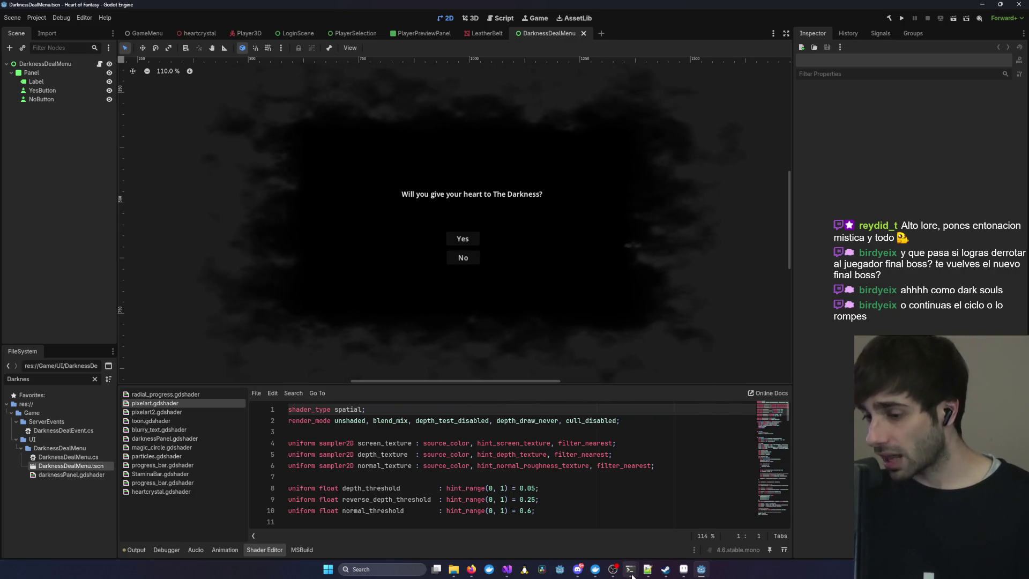
mouse_move(631, 575)
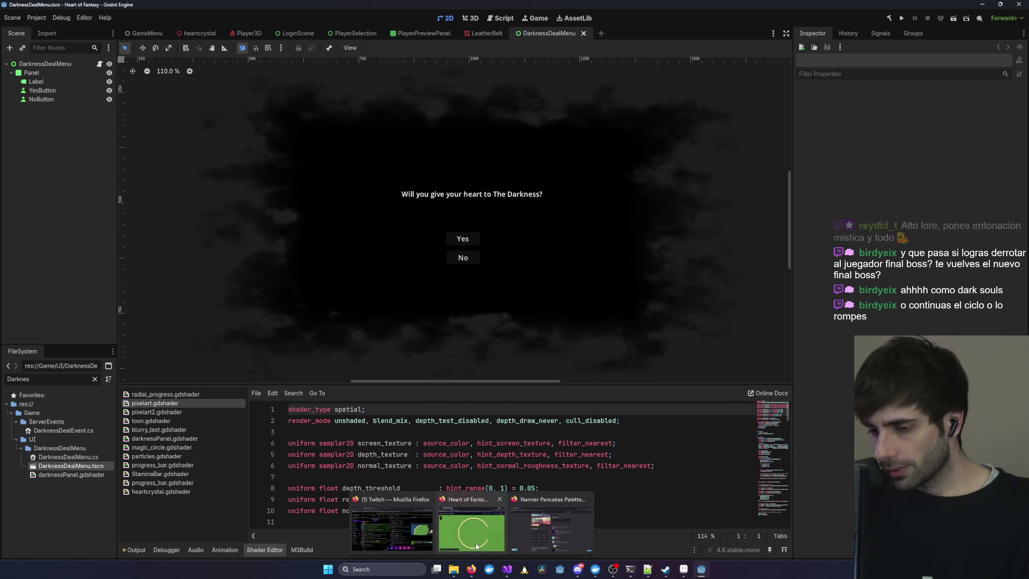
left_click(472, 569)
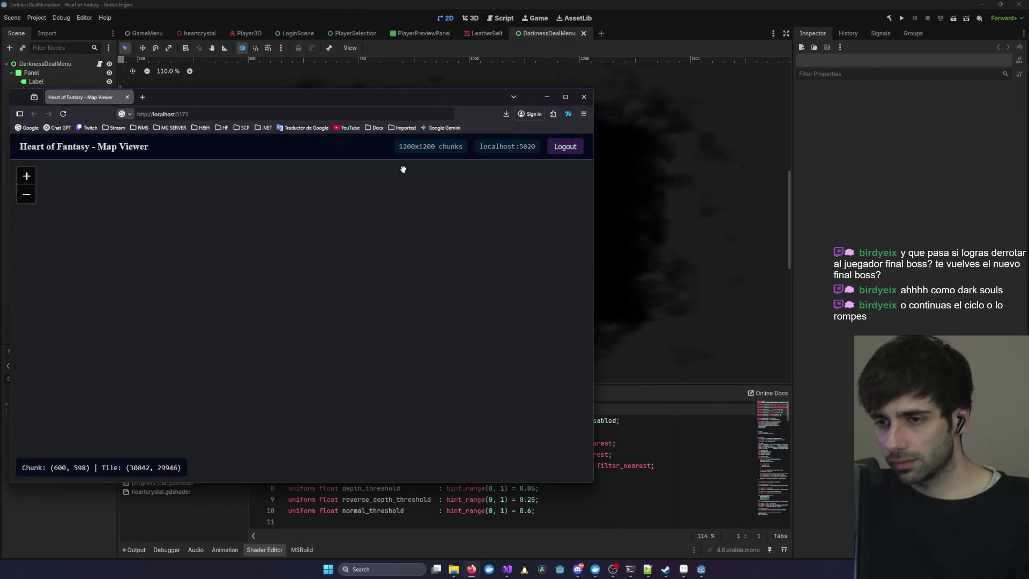
mouse_move(461, 108)
left_mouse_down()
mouse_move(484, 121)
mouse_move(509, 0)
left_mouse_up()
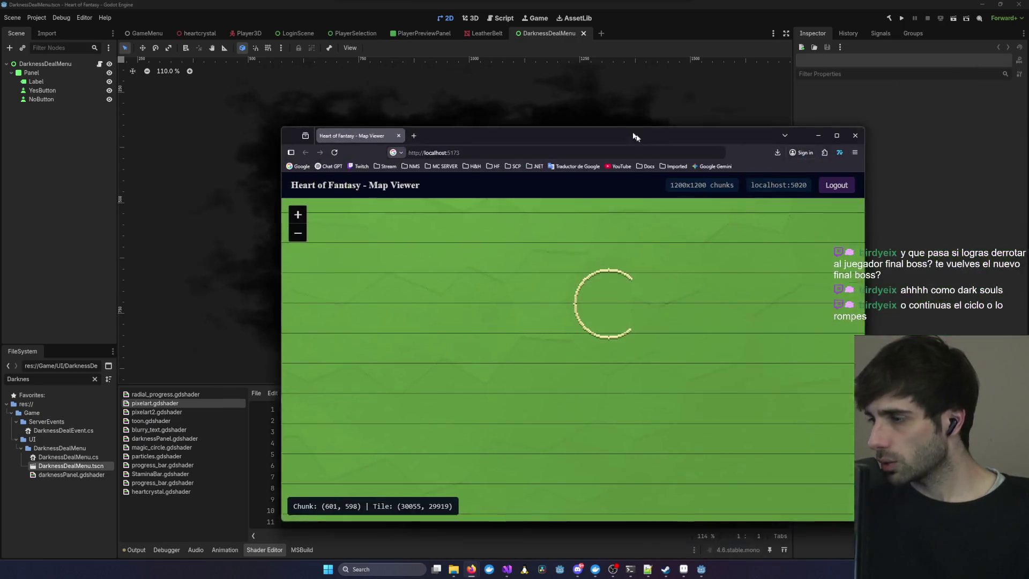
left_click(656, 109)
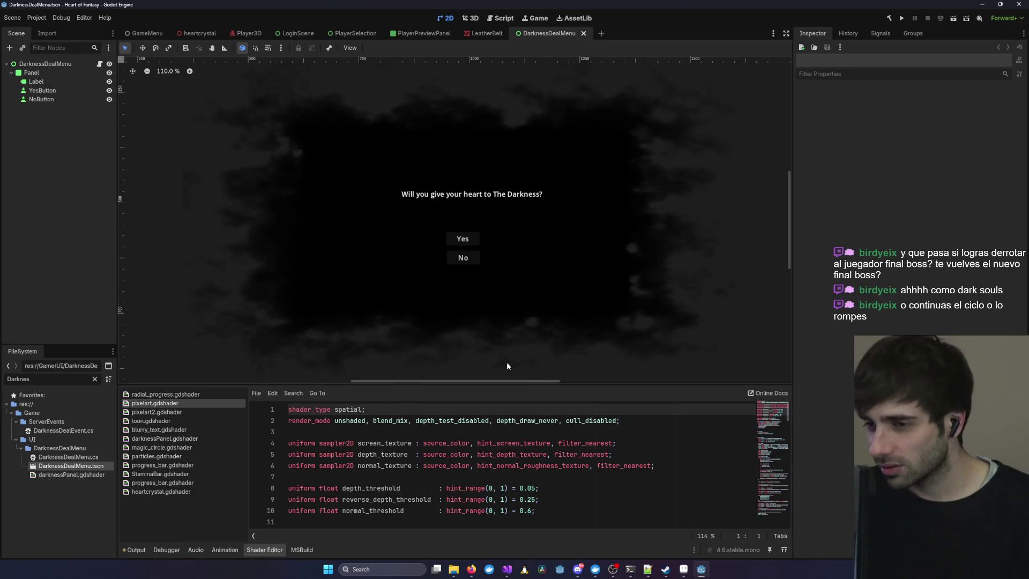
scroll(554, 286, "down", 2)
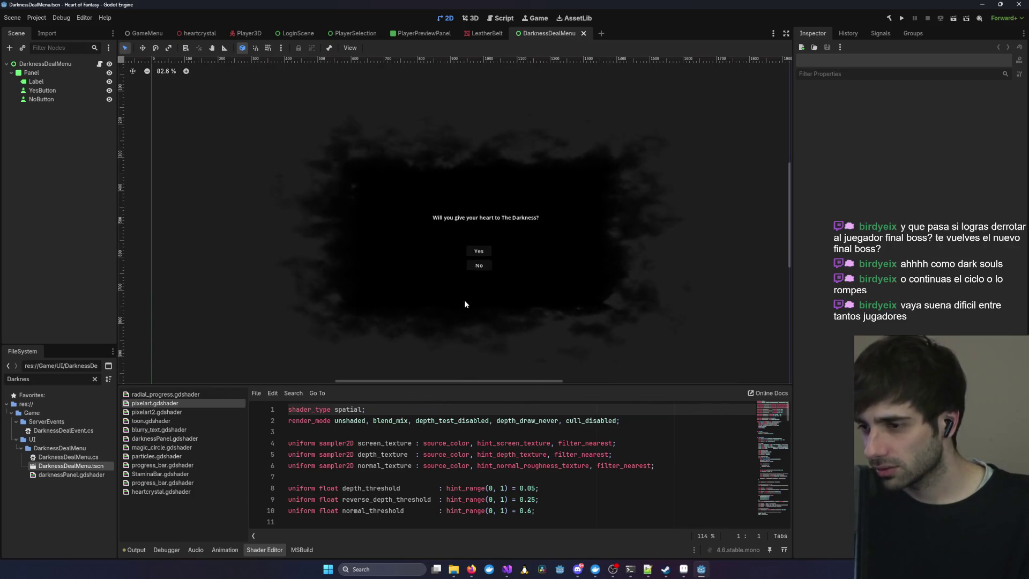
scroll(397, 288, "down", 1)
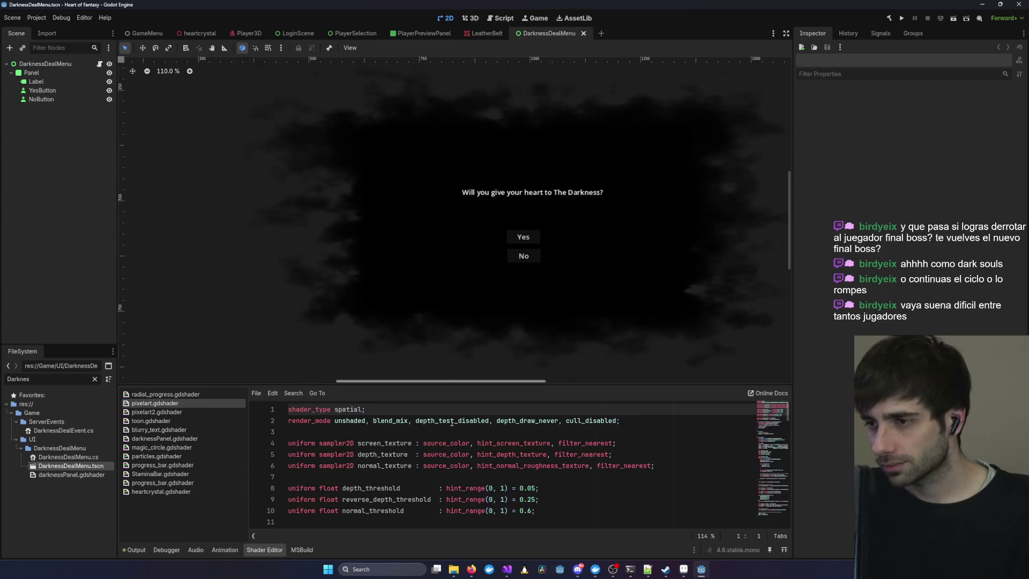
key("alt+Tab")
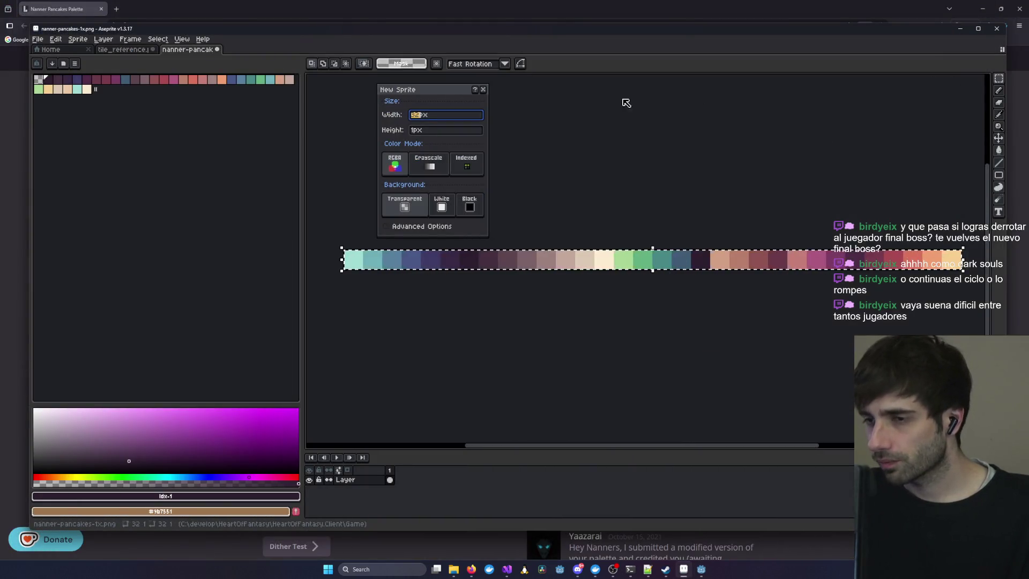
- Cancel New Sprite, select the cube layer in tile_reference, and create a 148×164 sprite
key("Escape")
key("ctrl+d")
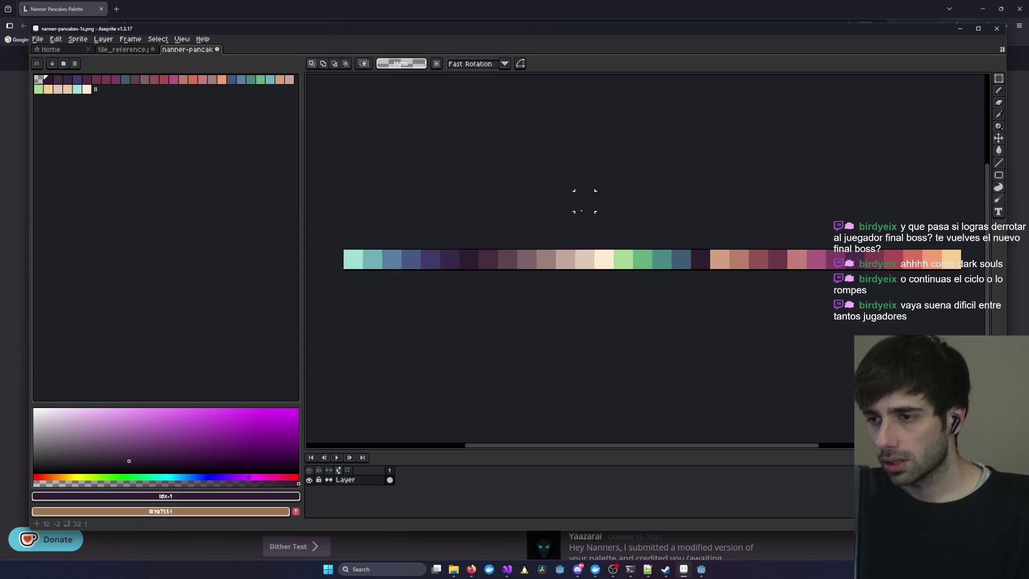
left_click(136, 50)
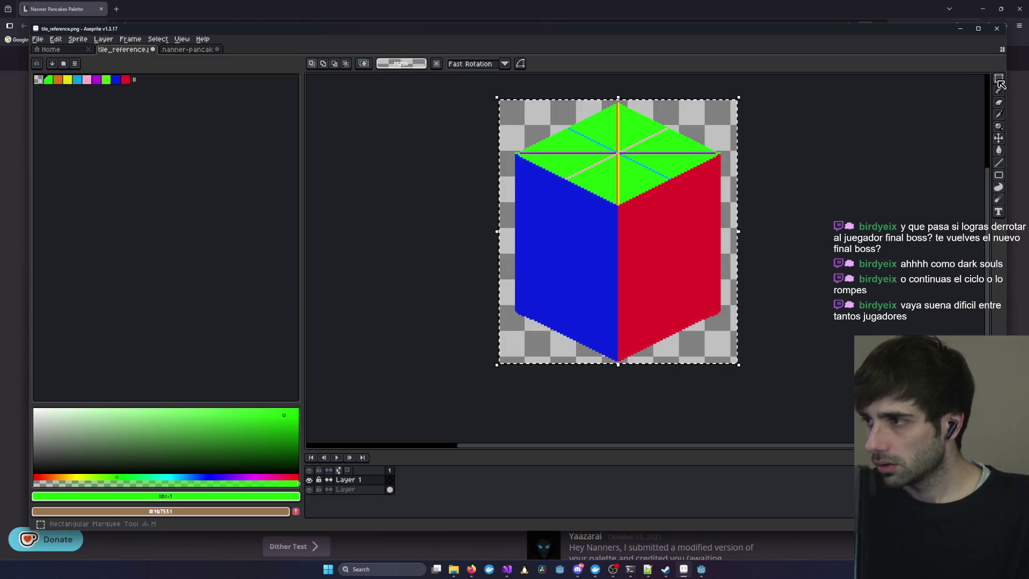
left_click(343, 490)
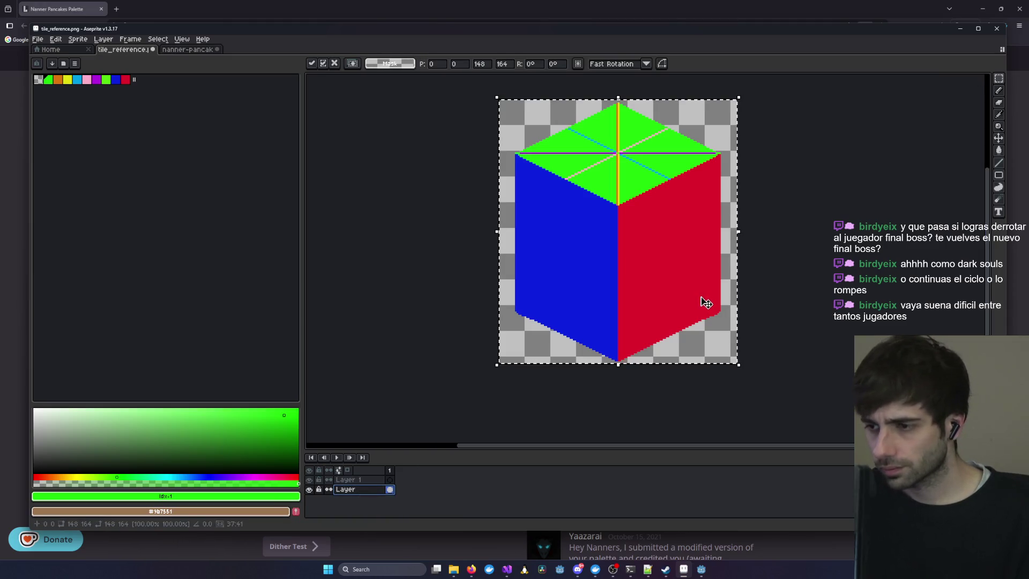
key("ctrl+n")
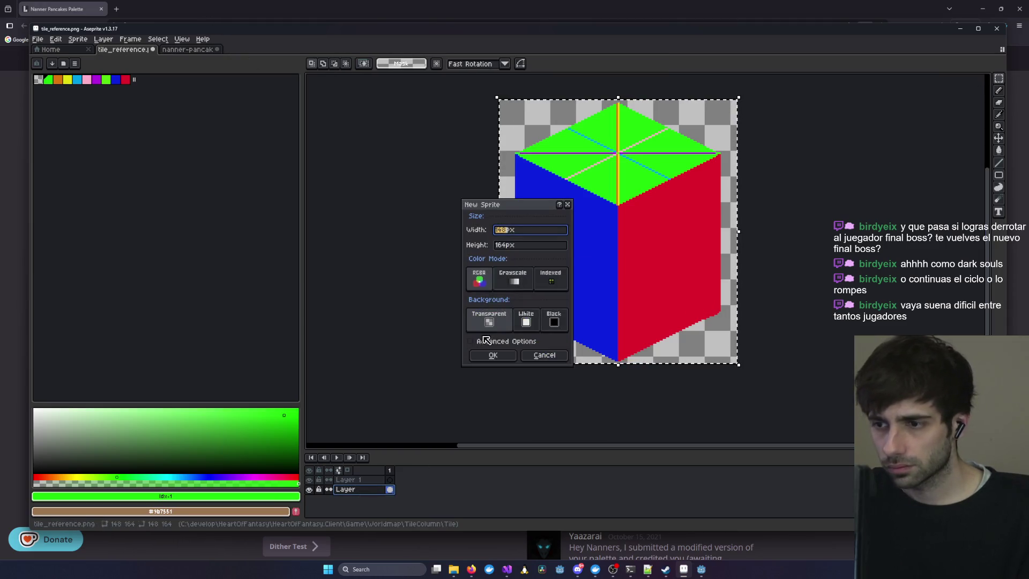
left_click(491, 356)
- Commit the pasted cube in Sprite-0002 and place the Nanner Pancakes strip along its top
left_click(198, 51)
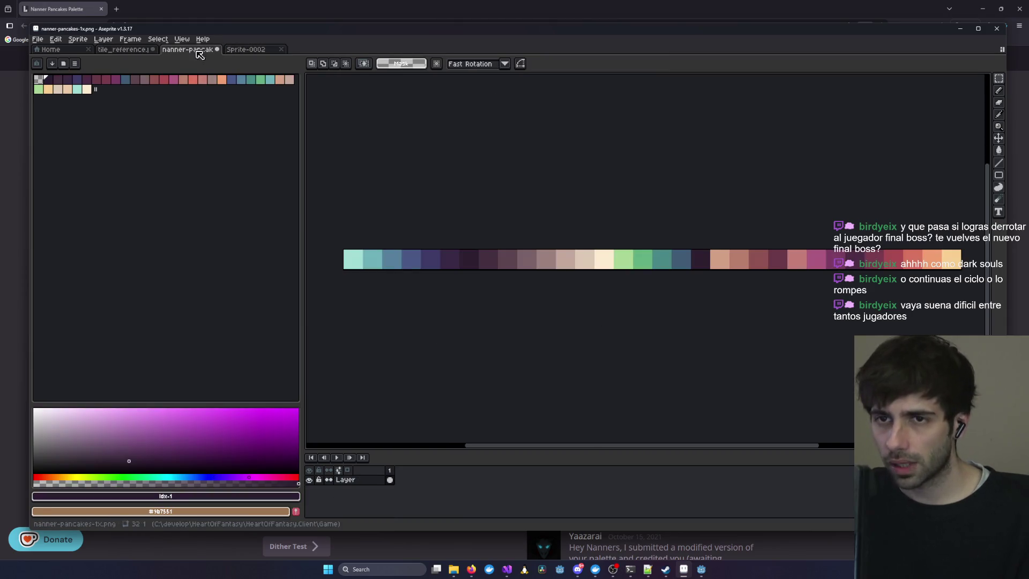
left_click(242, 51)
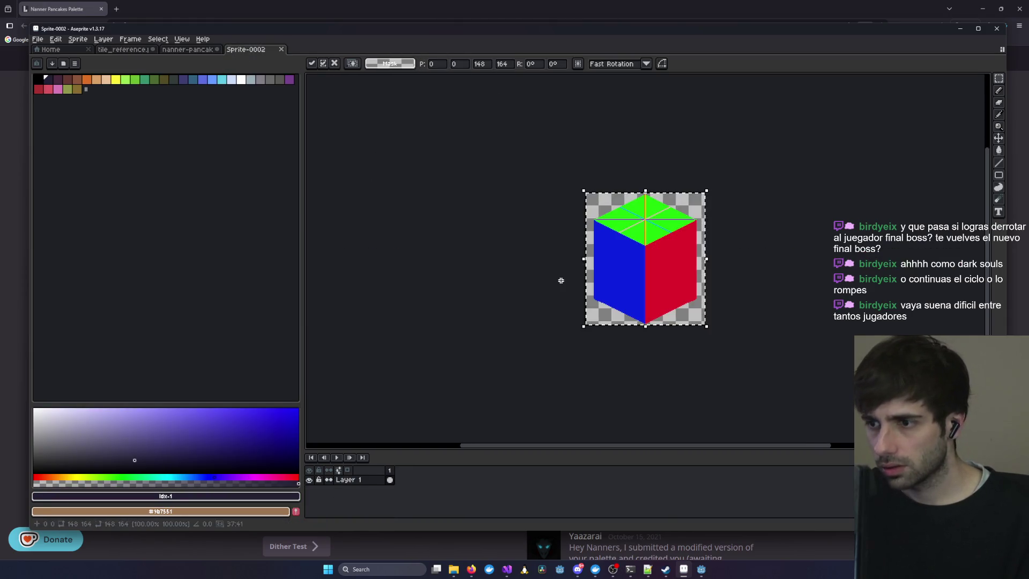
scroll(702, 272, "up", 5)
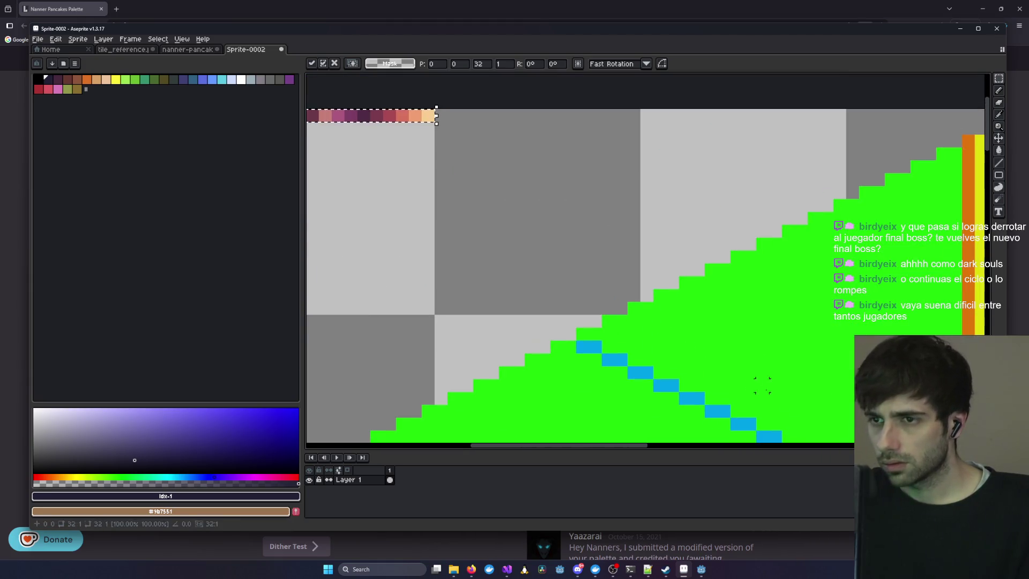
scroll(537, 255, "down", 4)
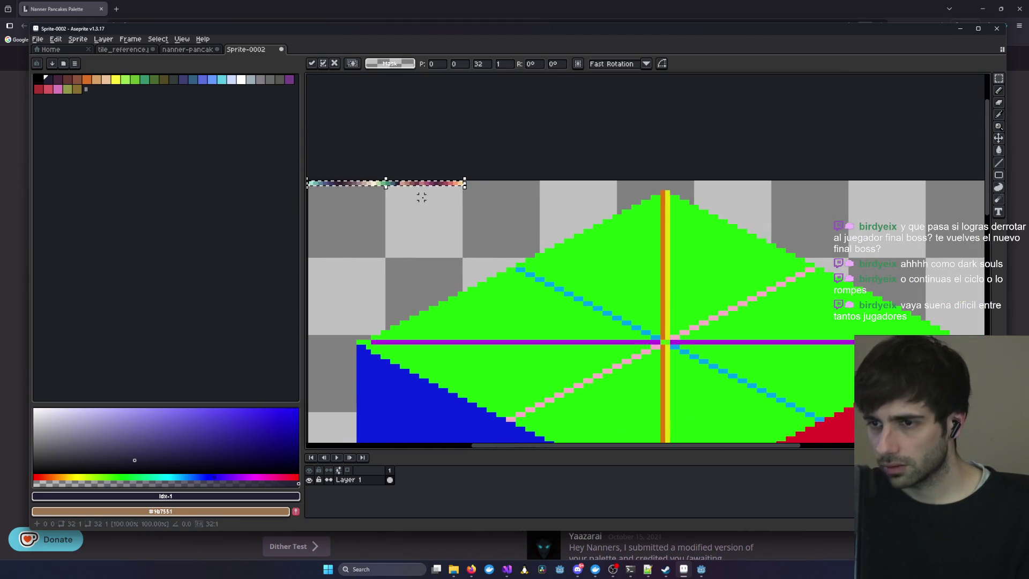
left_click(402, 207)
scroll(413, 209, "up", 3)
left_click_drag(448, 179, 471, 269)
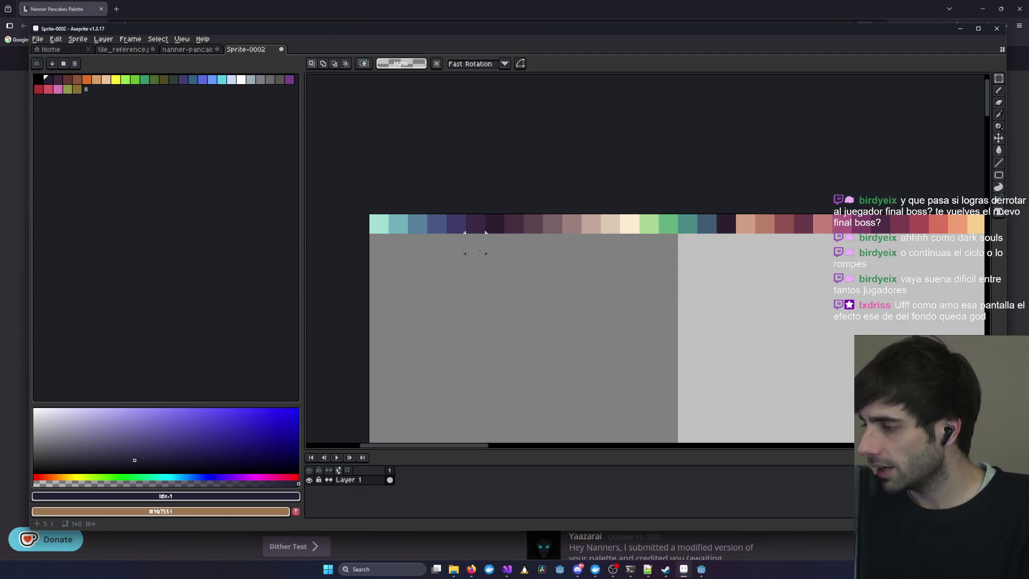
- Select the DarknessDealMenu Panel node, zoom and pan across the smoky dialog, then minimize Godot
left_click(701, 569)
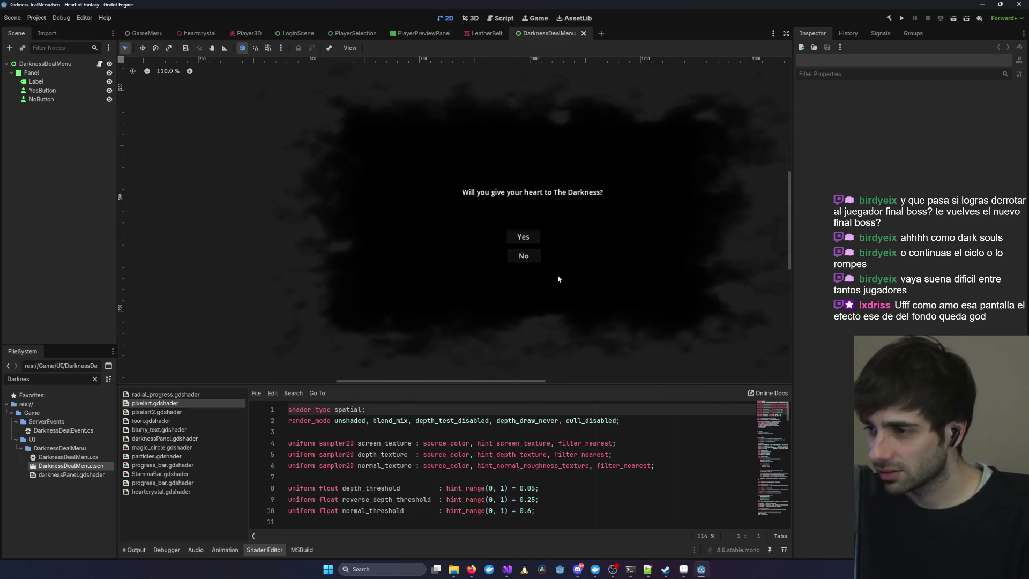
left_click(654, 219)
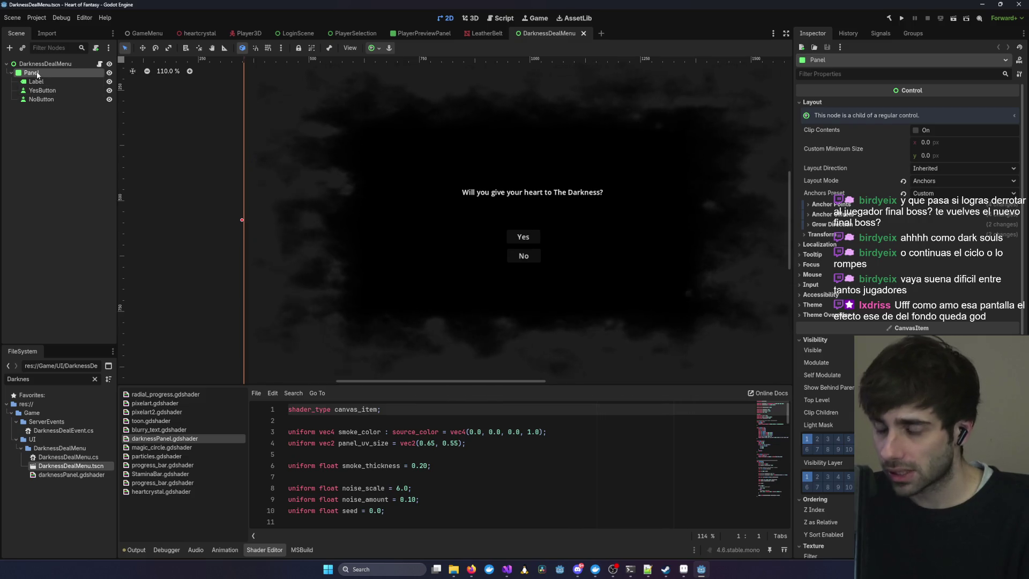
scroll(920, 213, "down", 10)
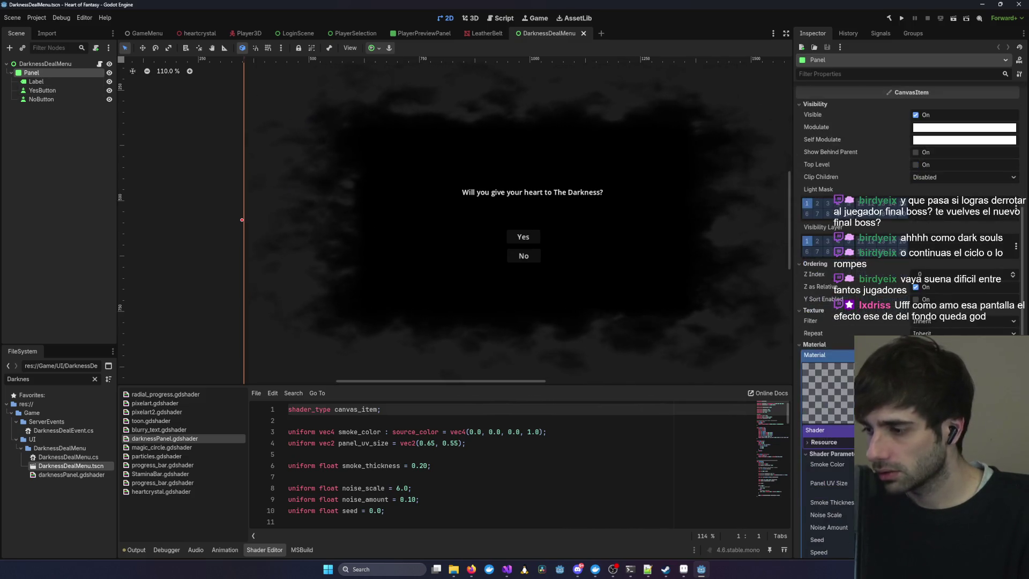
scroll(920, 213, "down", 3)
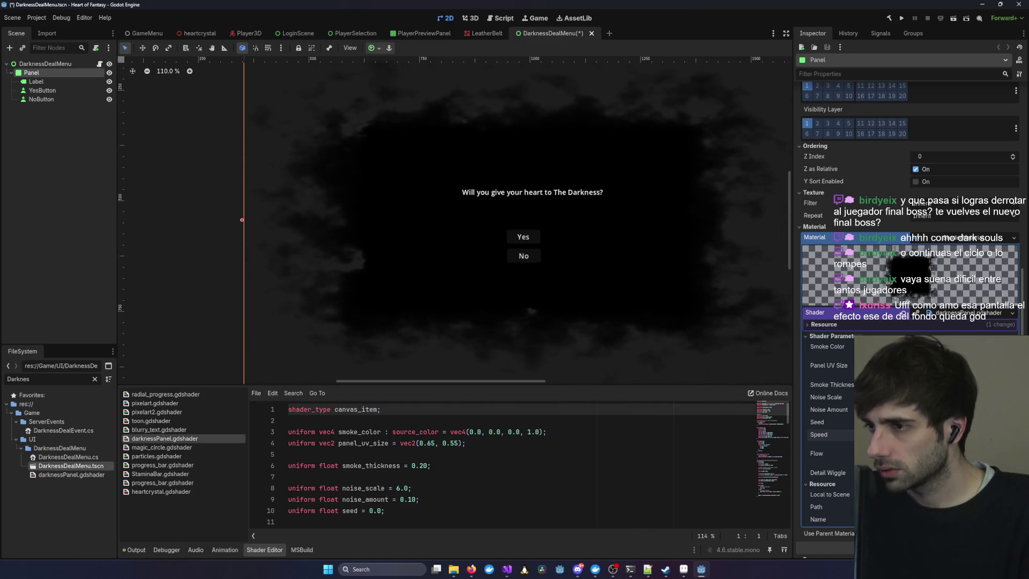
scroll(555, 290, "up", 1)
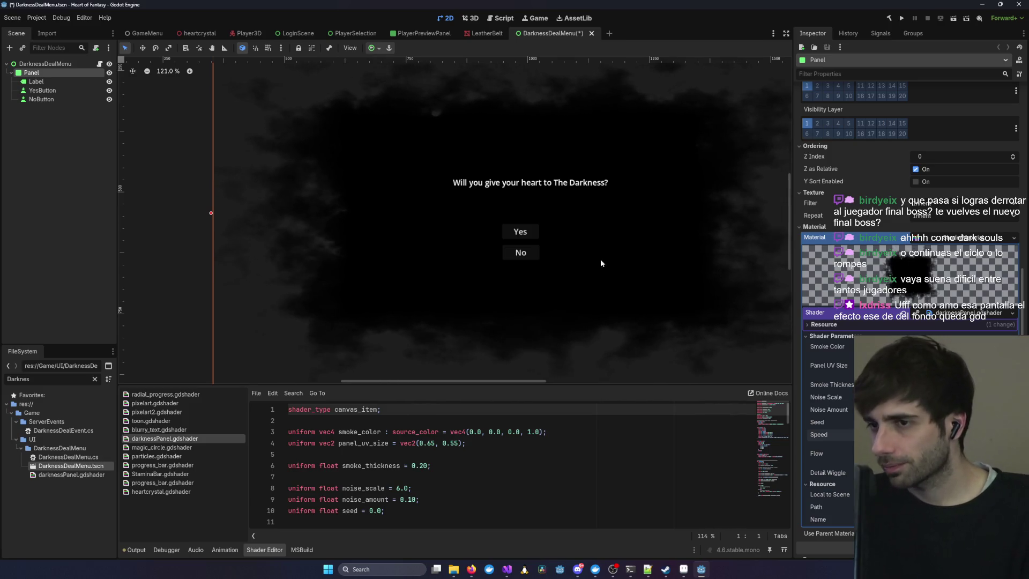
left_click_drag(696, 159, 674, 172)
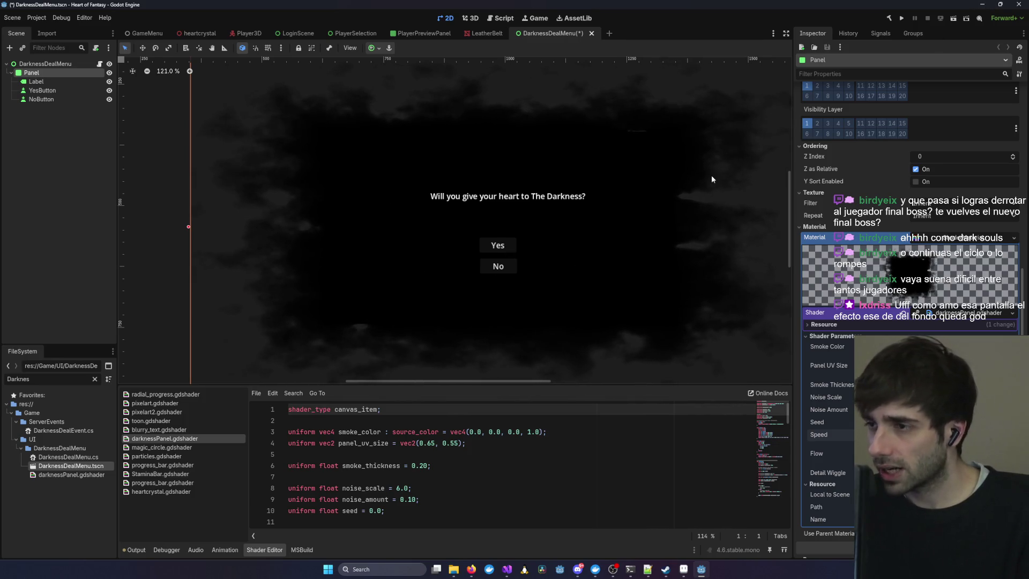
left_click(982, 4)
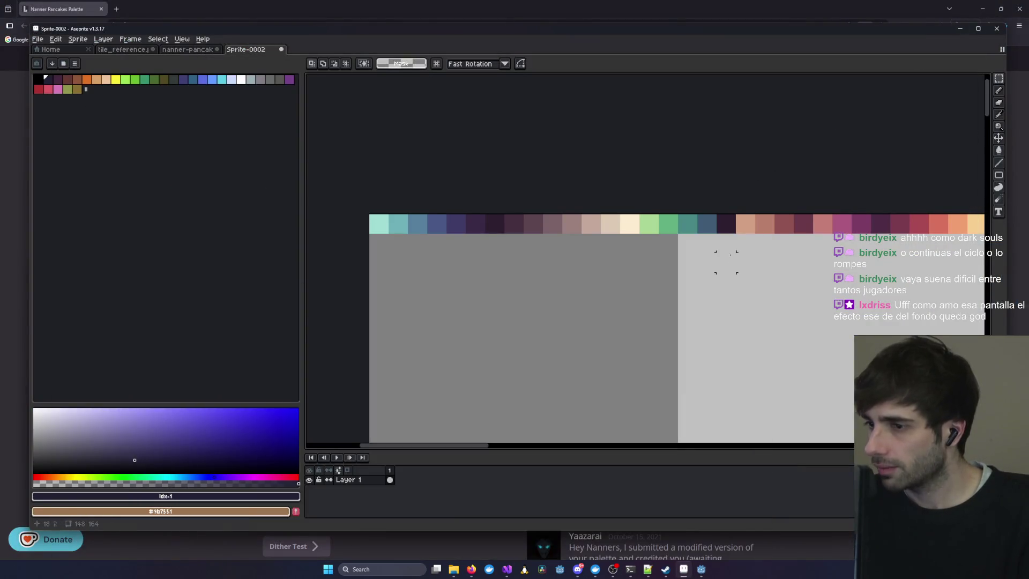
- Pan over the palette strip and sample a palette colour with the eyedropper
left_click_drag(842, 340, 478, 192)
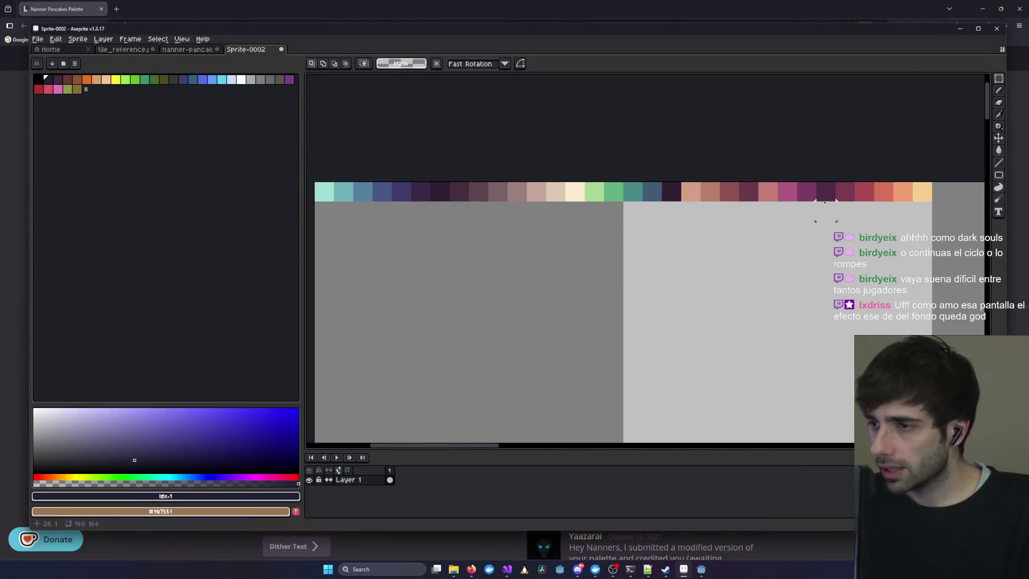
mouse_move(694, 214)
left_mouse_down()
mouse_move(802, 225)
mouse_move(677, 243)
left_mouse_up()
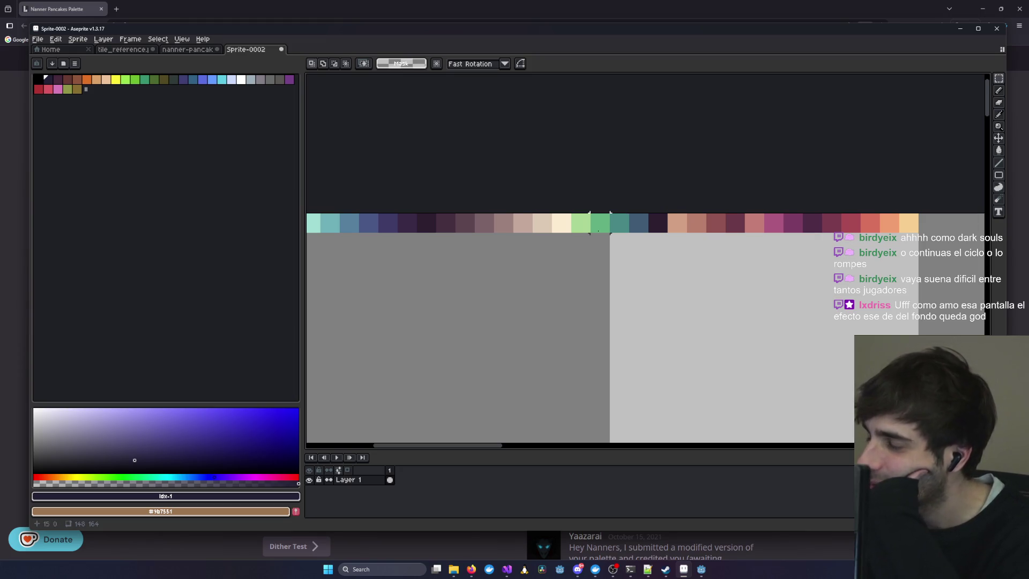
scroll(599, 223, "down", 1)
scroll(483, 264, "up", 2)
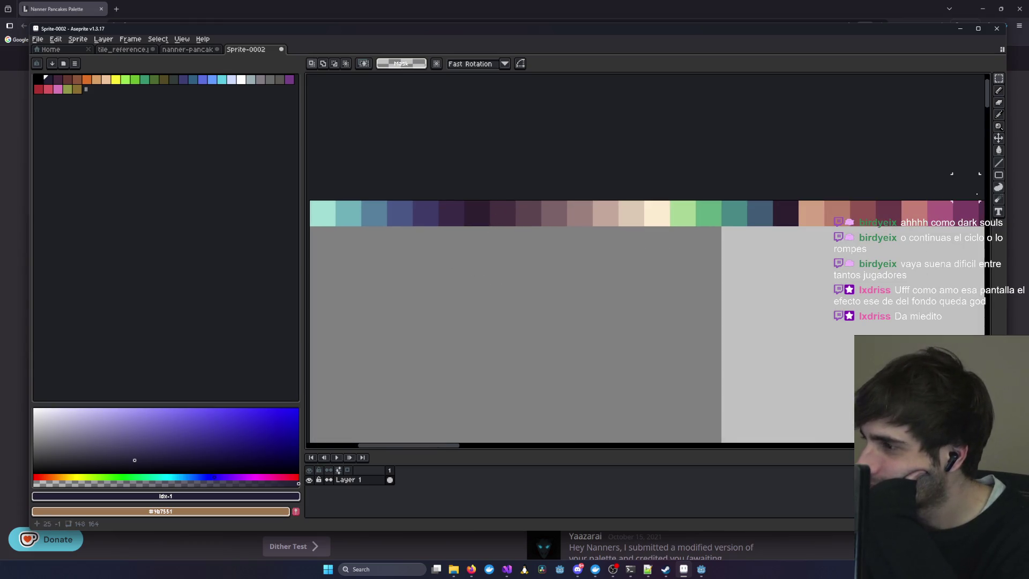
left_click(1000, 115)
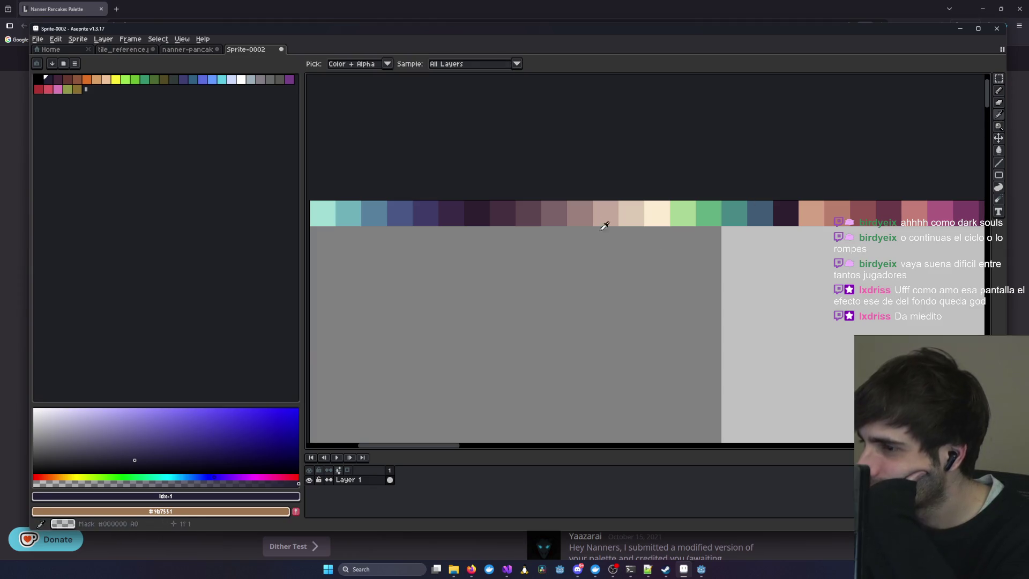
scroll(428, 224, "down", 1)
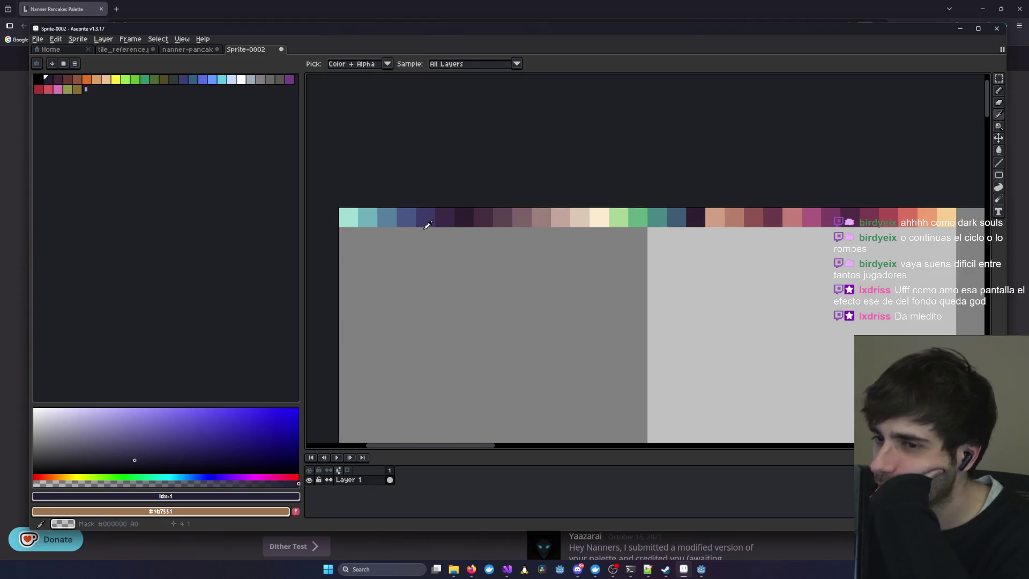
scroll(523, 217, "down", 1)
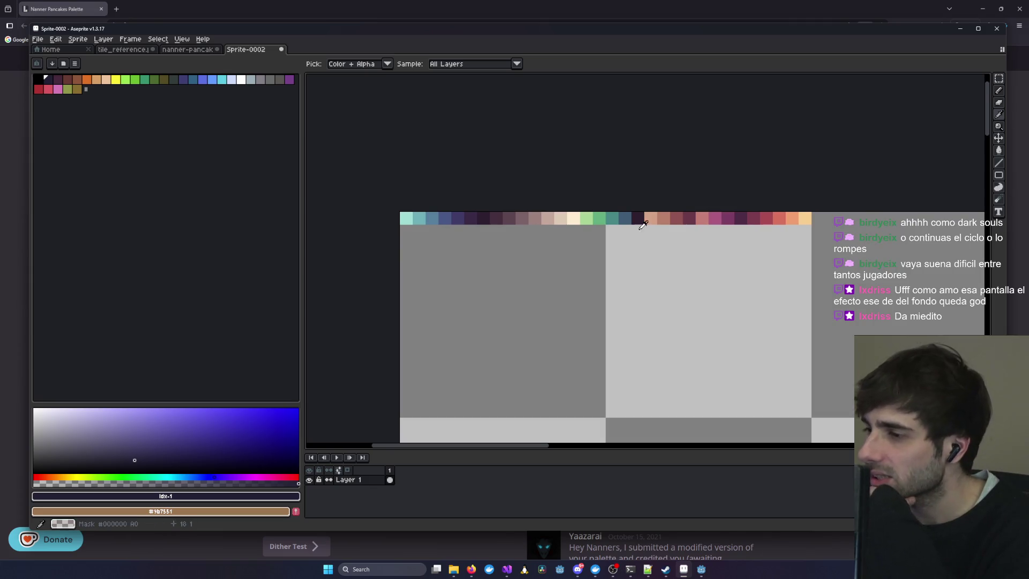
scroll(644, 225, "up", 1)
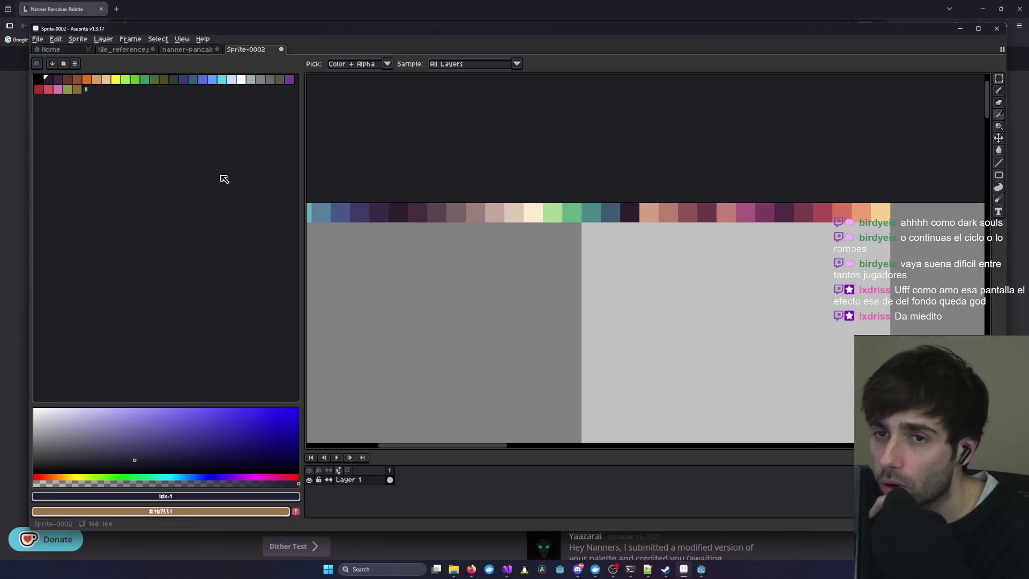
left_click(279, 80)
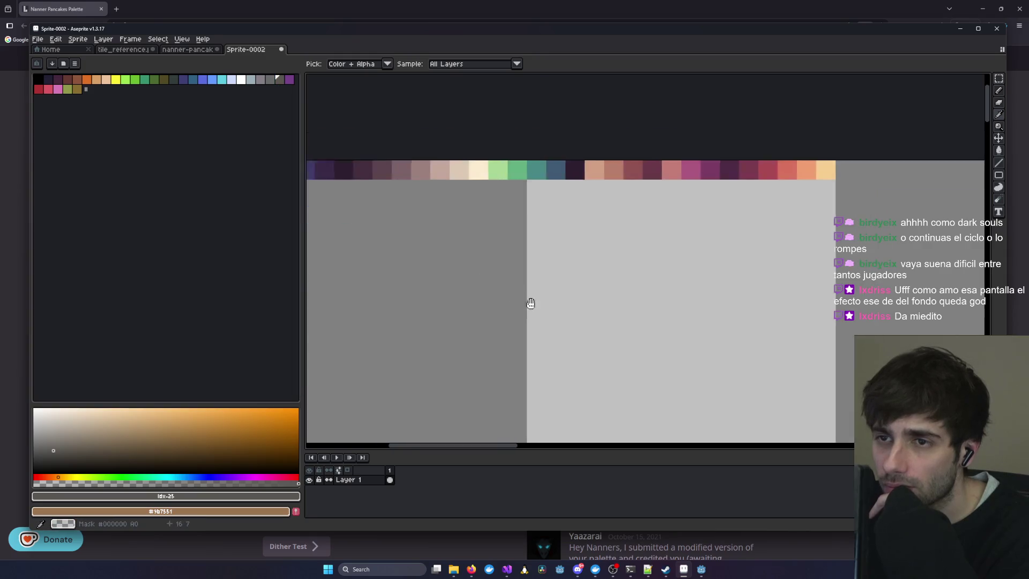
- Move the view back to the cube sprite, take the pencil, and return to Godot
left_click_drag(529, 301, 306, 147)
scroll(494, 279, "down", 4)
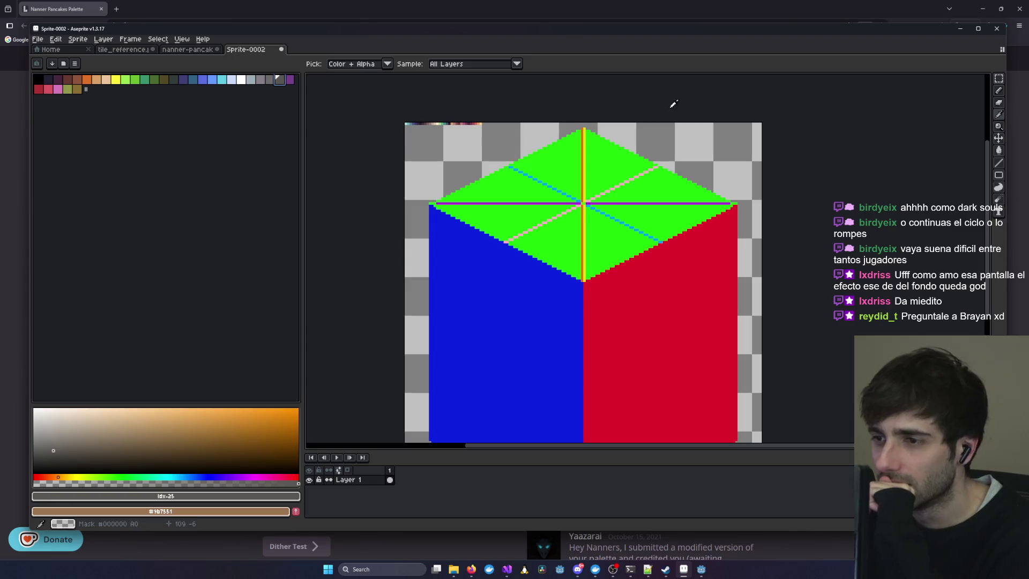
left_click(1001, 92)
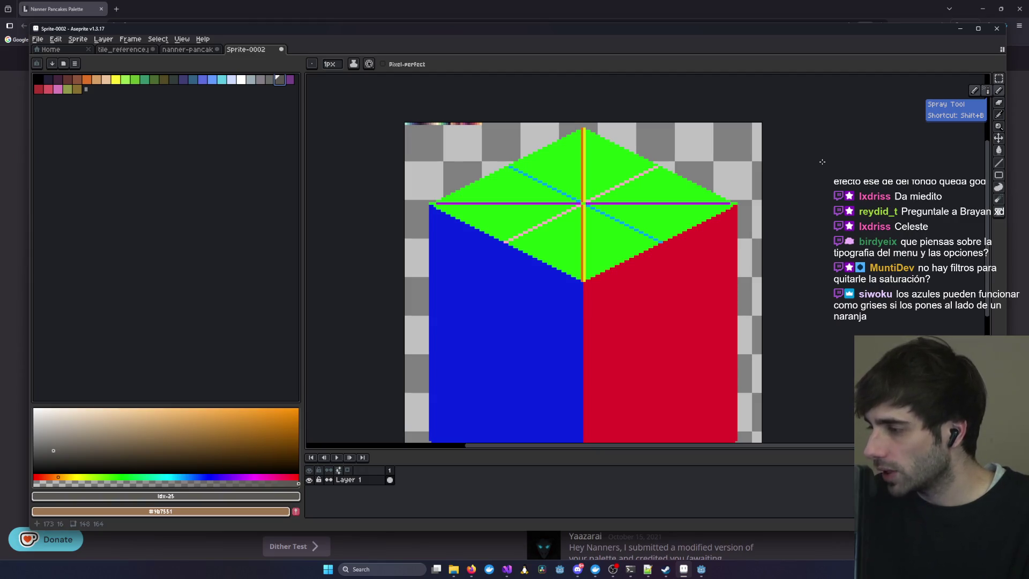
left_click(701, 569)
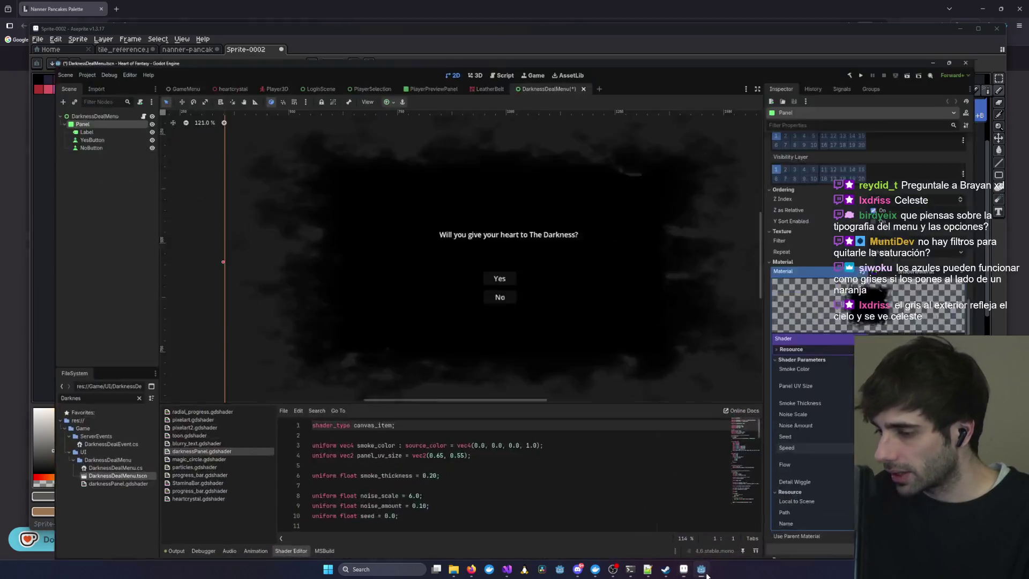
- Inspect the dialog's Label, YesButton, NoButton and smoky Panel in the Godot viewport
left_click(482, 198)
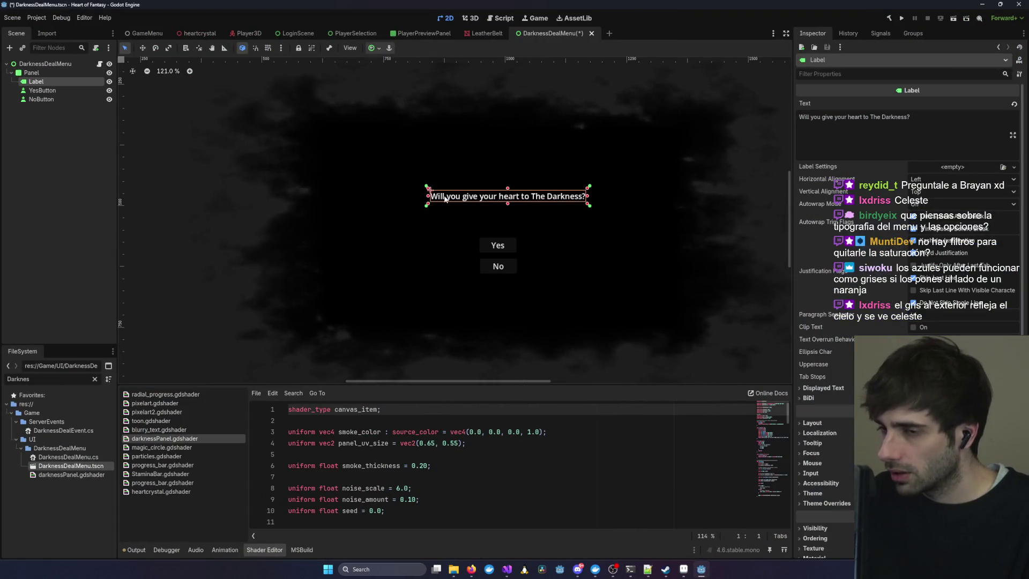
scroll(444, 199, "up", 4)
scroll(443, 206, "up", 3)
left_click(555, 294)
left_click(553, 331)
left_click(552, 291)
left_click(557, 336)
left_click(556, 295)
left_click(578, 333)
left_click(668, 320)
scroll(668, 320, "down", 6)
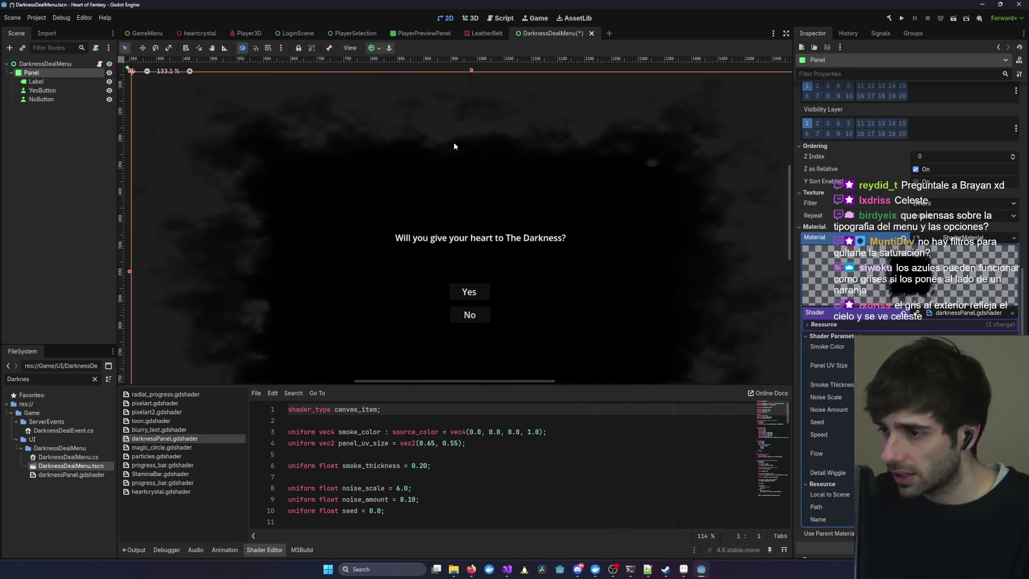
- Minimize the Godot editor to get back to Aseprite
key("alt+Tab")
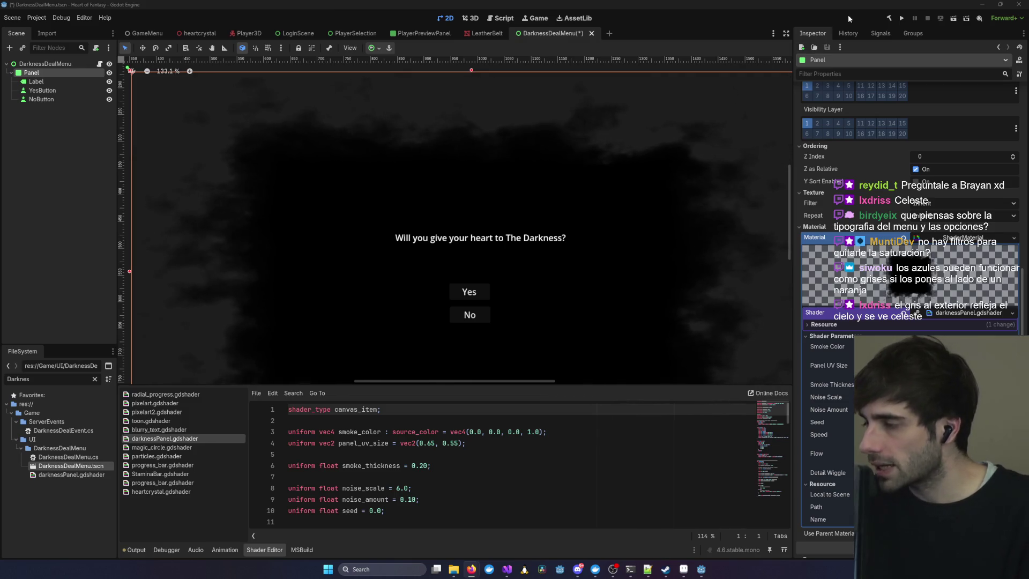
left_click(982, 5)
scroll(507, 136, "up", 5)
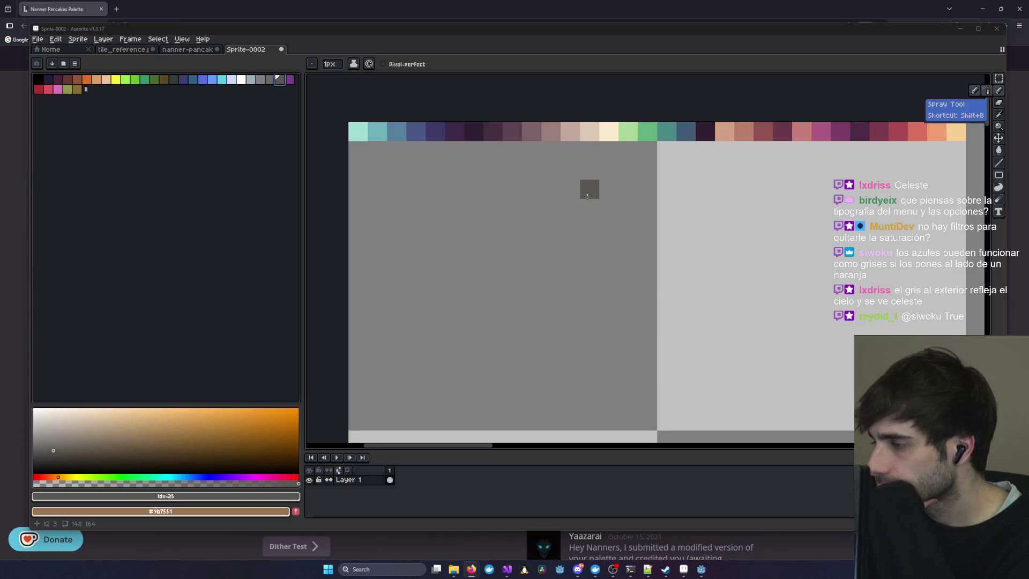
- Bring the palette strip into view and select the Eyedropper tool
left_click_drag(683, 188, 616, 219)
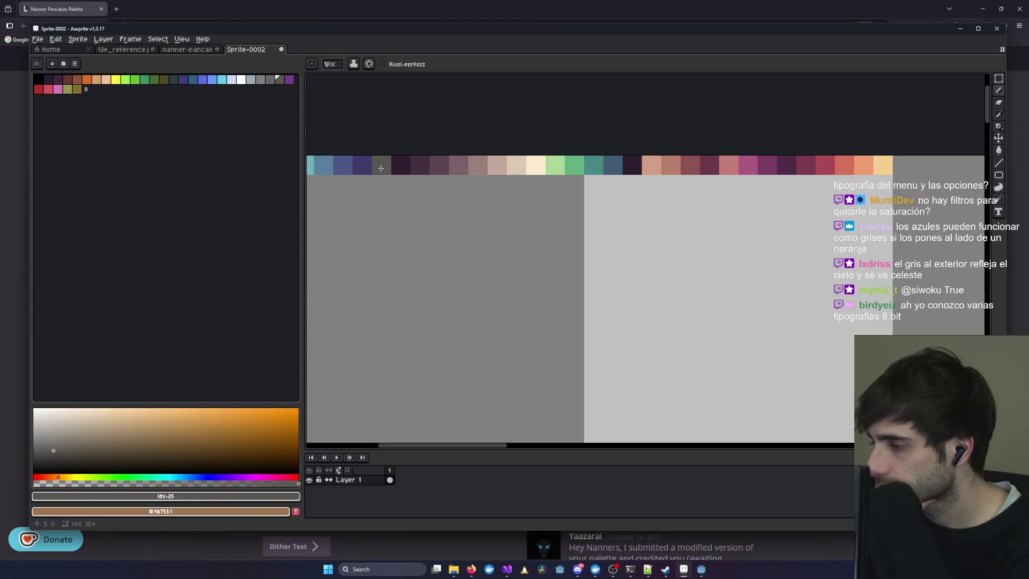
scroll(381, 169, "down", 1)
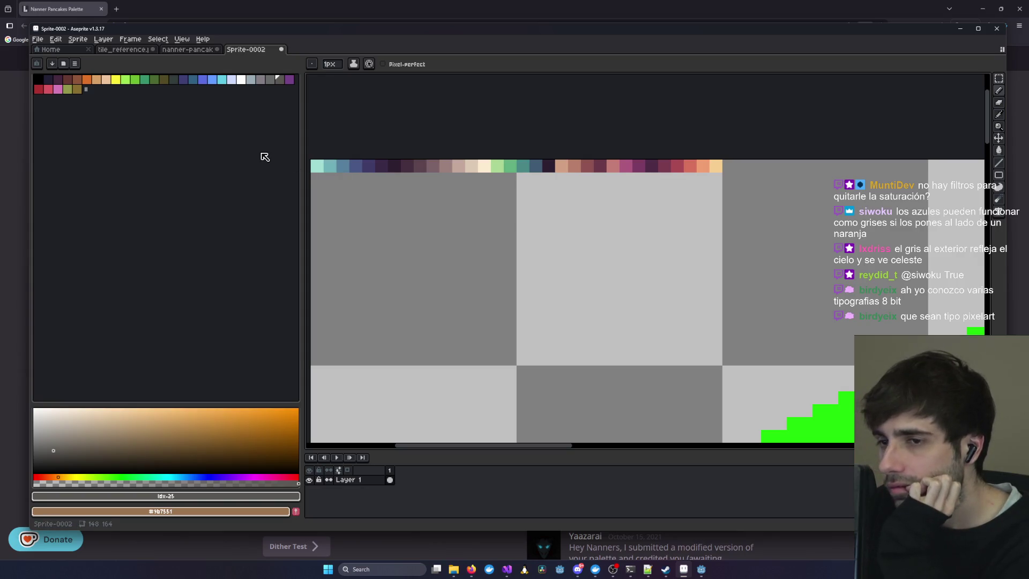
left_click(998, 115)
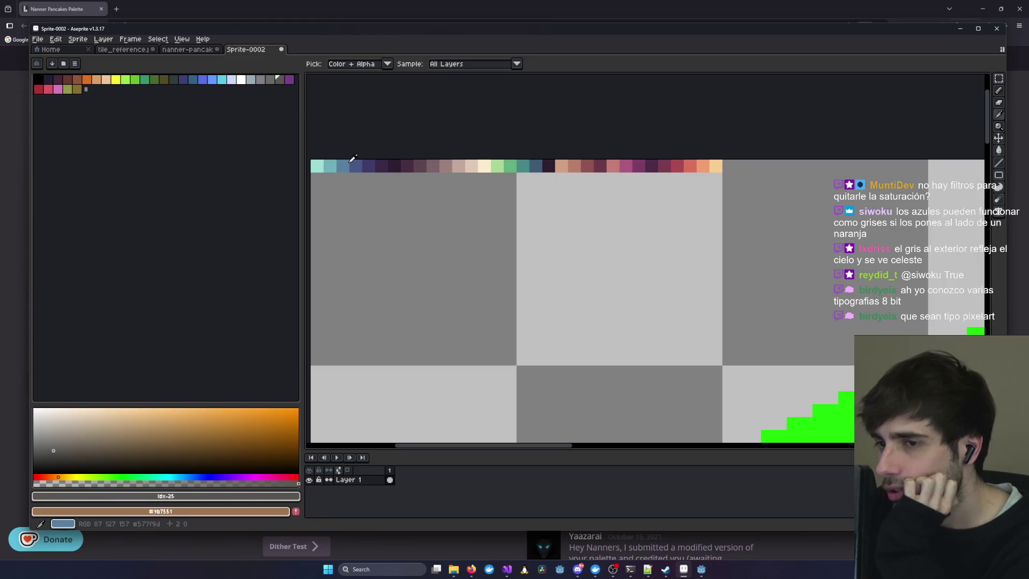
- Take light teal #a0ddd3 from the palette and bring the cube's top face into view
left_click(318, 167)
scroll(342, 156, "down", 5)
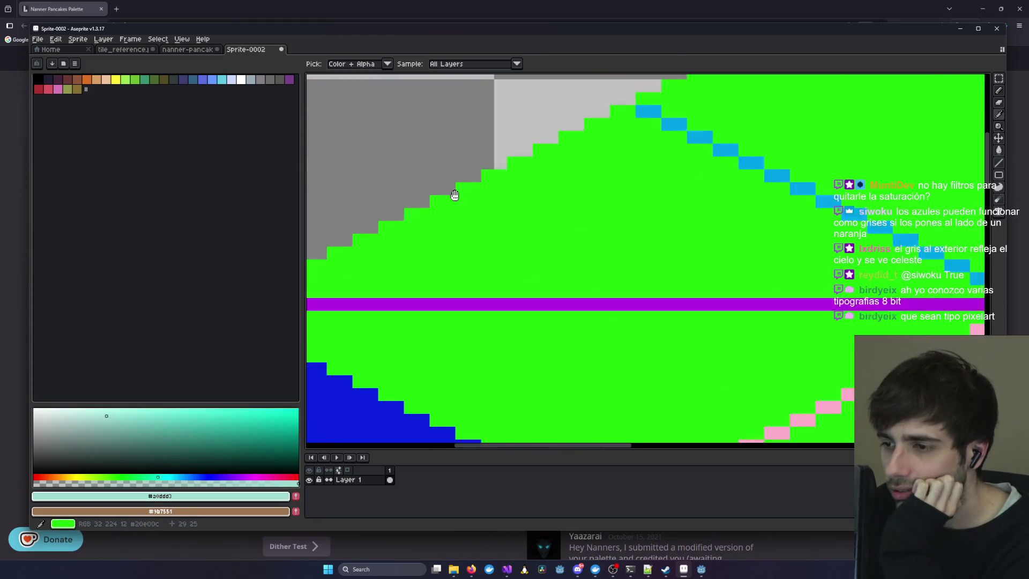
scroll(476, 310, "down", 2)
left_click_drag(476, 310, 464, 195)
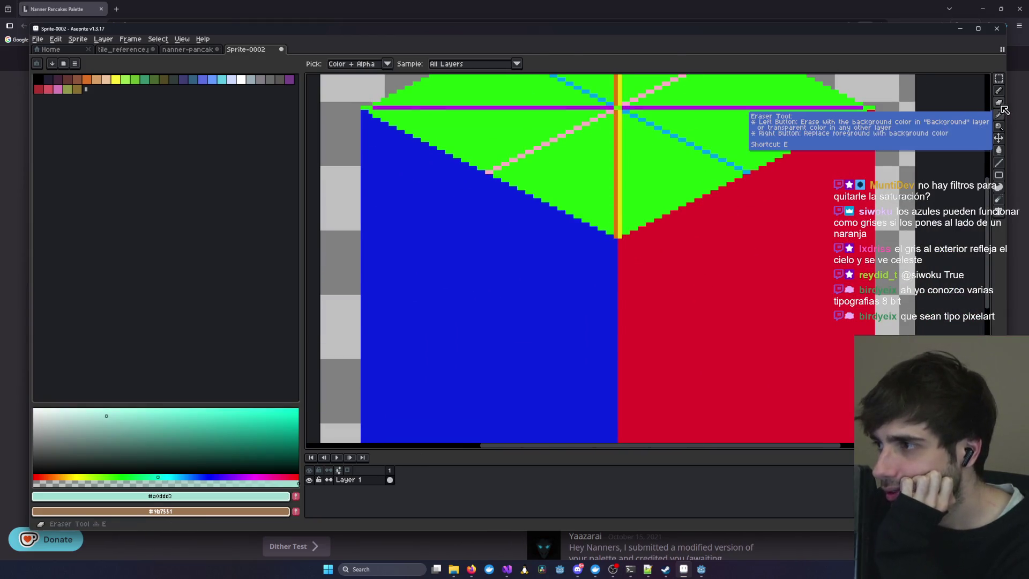
- Paint-bucket every green triangle of the top face with light teal
left_click(999, 150)
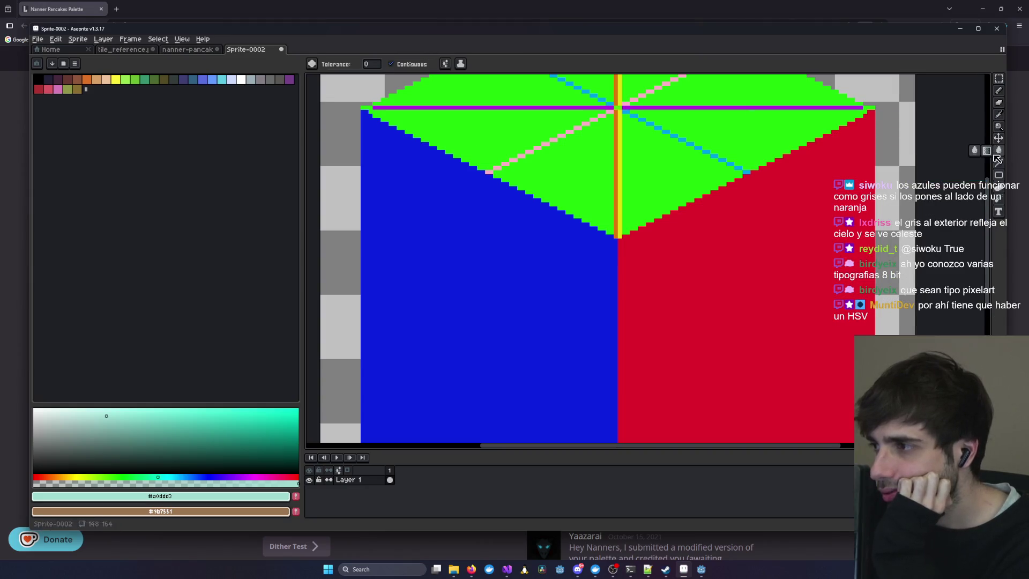
left_click(656, 183)
left_click_drag(698, 153, 639, 240)
left_click(667, 221)
left_click(713, 171)
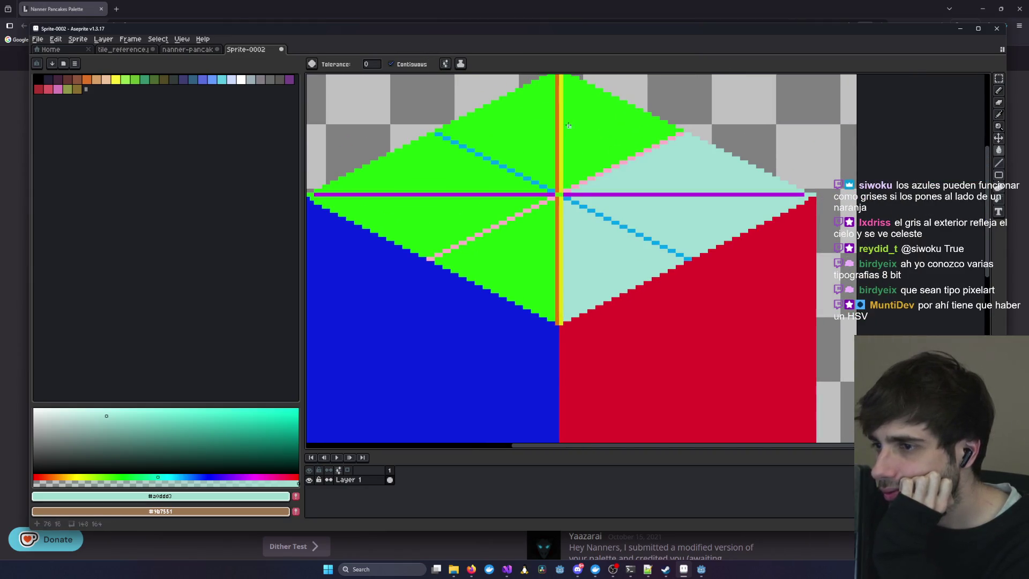
left_click(617, 140)
left_click(509, 129)
left_click(448, 181)
left_click(533, 266)
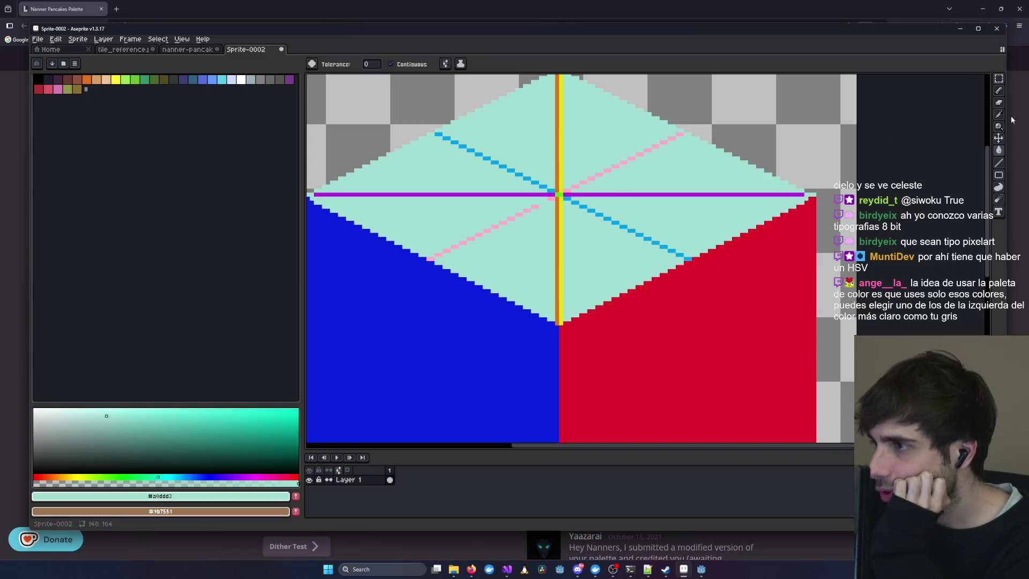
left_click(998, 163)
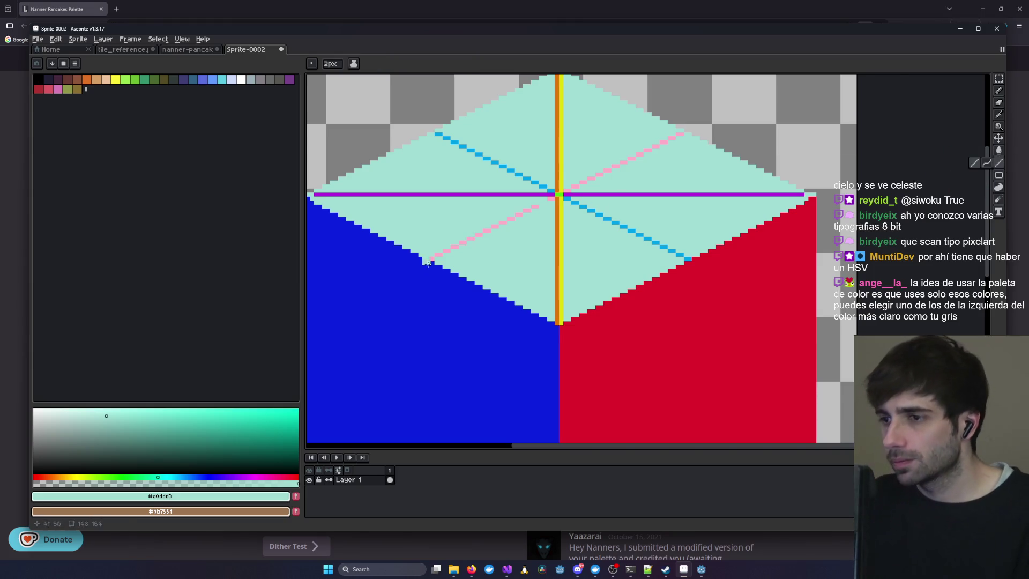
- Paint over the pink, blue, orange and purple guide lines on the top face in mint
left_click_drag(427, 263, 681, 135)
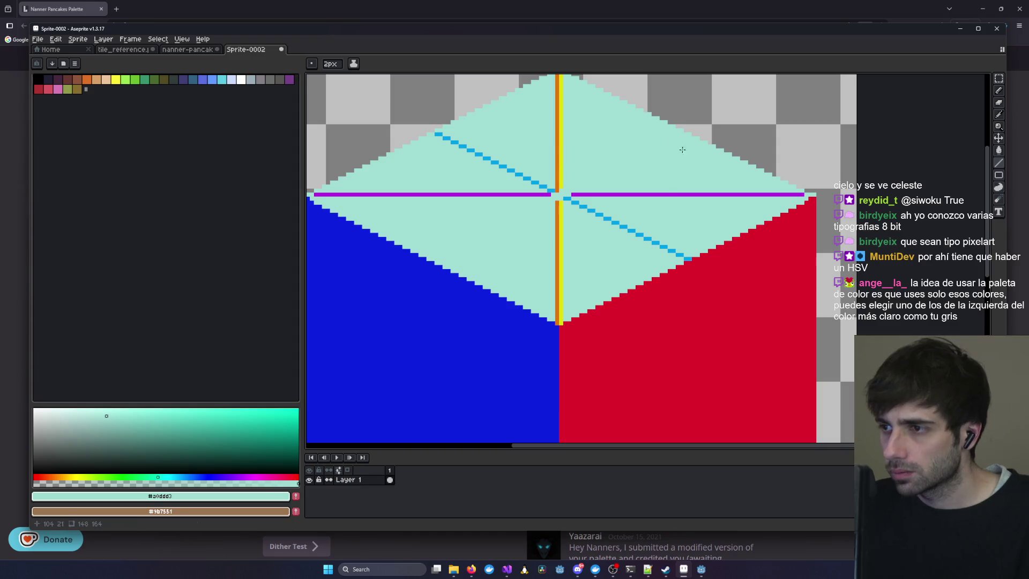
mouse_move(672, 257)
left_mouse_down()
mouse_move(429, 134)
mouse_move(441, 138)
left_mouse_up()
left_click_drag(559, 199, 559, 319)
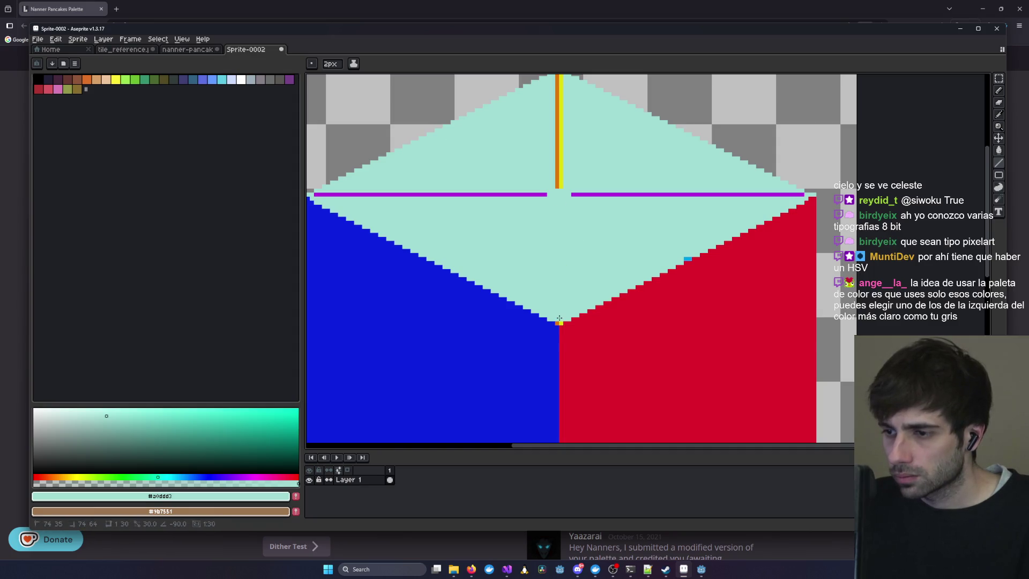
scroll(557, 155, "up", 2)
left_click_drag(559, 271, 559, 154)
left_click_drag(575, 271, 799, 277)
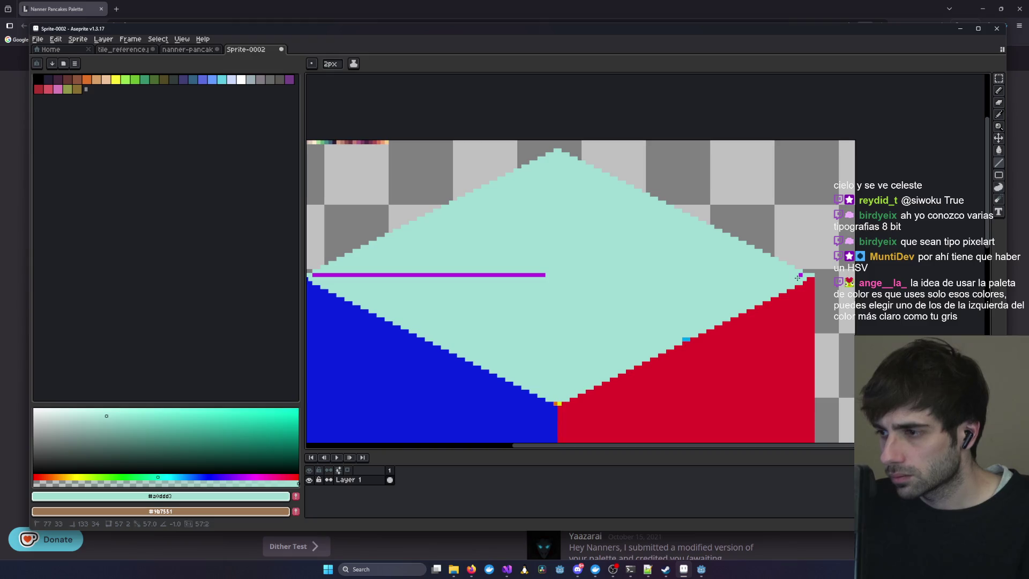
left_click_drag(553, 276, 325, 282)
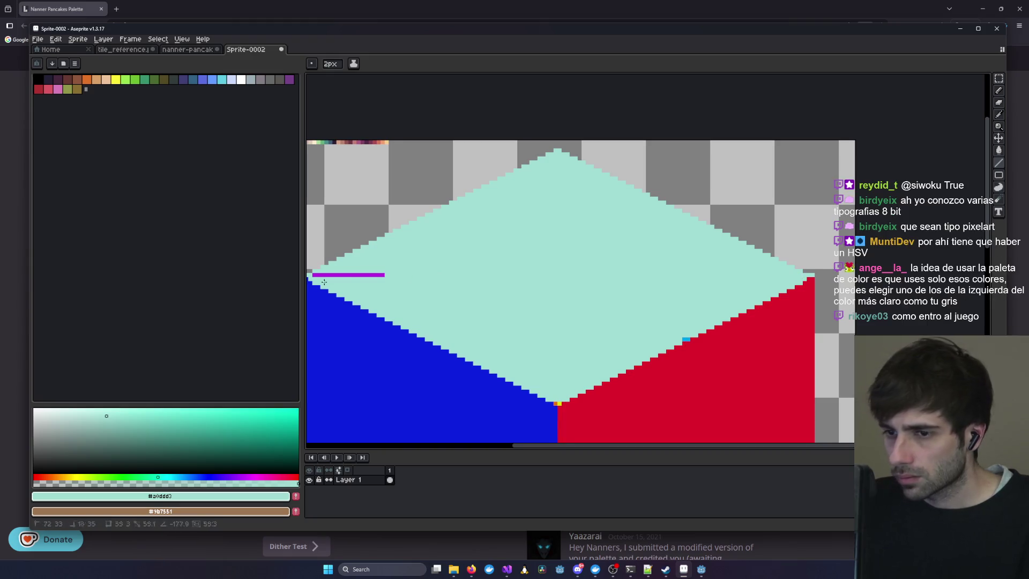
left_click_drag(579, 276, 579, 231)
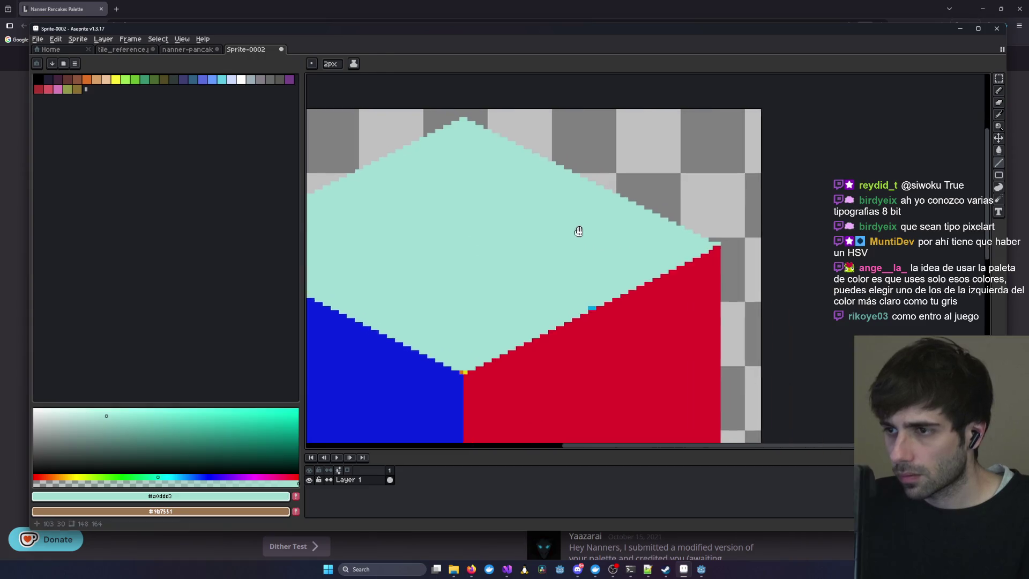
scroll(579, 232, "down", 2)
scroll(508, 294, "up", 2)
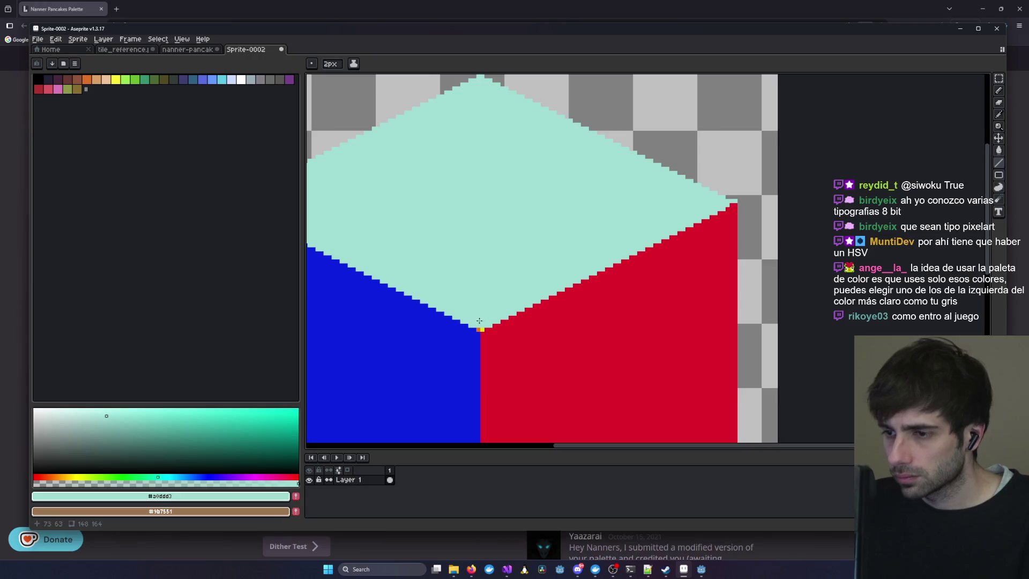
scroll(488, 298, "down", 1)
scroll(574, 267, "up", 1)
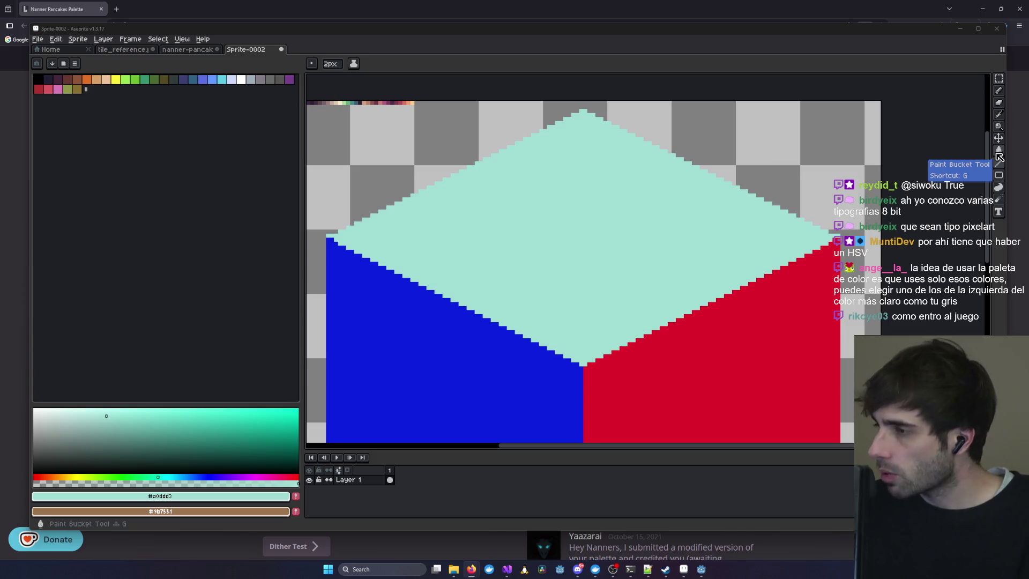
- Re-select the pencil and pan around the cube to check the solid mint top
left_click(999, 153)
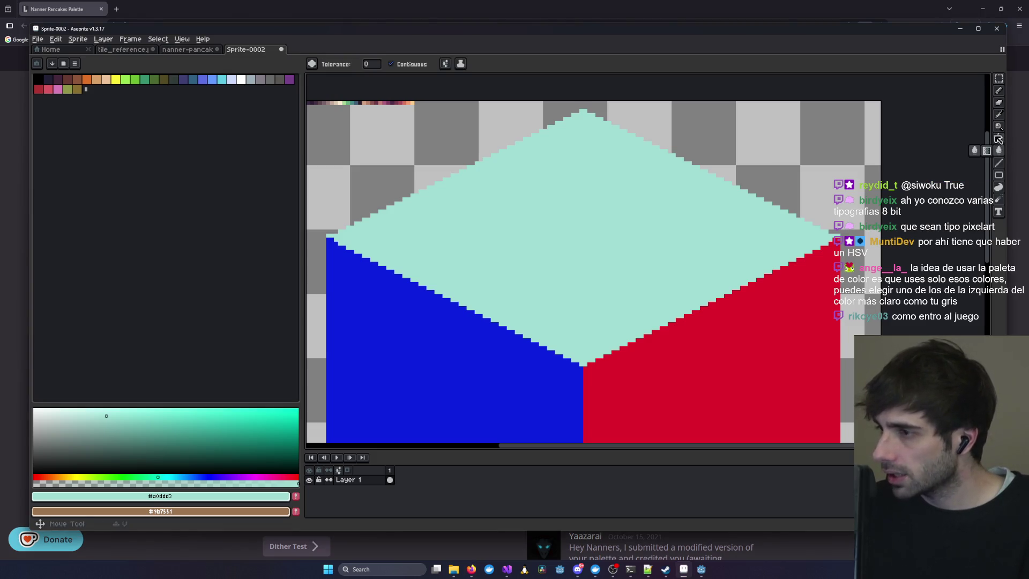
left_click(999, 90)
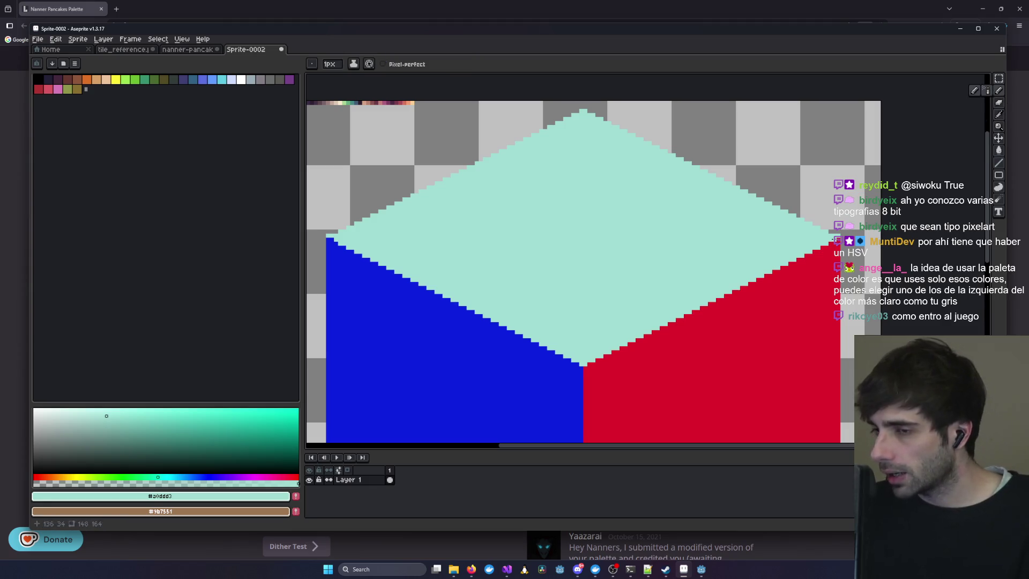
scroll(835, 239, "down", 4)
scroll(696, 260, "up", 3)
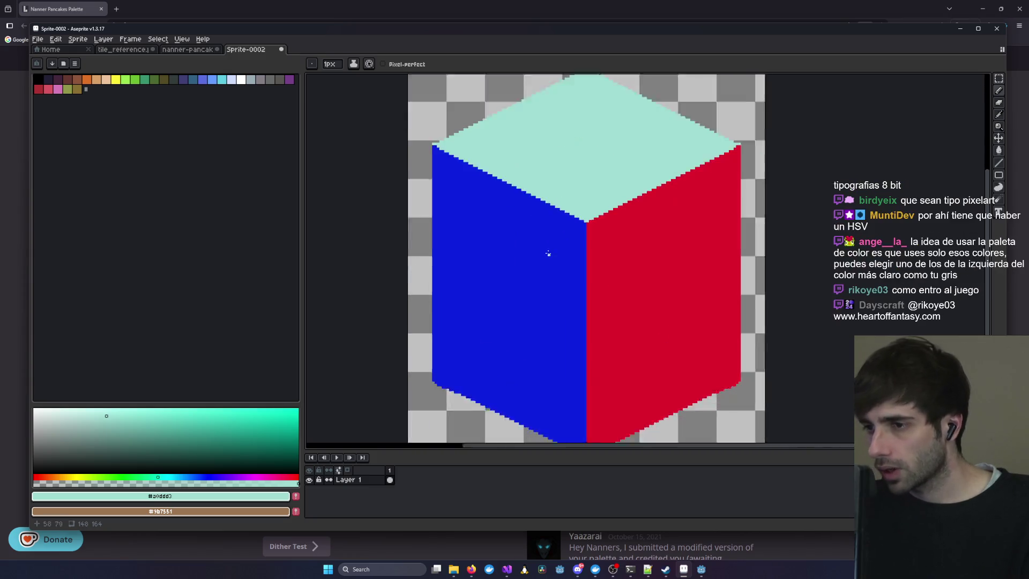
scroll(547, 254, "up", 1)
scroll(649, 224, "down", 1)
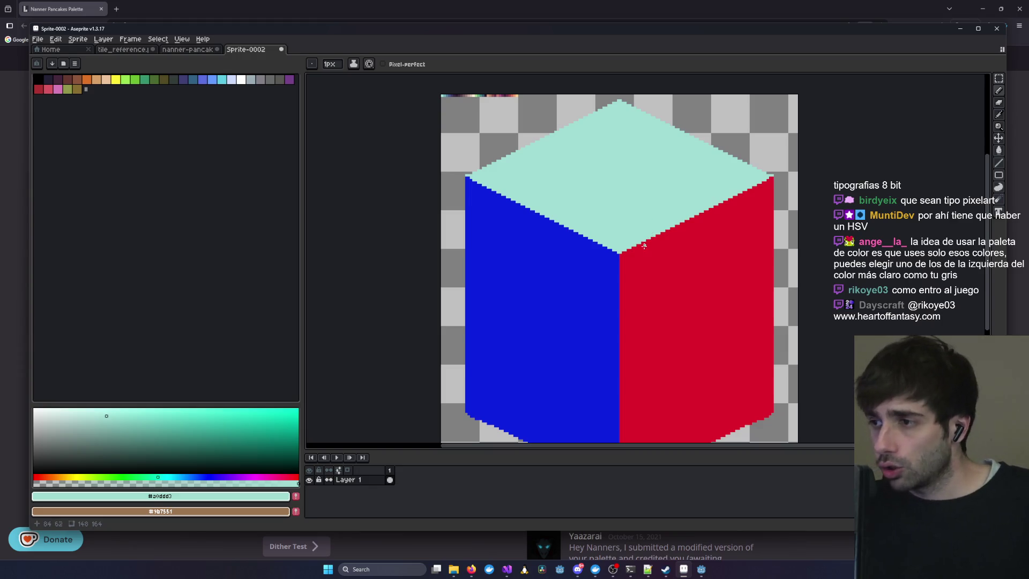
scroll(499, 162, "up", 2)
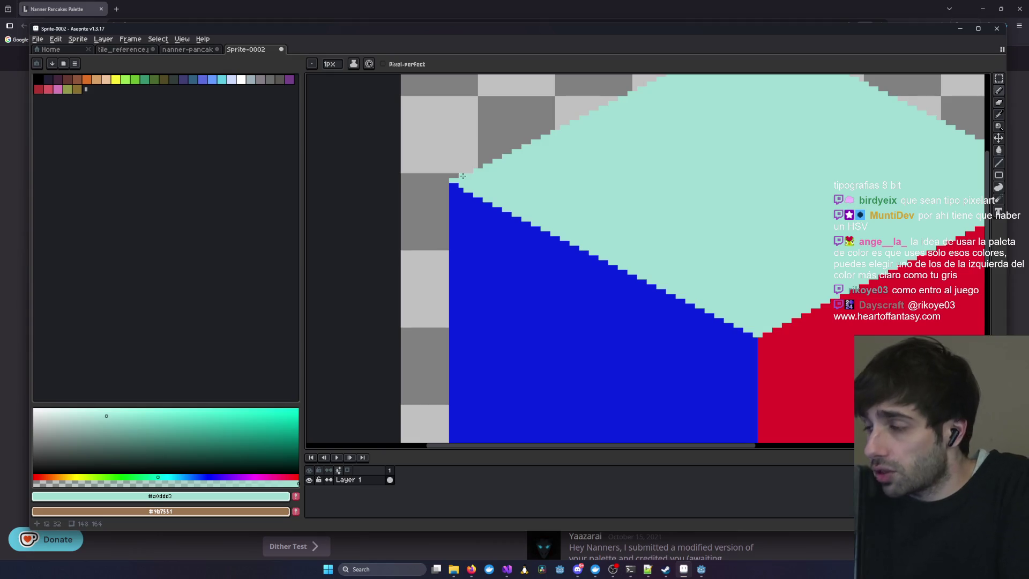
left_click_drag(783, 198, 552, 230)
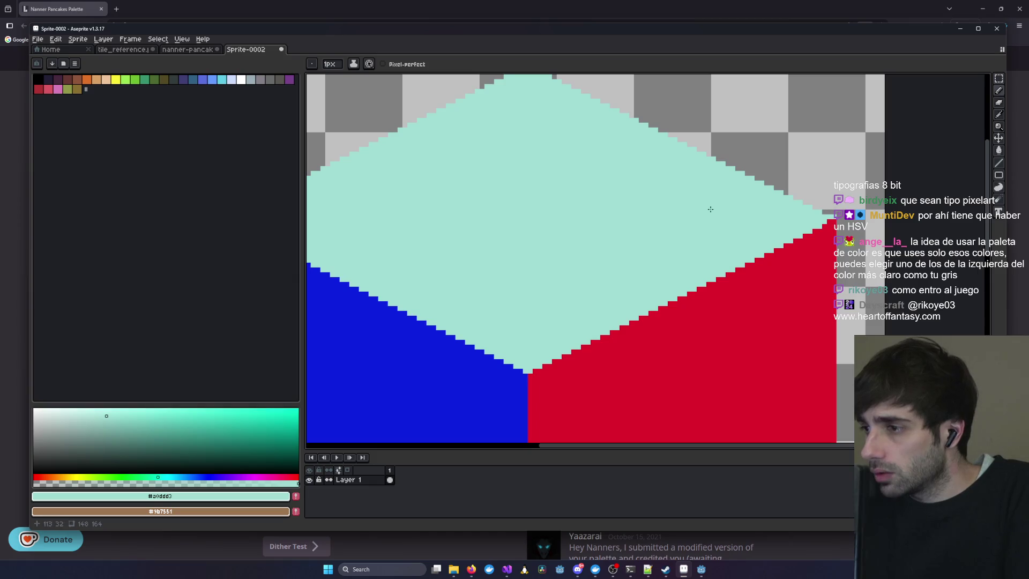
left_click_drag(653, 205, 786, 223)
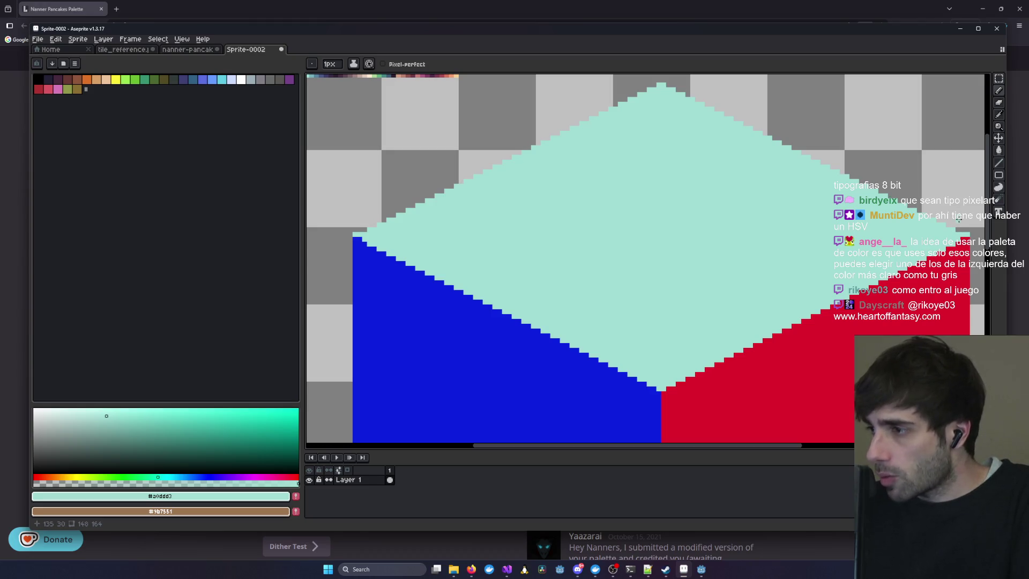
left_click_drag(864, 146, 824, 165)
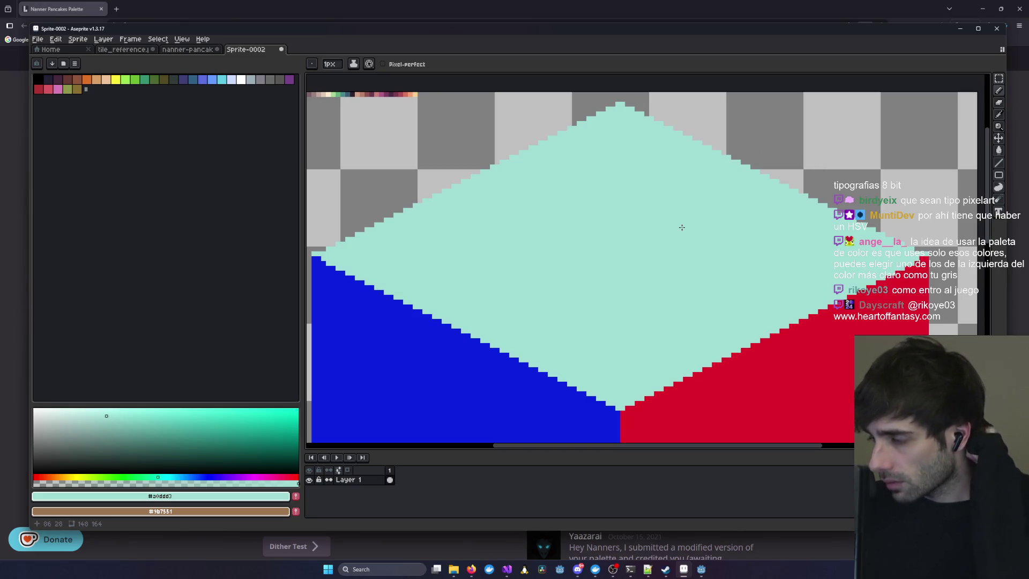
left_click_drag(636, 193, 668, 189)
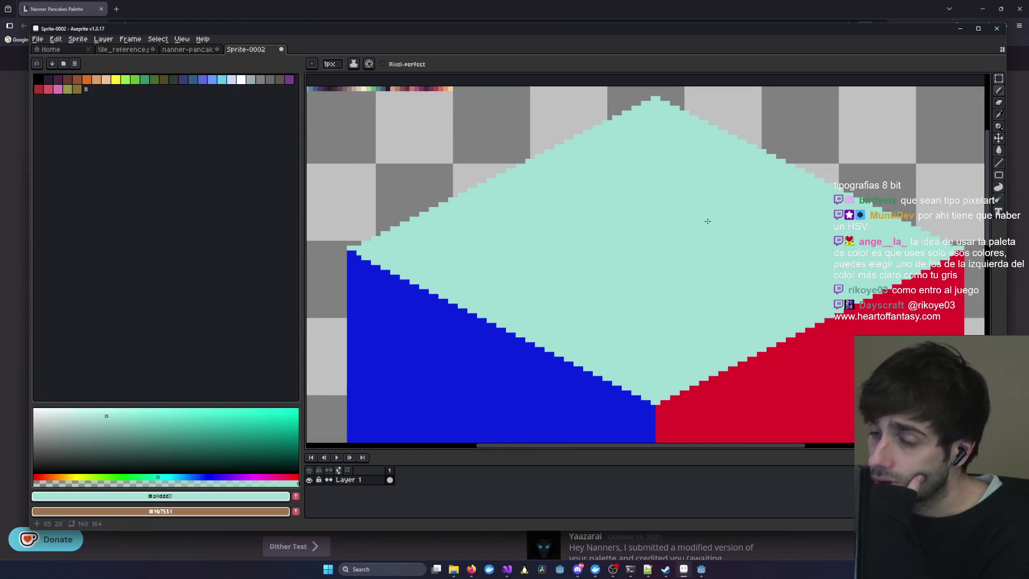
left_click_drag(708, 221, 637, 188)
scroll(649, 214, "down", 3)
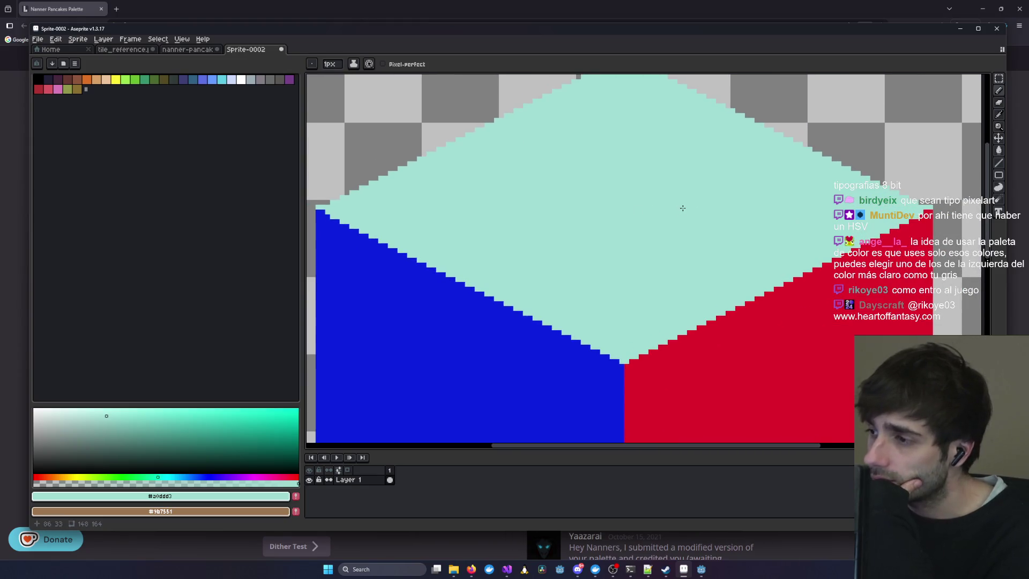
scroll(682, 208, "up", 2)
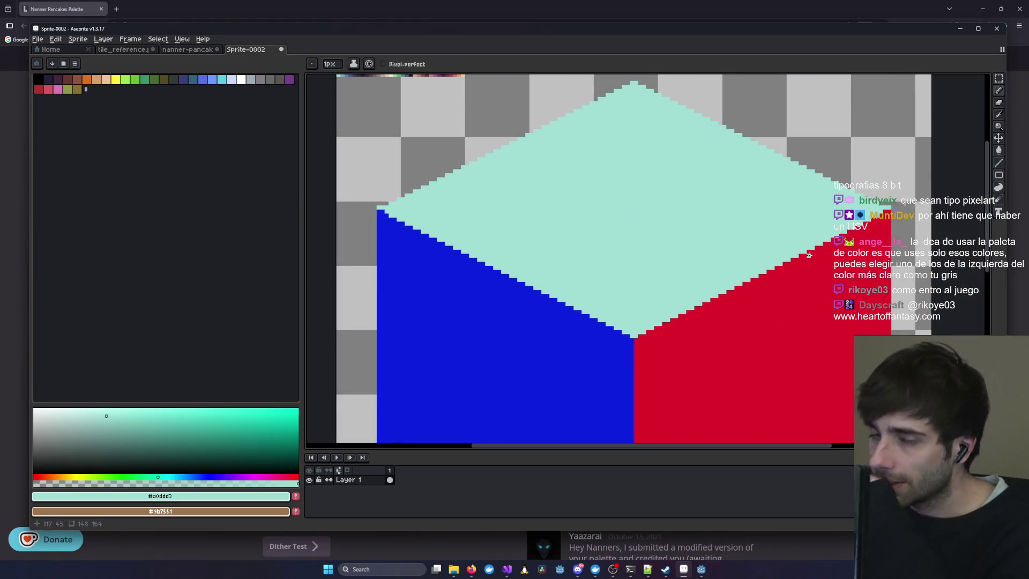
left_click(270, 80)
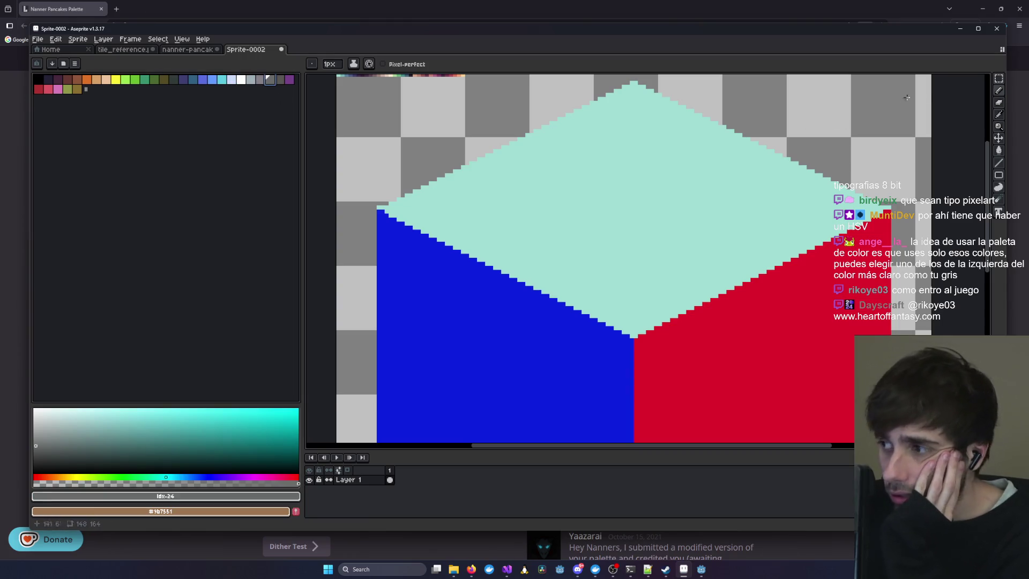
- Bucket-fill the top face grey and the left face dark grey
left_click(1000, 153)
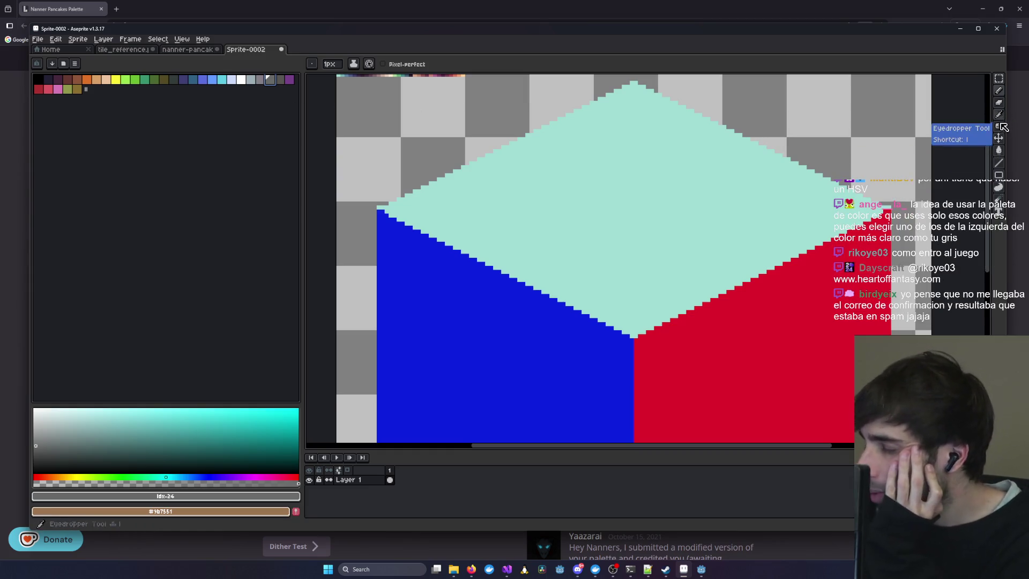
left_click(999, 150)
left_click(784, 160)
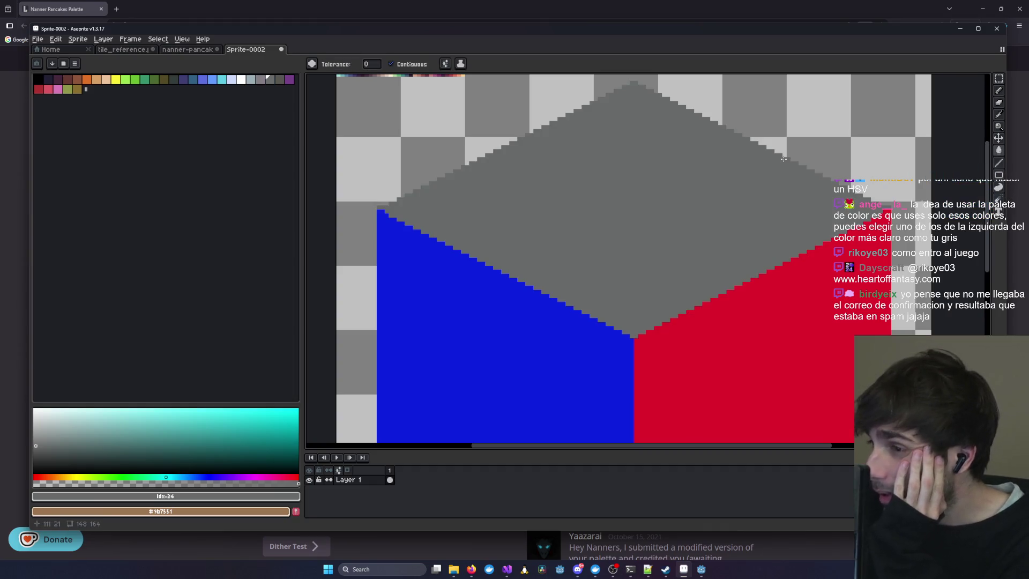
left_click(279, 80)
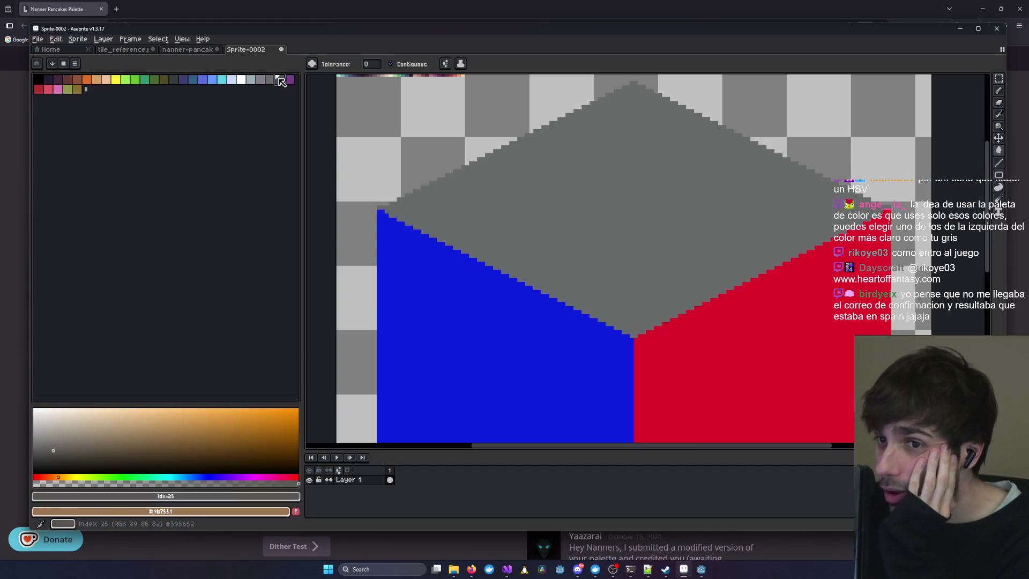
left_click(493, 318)
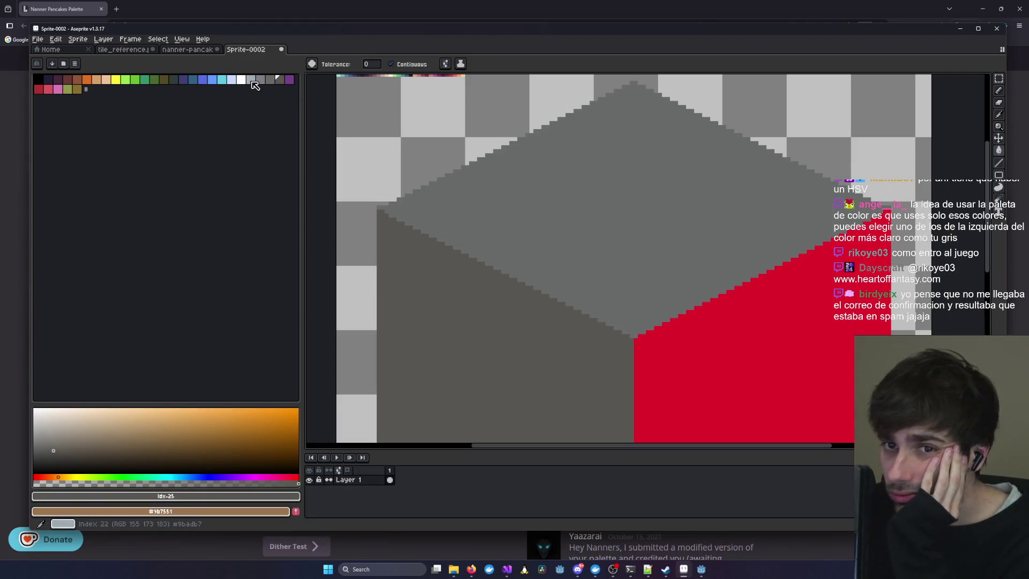
- Refill the top light blue-grey, the left face lighter grey and the right face dark grey
left_click(253, 82)
left_click(532, 271)
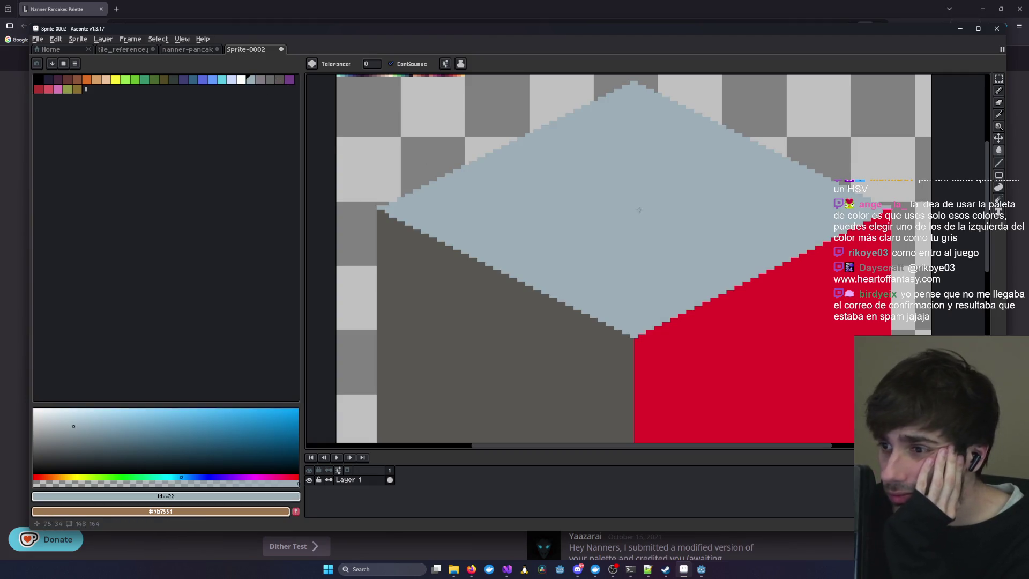
left_click(270, 80)
left_click(499, 348)
left_click(280, 80)
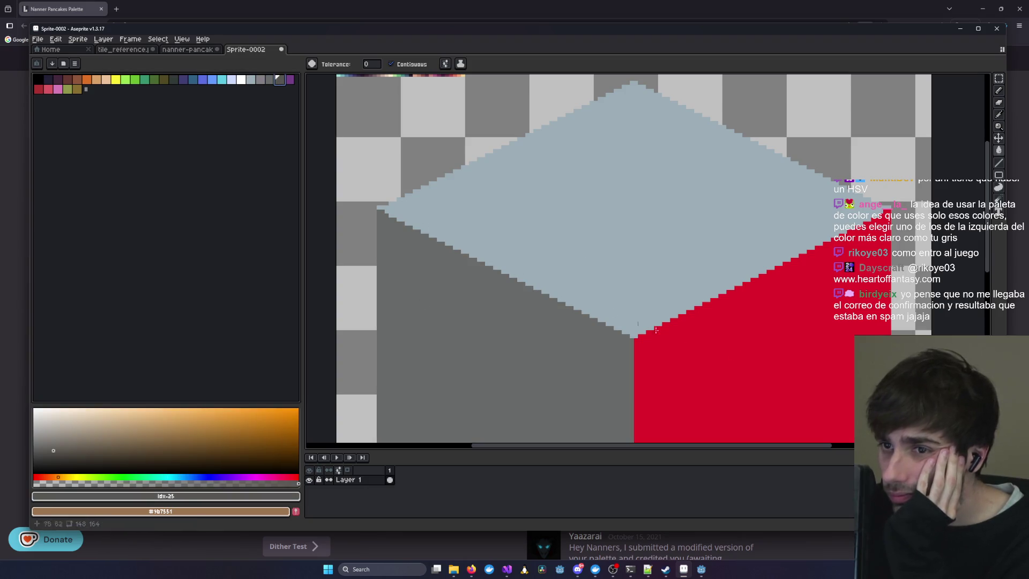
left_click(656, 331)
scroll(675, 272, "down", 4)
scroll(676, 271, "up", 2)
scroll(676, 272, "down", 3)
scroll(620, 263, "up", 4)
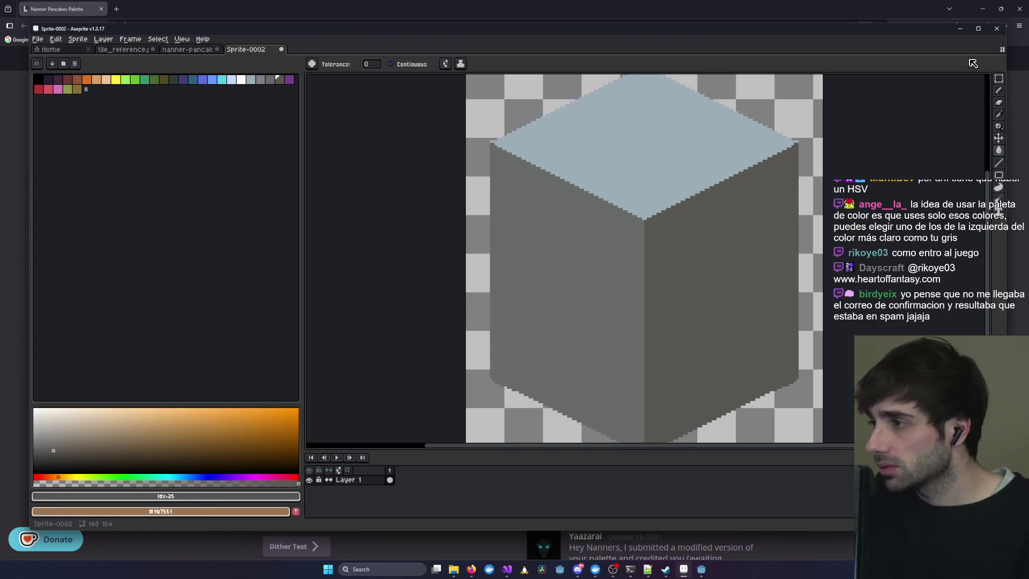
key("alt+Tab")
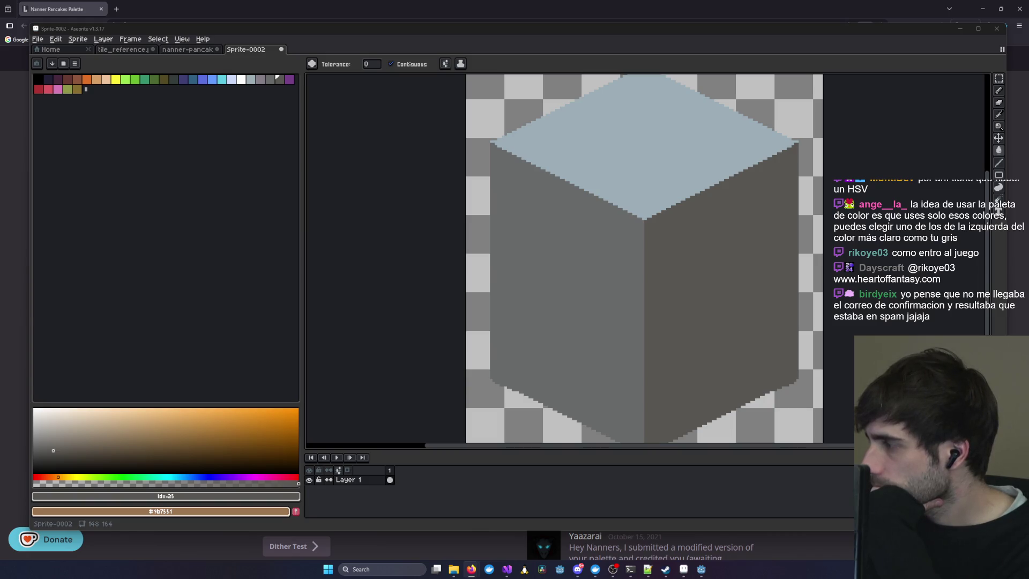
- Switch to the browser's 'rock tile isometric' image results
key("alt+Tab")
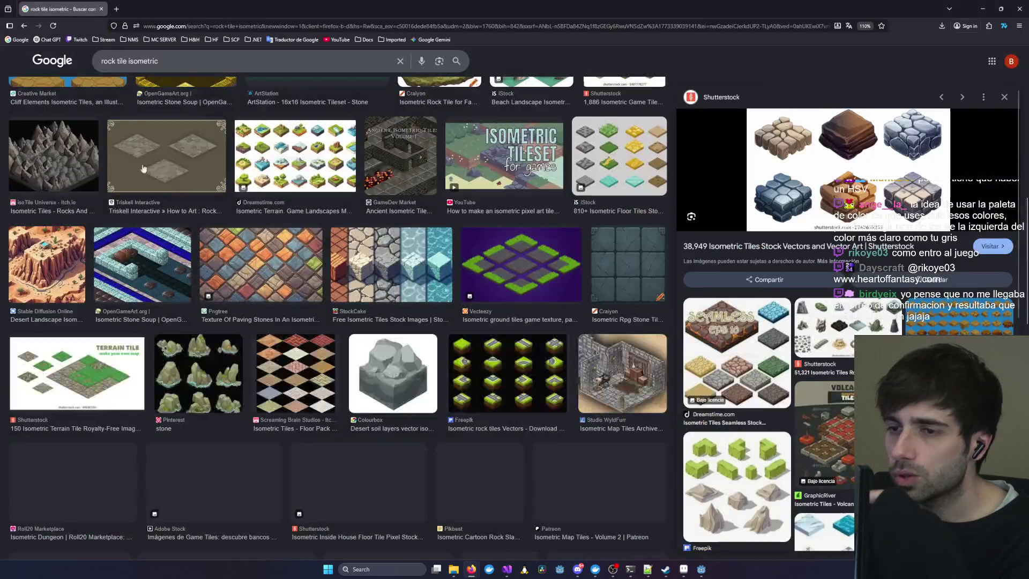
- Switch from the image results back to the grey cube in Aseprite
key("alt+Tab")
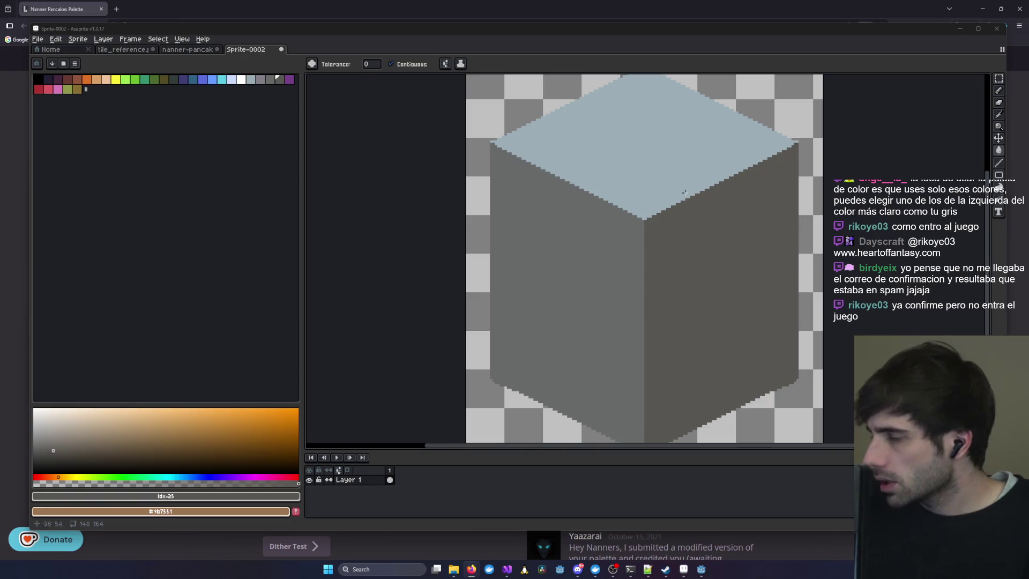
- Create a new sprite holding the pasted isometric rock tiles reference image
key("ctrl+n")
left_click(497, 354)
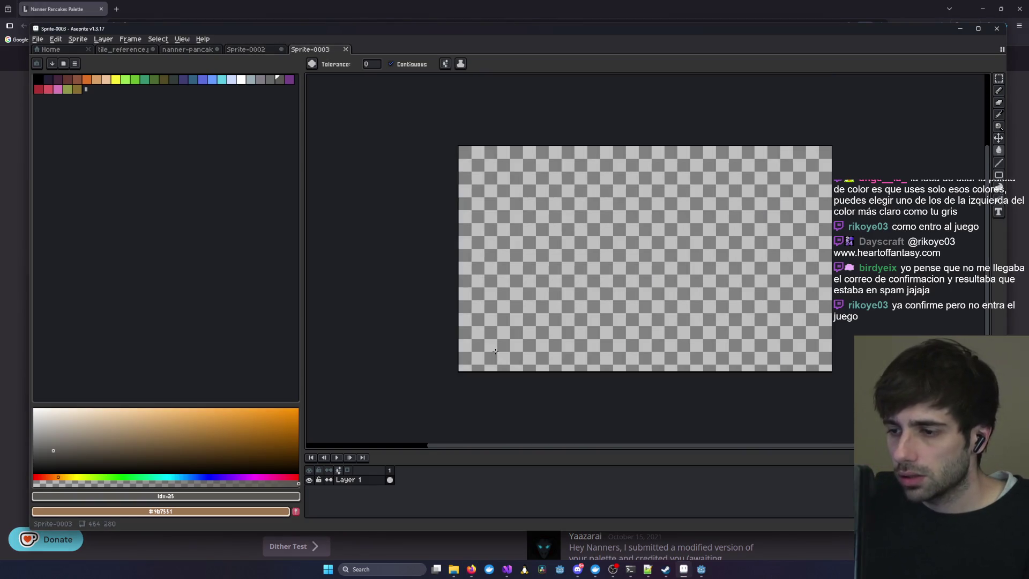
key("ctrl+v")
scroll(502, 356, "up", 5)
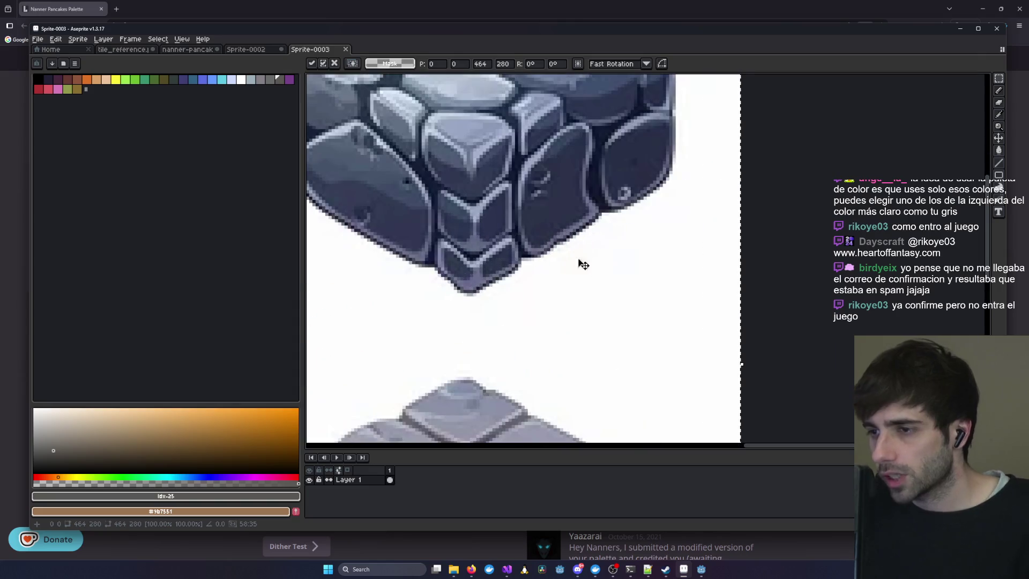
scroll(542, 352, "down", 1)
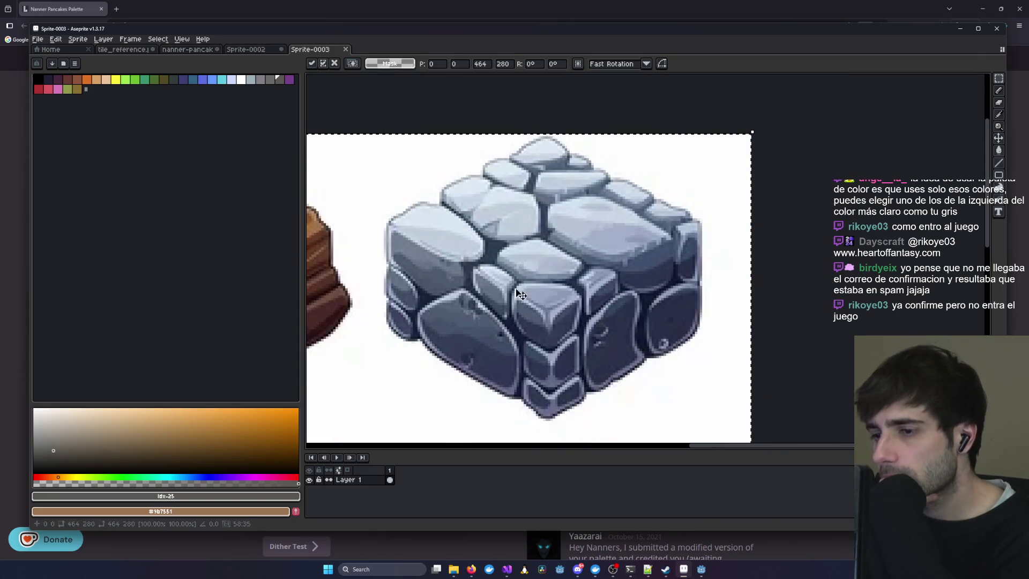
scroll(396, 300, "down", 1)
scroll(475, 287, "down", 1)
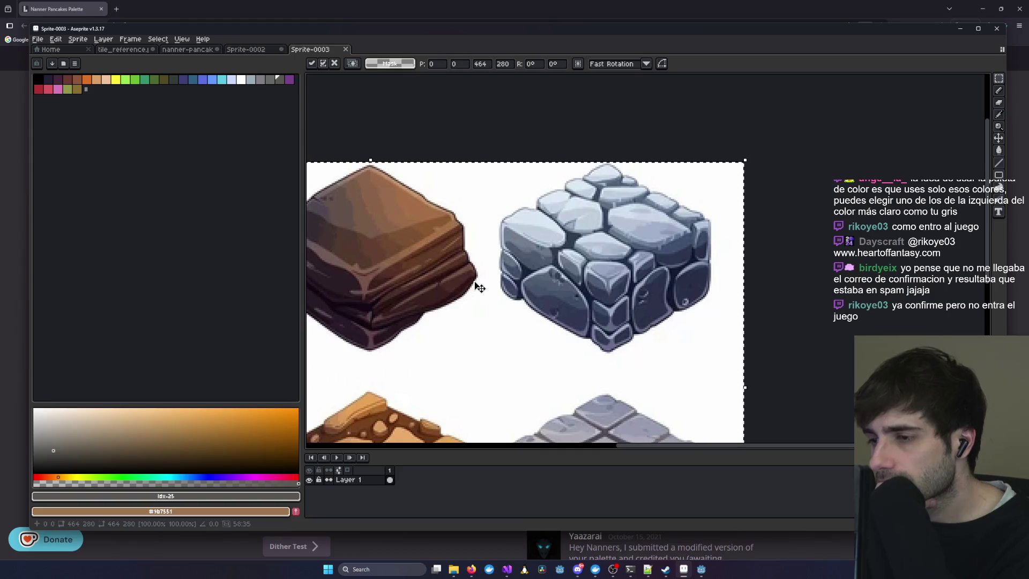
mouse_move(439, 291)
left_mouse_down()
mouse_move(482, 275)
mouse_move(701, 268)
mouse_move(555, 271)
left_mouse_up()
scroll(536, 273, "down", 3)
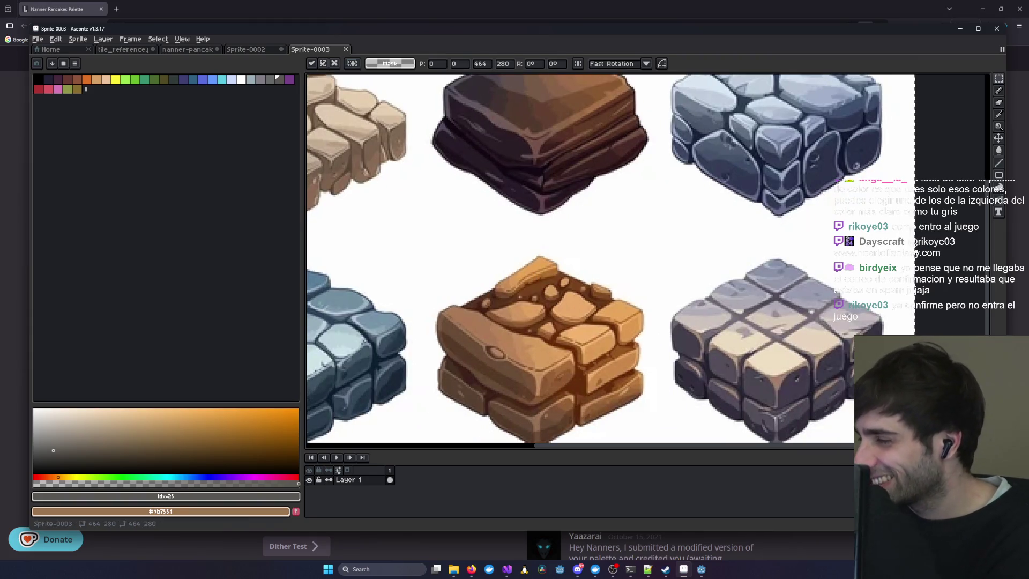
- Compare the rock tiles reference with the grey cube sprite across tabs
key("alt+Tab")
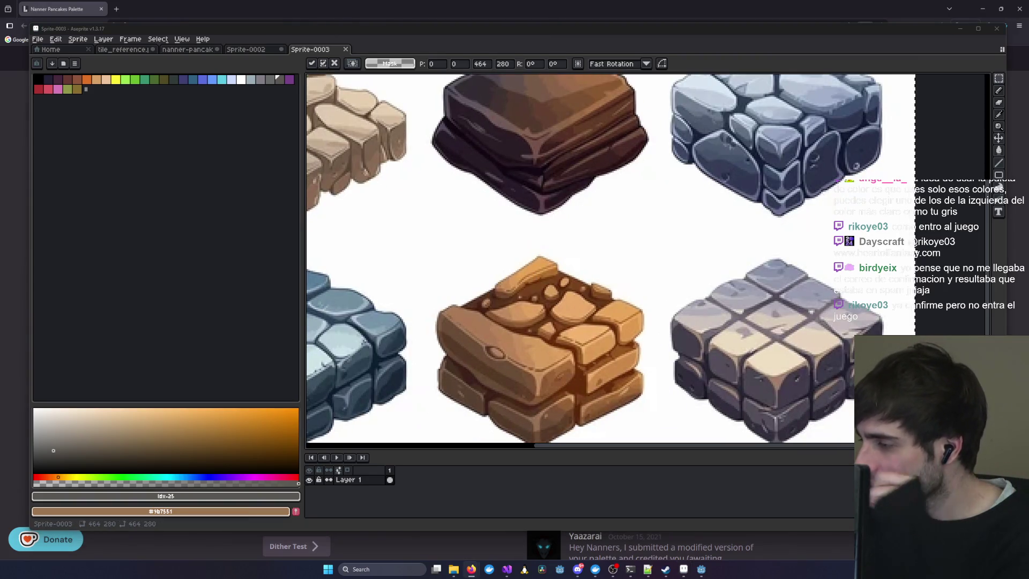
mouse_move(675, 168)
left_mouse_down()
mouse_move(572, 200)
mouse_move(560, 269)
left_mouse_up()
left_click(254, 51)
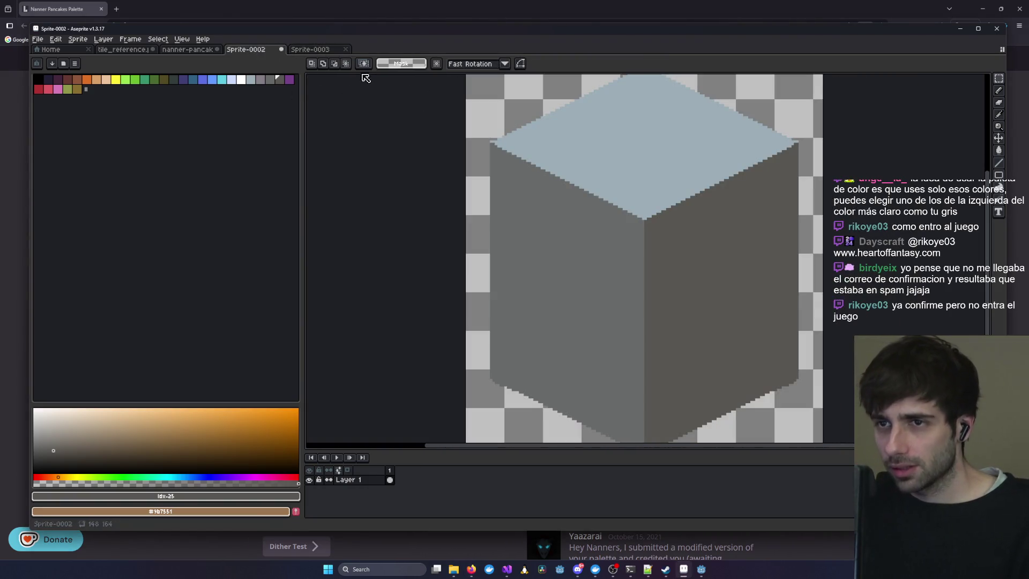
left_click(310, 47)
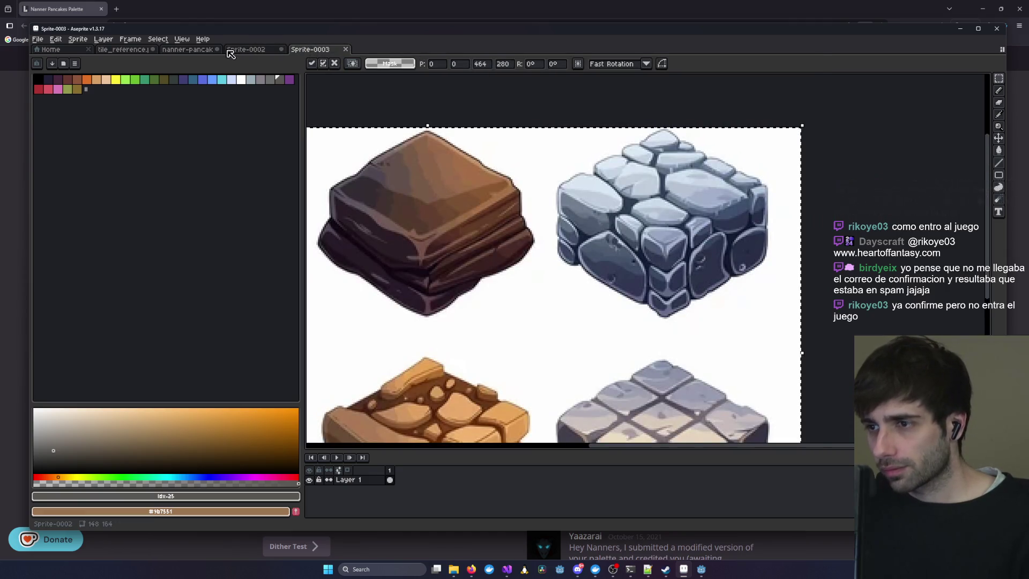
left_click(230, 50)
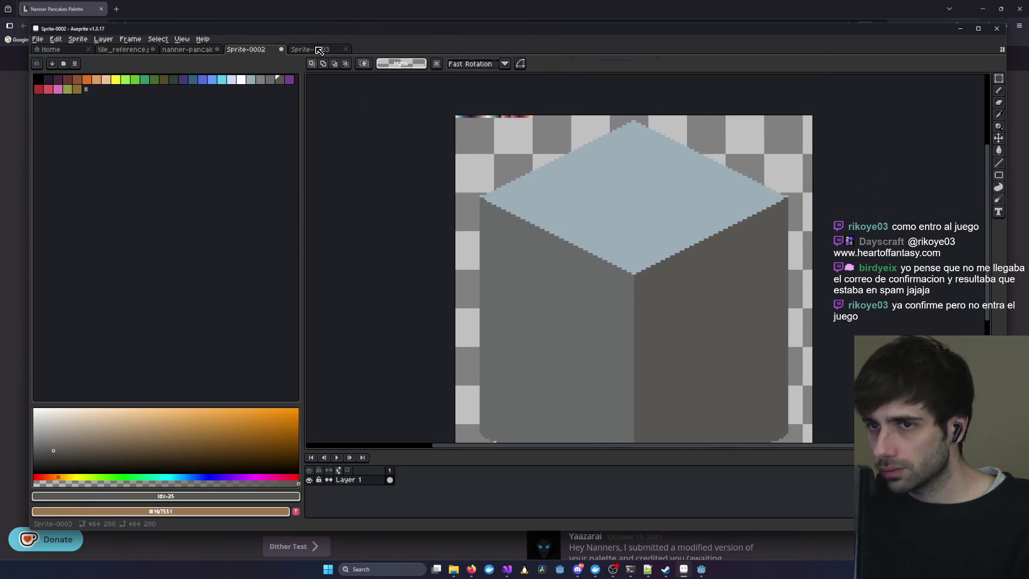
left_click(320, 50)
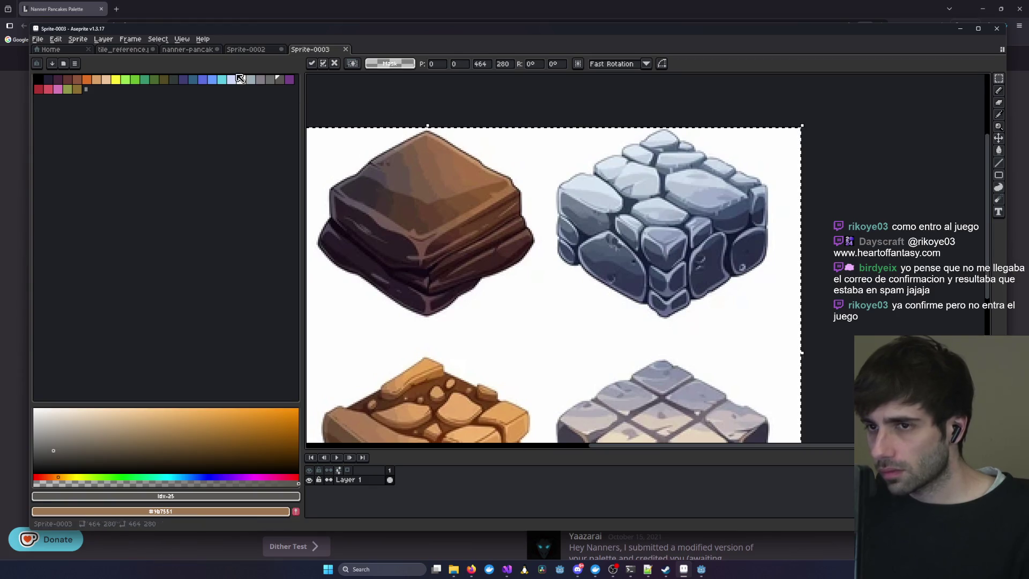
- Marquee-select and copy the grey stone cube from the reference sheet
mouse_move(999, 78)
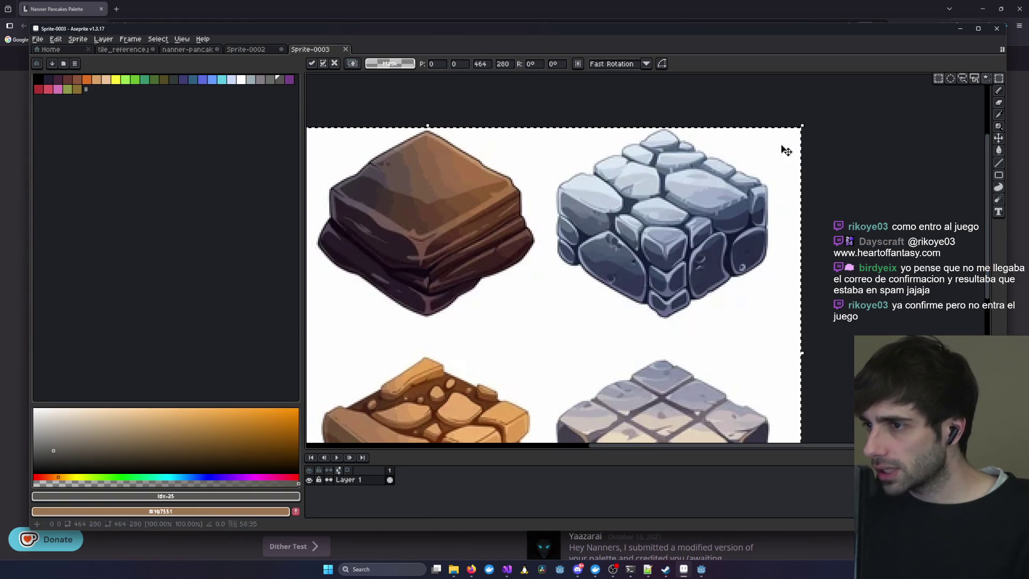
key("ctrl+d")
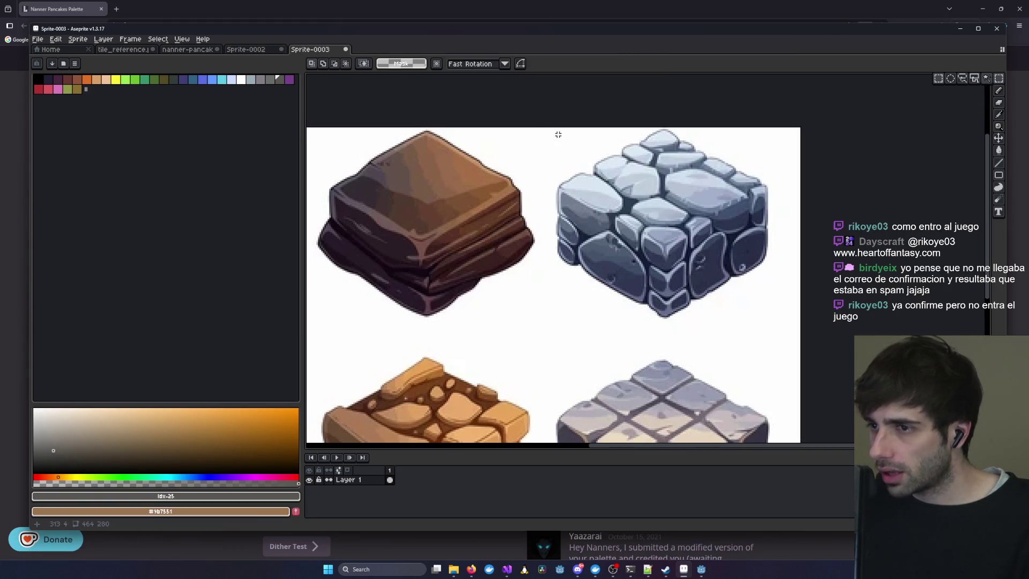
mouse_move(551, 129)
left_mouse_down()
mouse_move(708, 156)
mouse_move(777, 324)
left_mouse_up()
key("ctrl+shift+Tab")
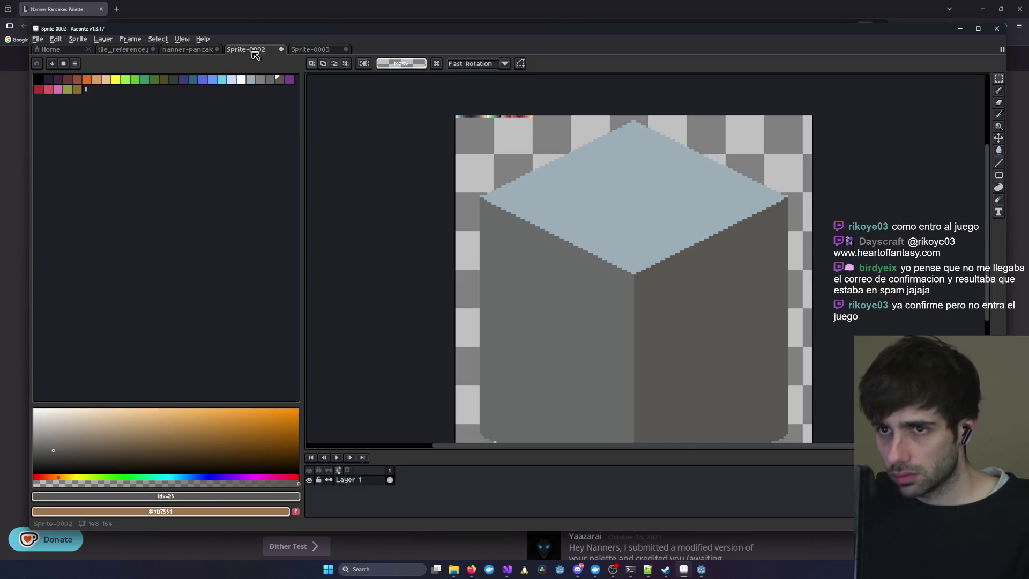
key("ctrl+v")
key("Escape")
key("ctrl+v")
key("Escape")
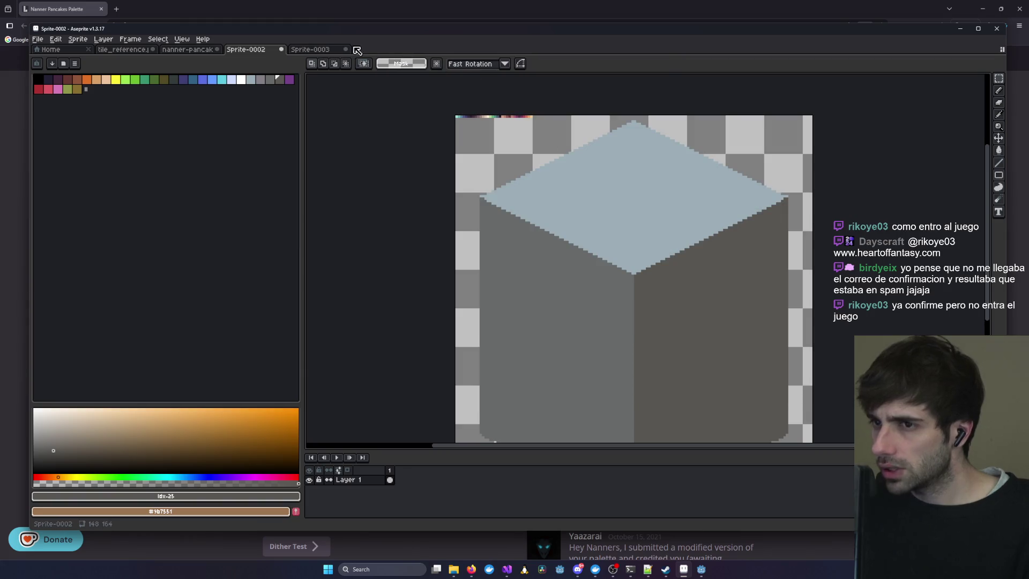
- Create a new 138×120 sprite and paste the stone cube into it
key("ctrl+n")
left_click(493, 354)
key("ctrl+v")
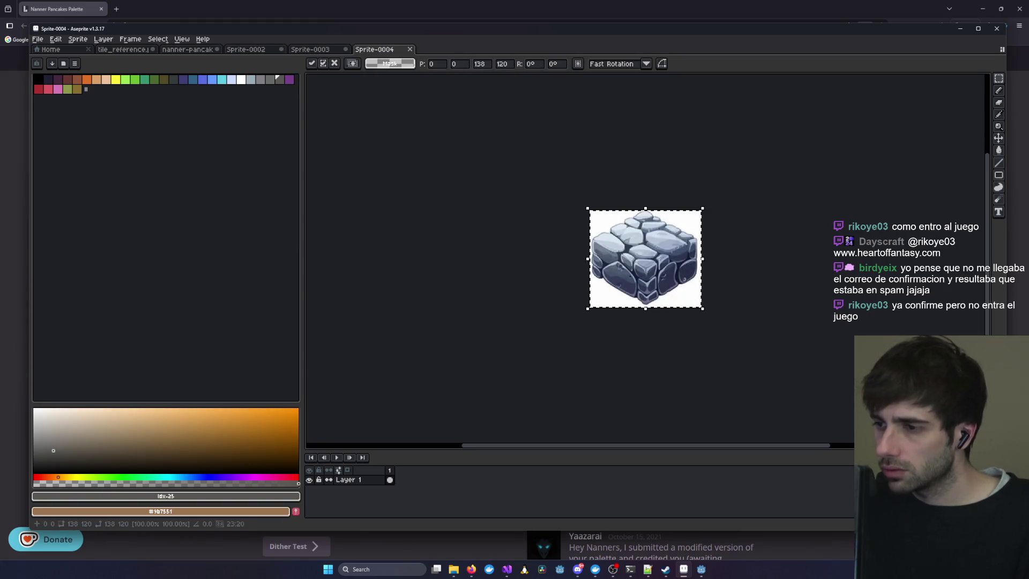
- Delete the three white background areas around the stone cube with the Magic Wand
left_click(999, 78)
left_click(980, 90)
left_click(695, 229)
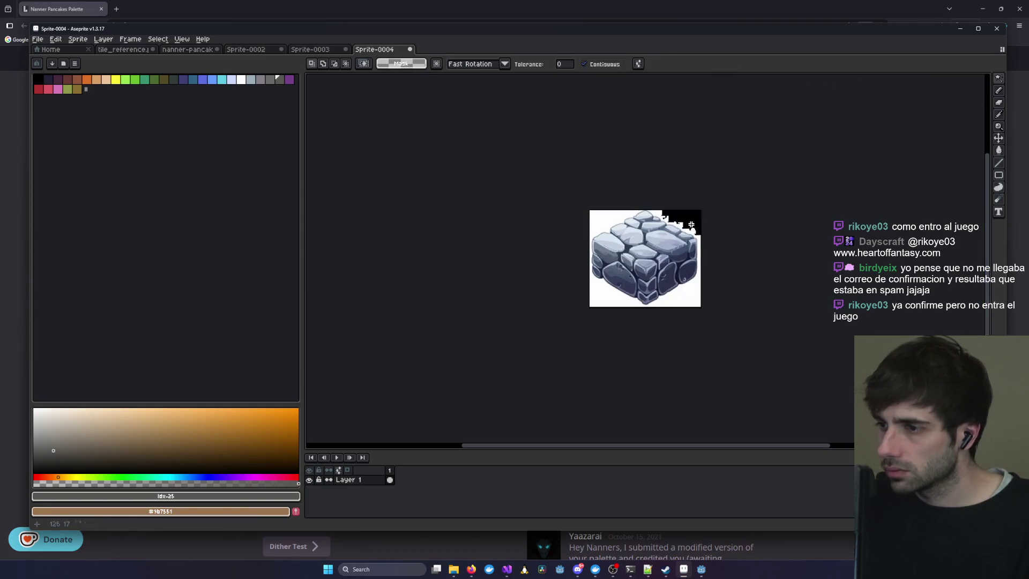
key("Delete")
left_click(692, 298)
key("Delete")
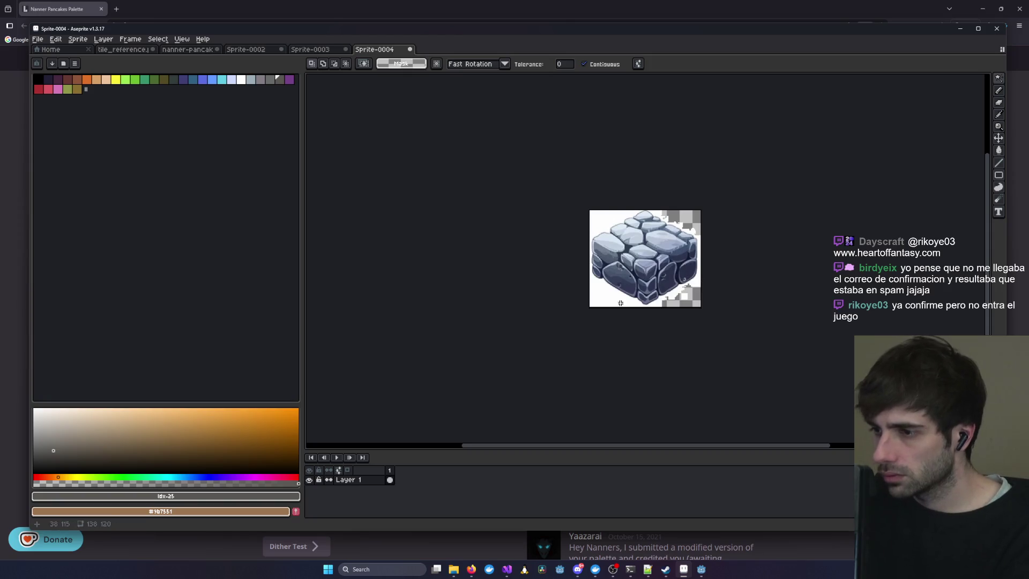
left_click(608, 270)
key("Delete")
scroll(608, 227, "up", 3)
scroll(622, 244, "down", 5)
scroll(670, 252, "up", 2)
scroll(654, 246, "down", 3)
scroll(654, 246, "up", 2)
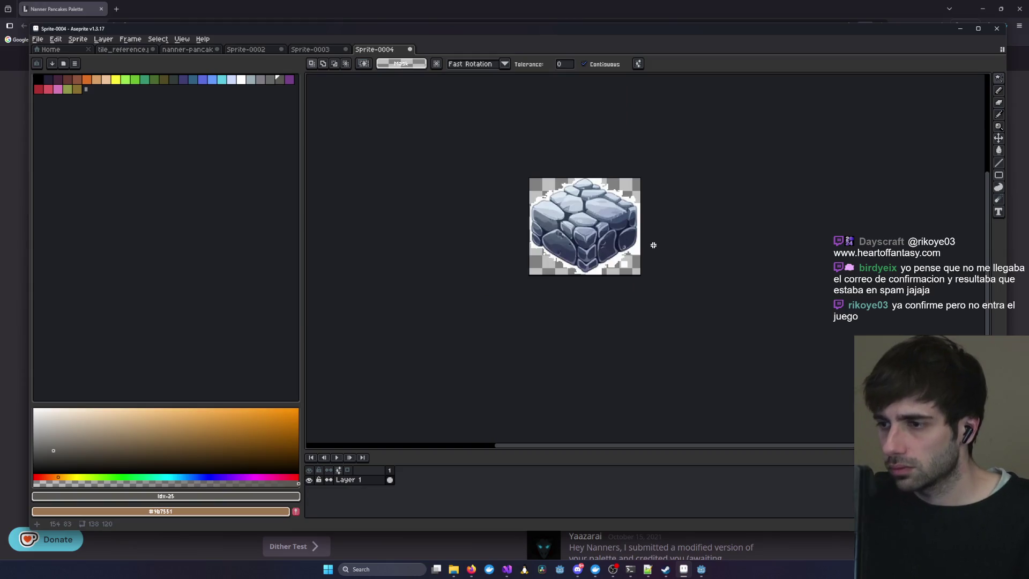
- Copy the stone cube from Sprite-0003 and paste it over the grey cube in Sprite-0002
left_click(320, 51)
key("ctrl+c")
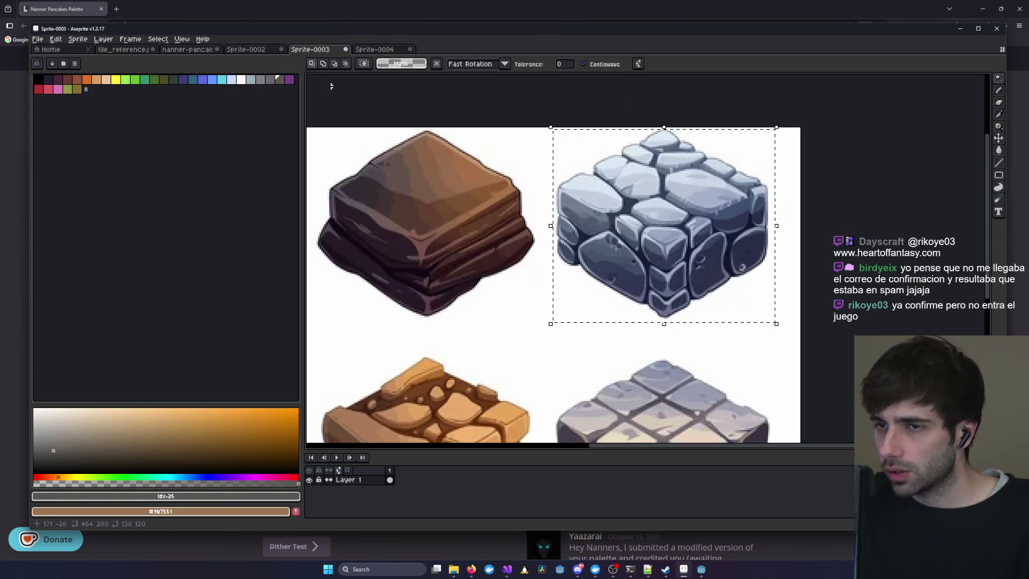
left_click(246, 49)
key("ctrl+v")
mouse_move(643, 234)
left_mouse_down()
mouse_move(653, 256)
mouse_move(654, 234)
left_mouse_up()
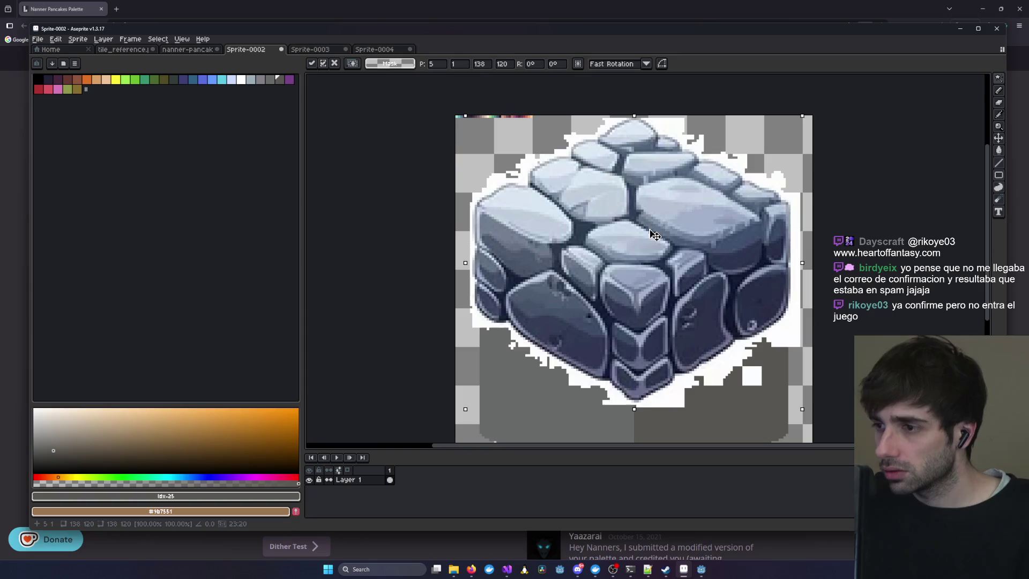
- Review the sprite tabs, then switch to the HeartOfFantasy folder in File Explorer
key("ctrl+Tab")
left_click(366, 52)
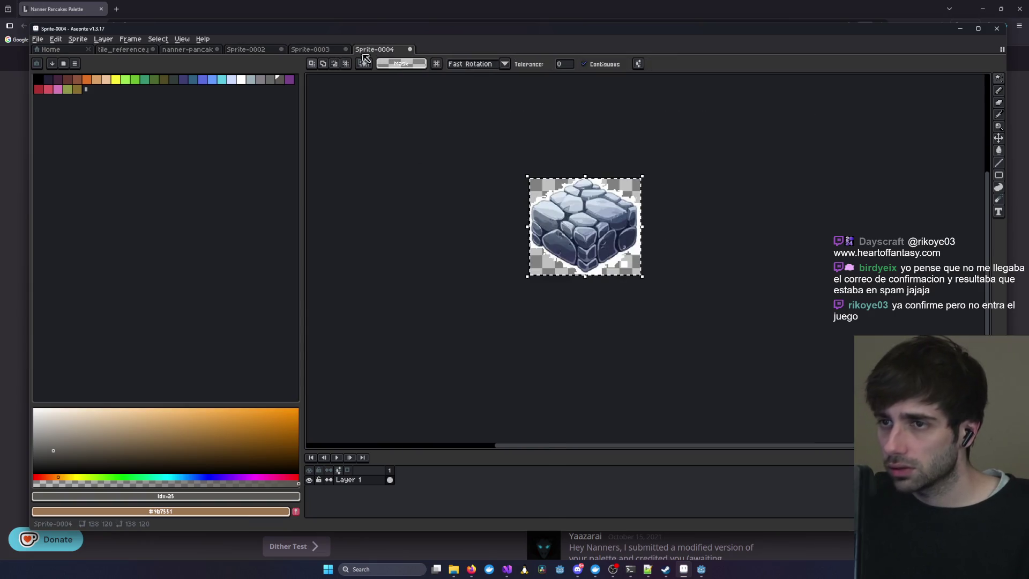
left_click(319, 53)
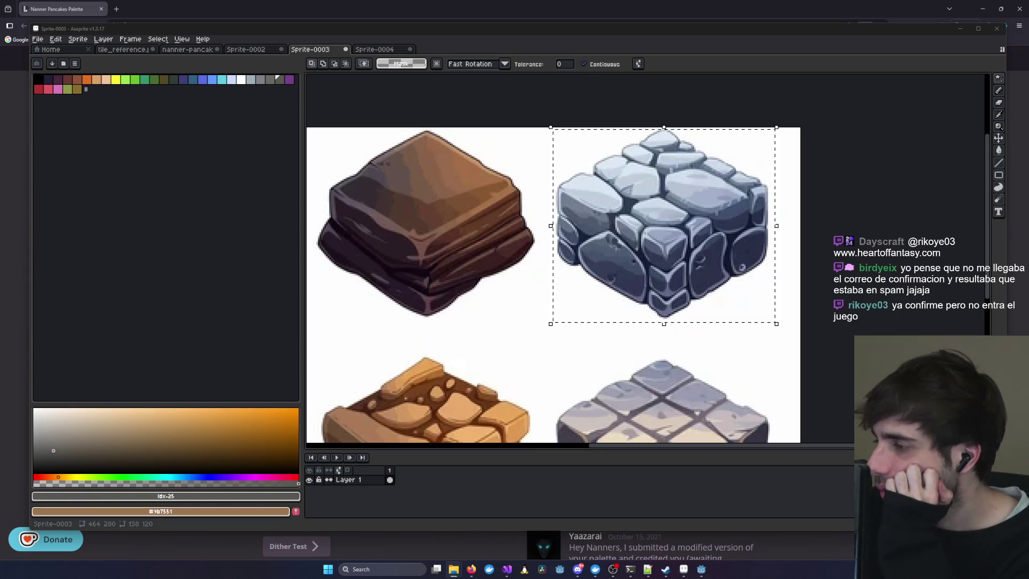
key("alt+Tab")
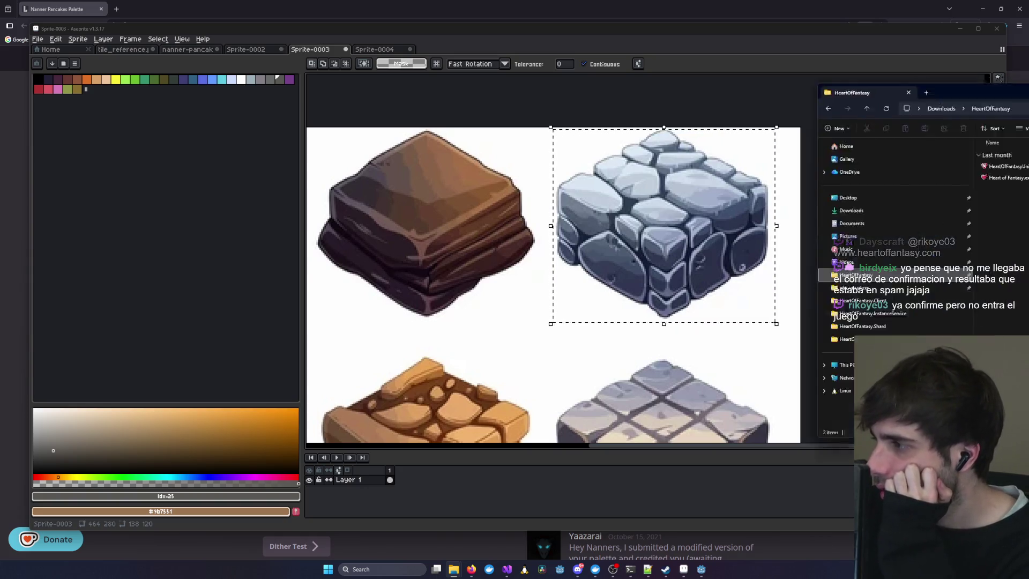
- Launch Heart of Fantasy and log in with the account username and password
double_click(562, 142)
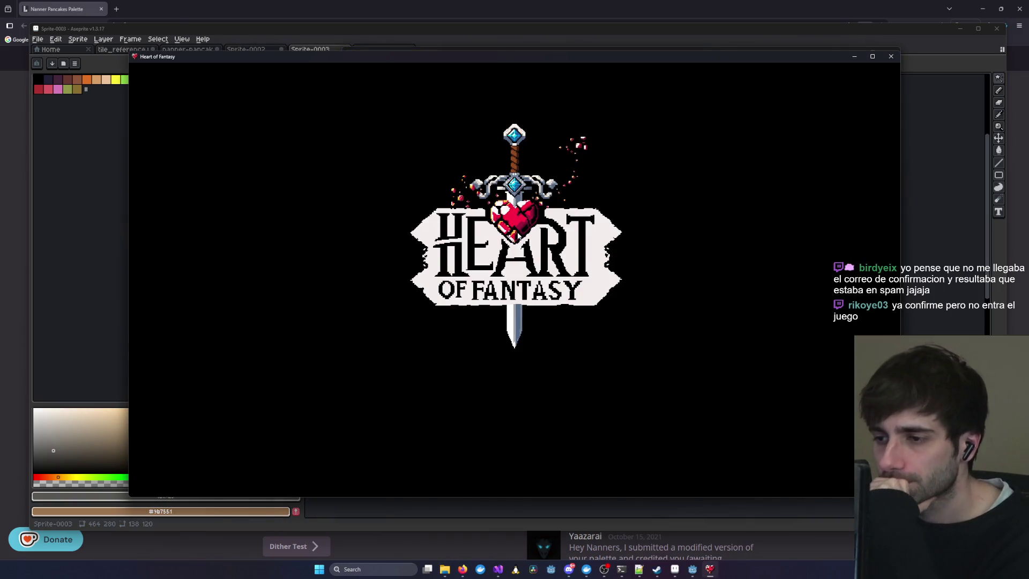
left_click(708, 356)
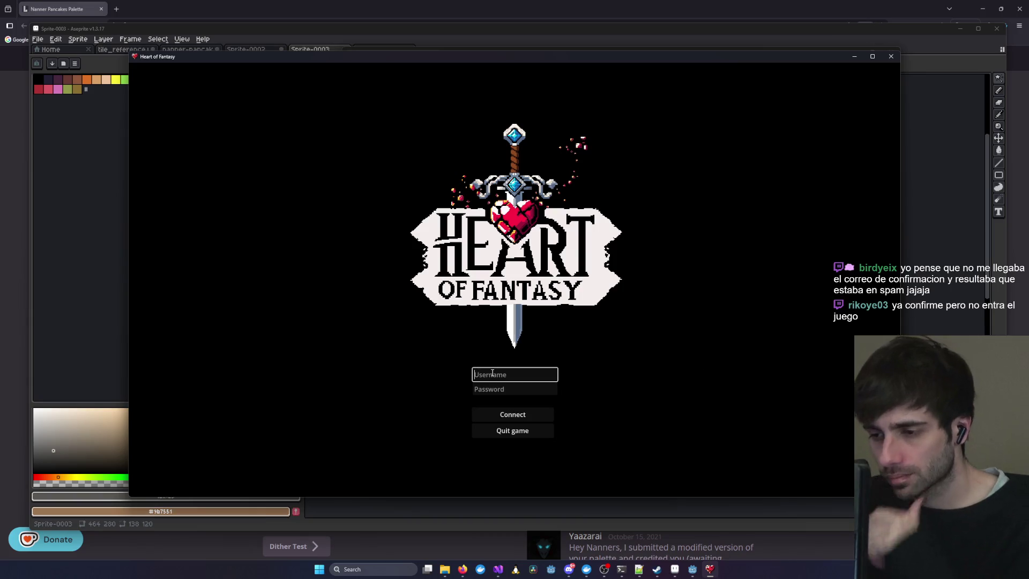
type("Blacksmith")
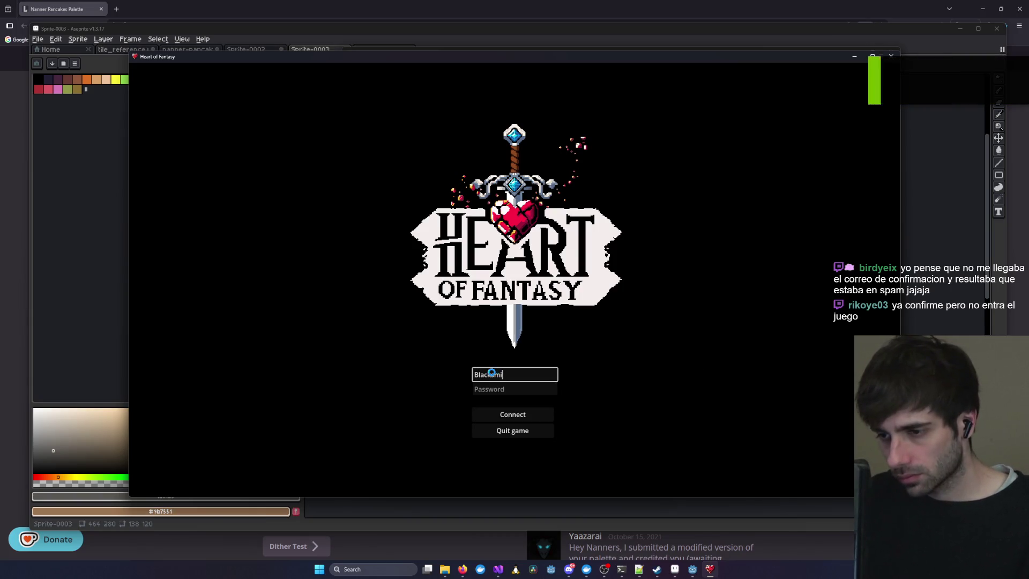
left_click(497, 389)
type("••••")
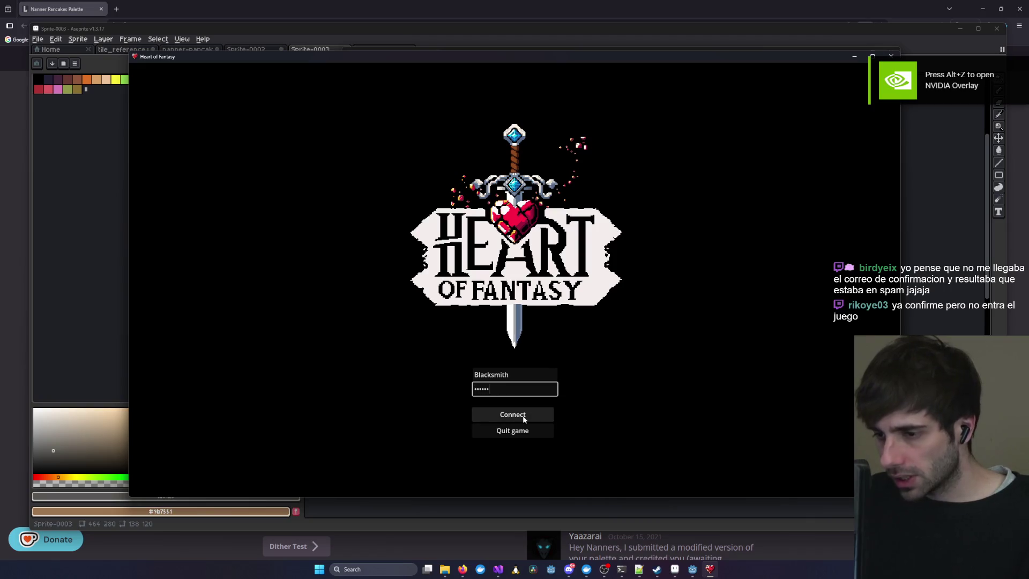
left_click(515, 414)
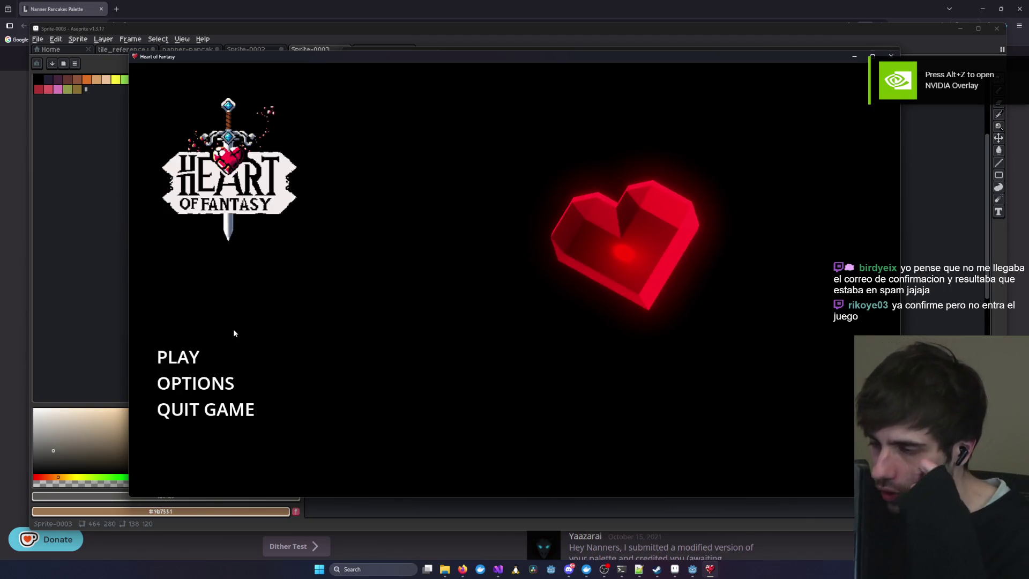
- Start playing with the first character and enter the forest world
left_click(174, 359)
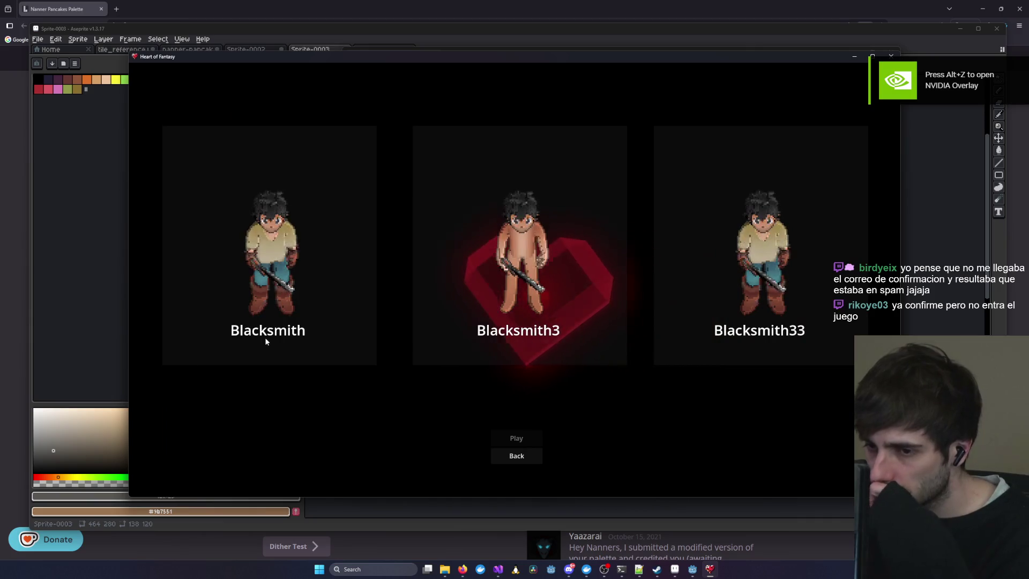
left_click(264, 338)
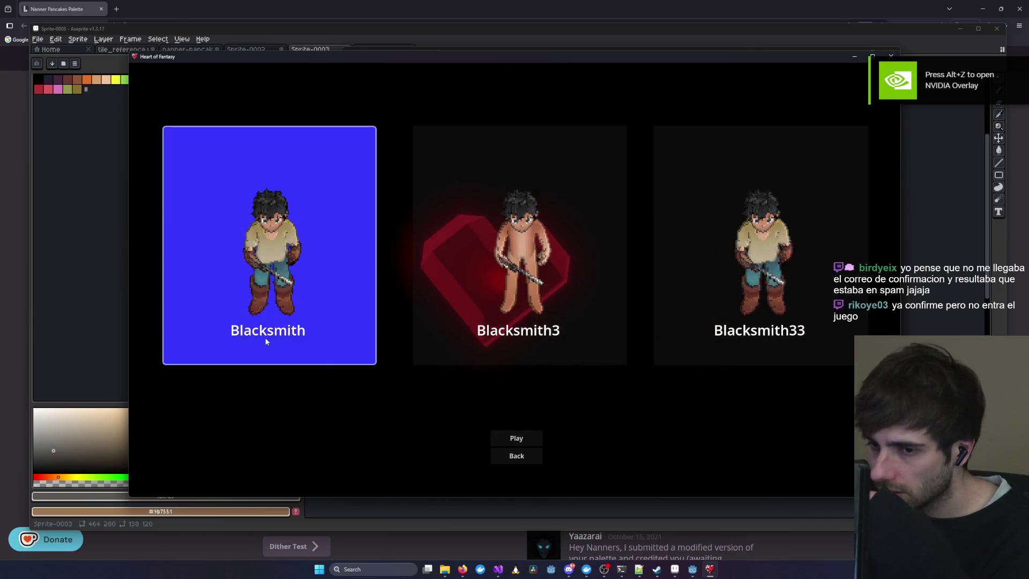
left_click(517, 438)
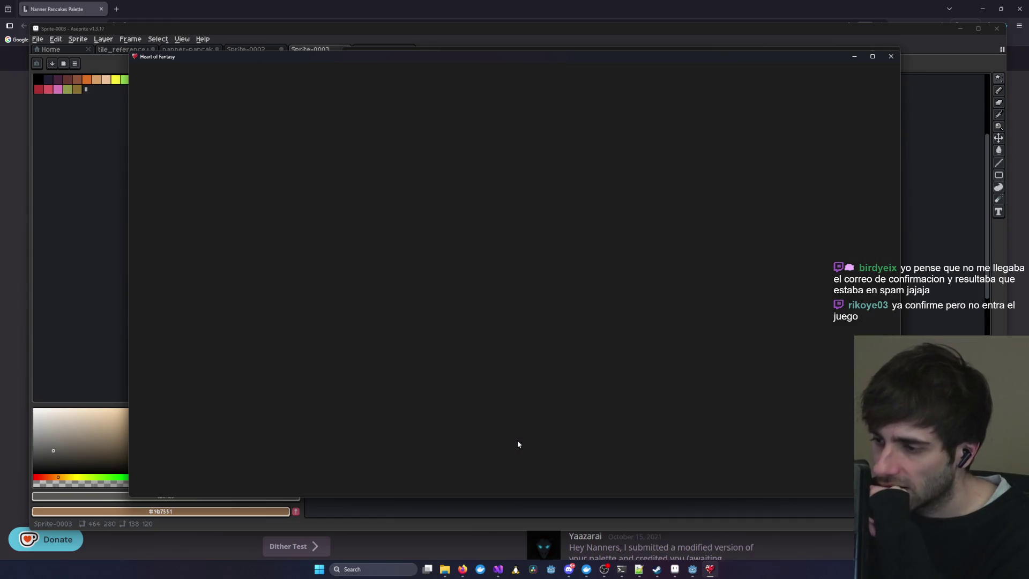
scroll(474, 259, "down", 6)
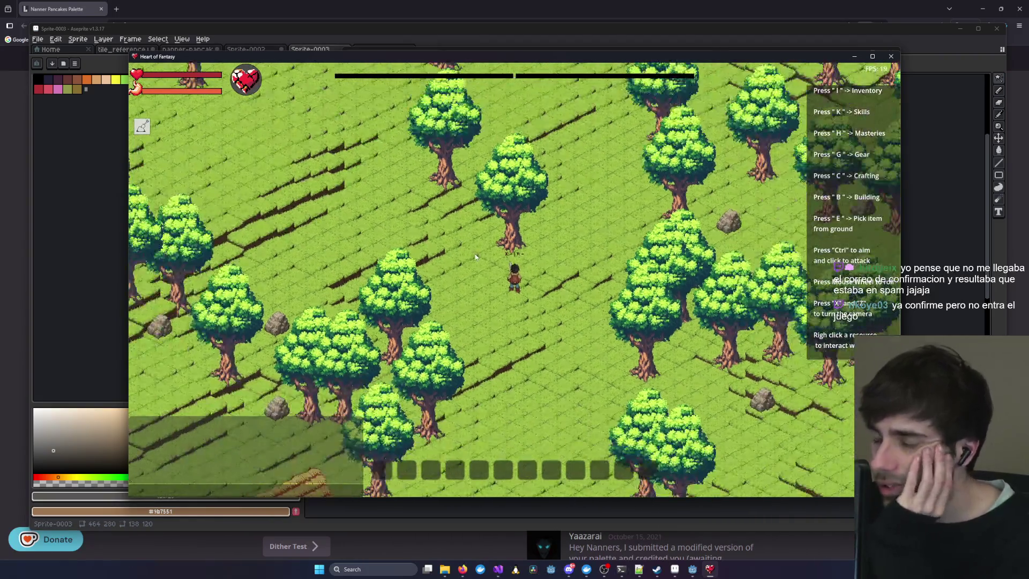
- Zoom the game camera and walk the character up and to the right
scroll(474, 257, "up", 6)
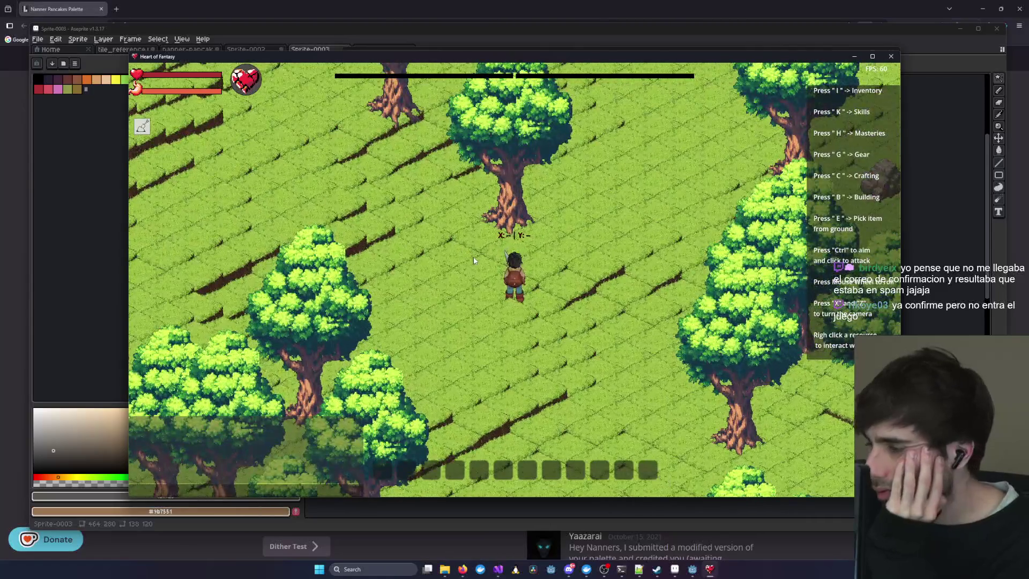
scroll(565, 273, "up", 3)
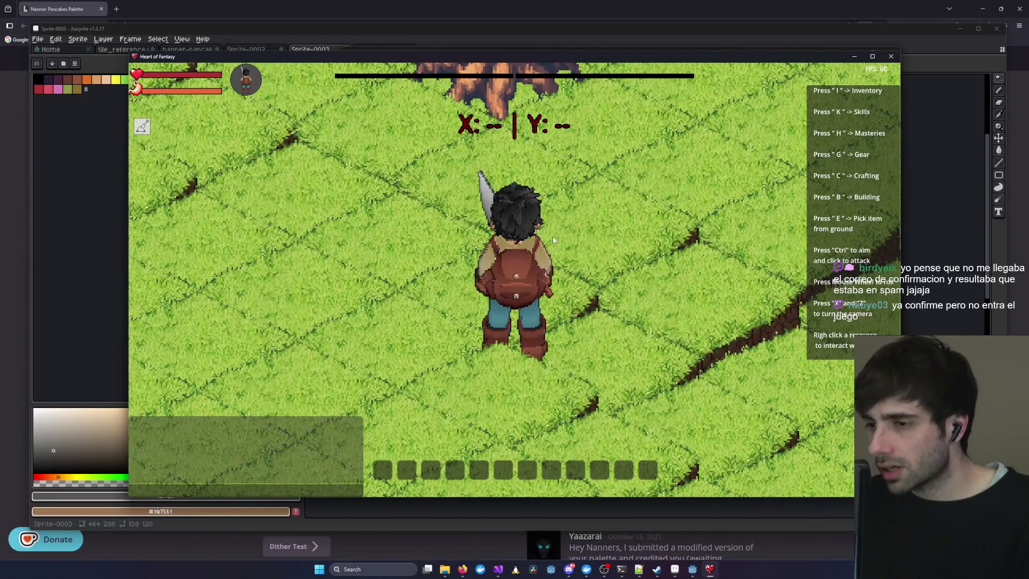
key("d")
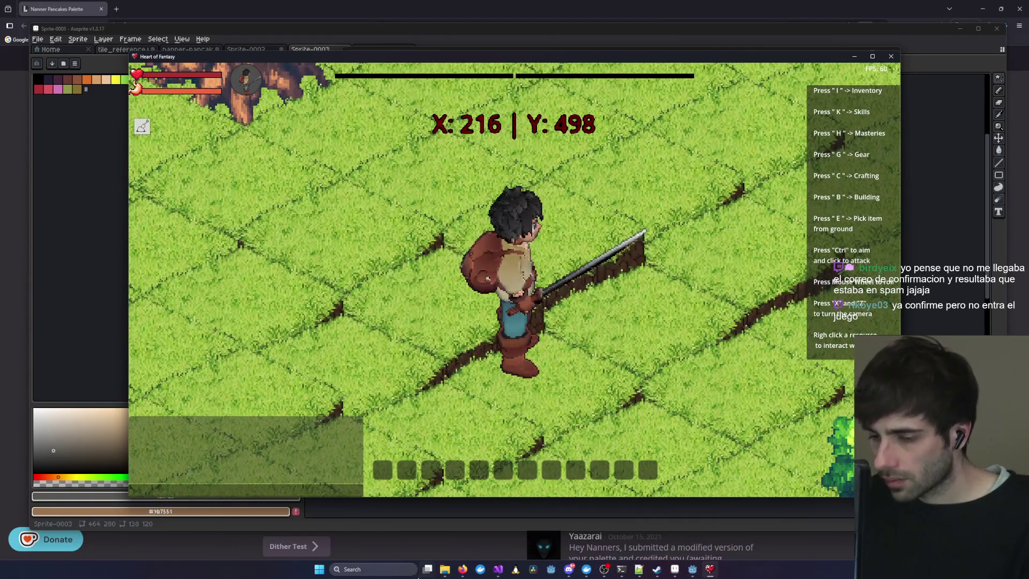
- Launch DBeaver from Windows Search
left_click(397, 571)
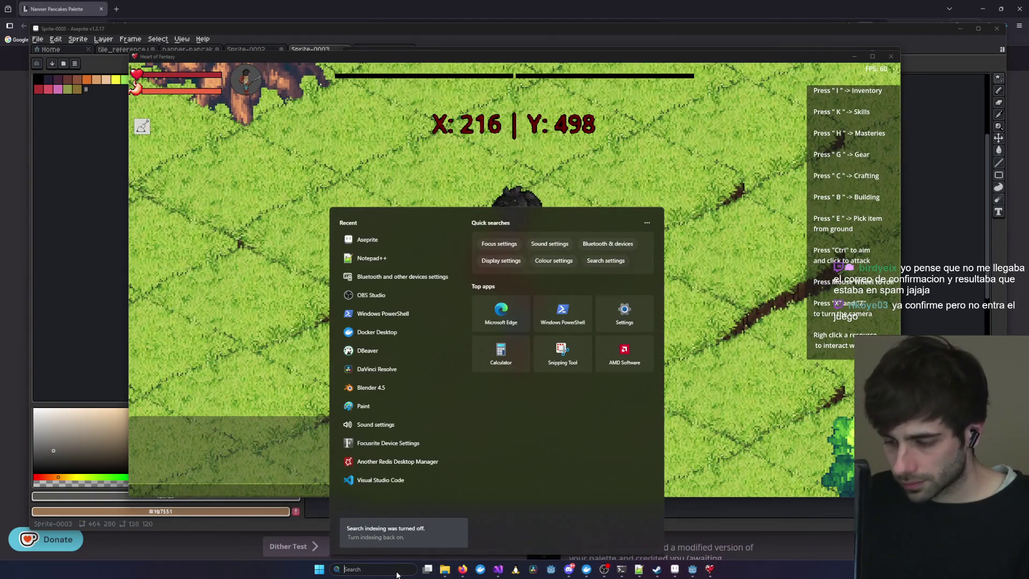
type("dbeaver")
key("Return")
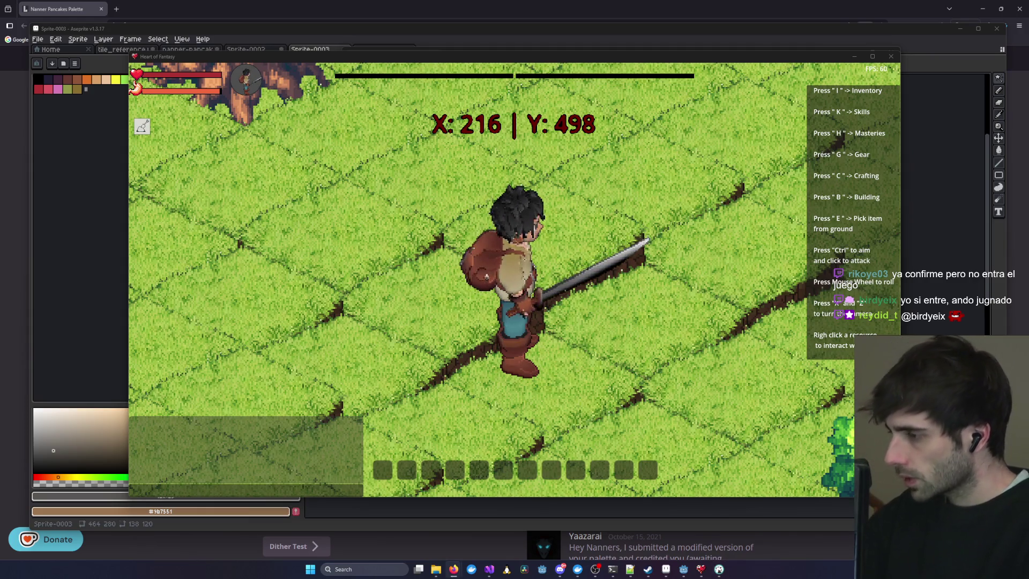
- Zoom the game camera far out, then bring Visual Studio to the front
scroll(623, 328, "down", 2)
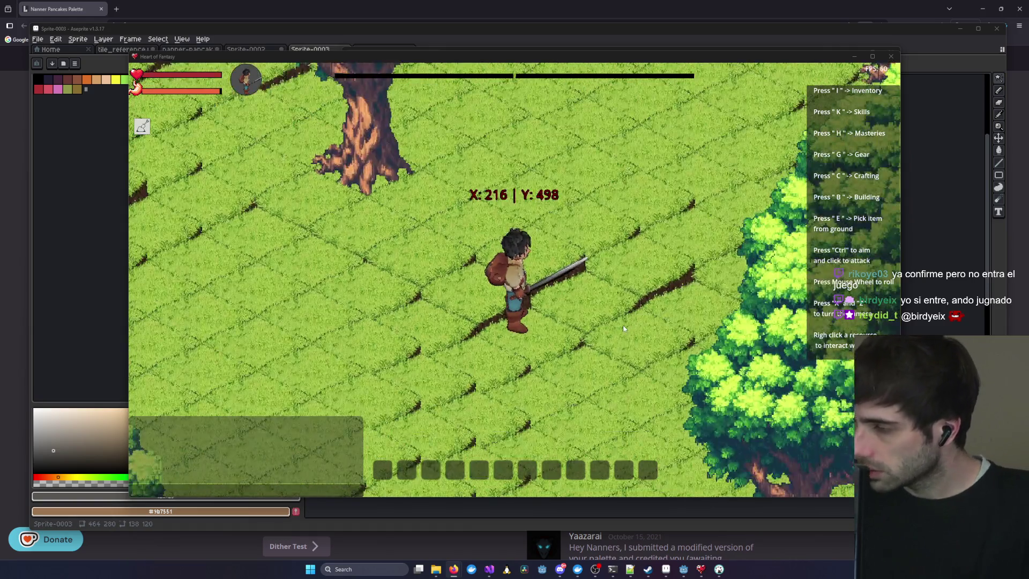
scroll(623, 329, "down", 3)
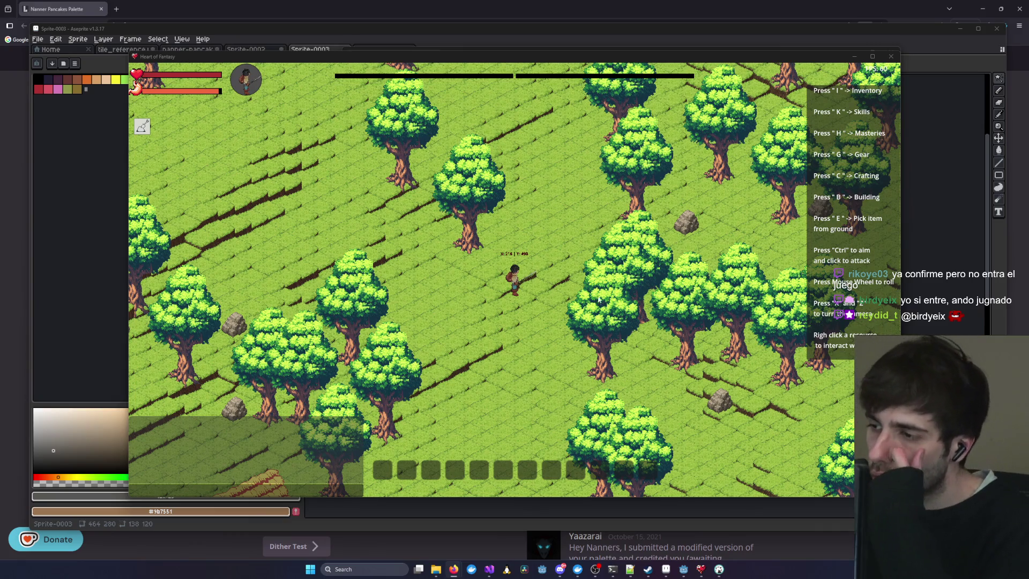
scroll(592, 315, "down", 6)
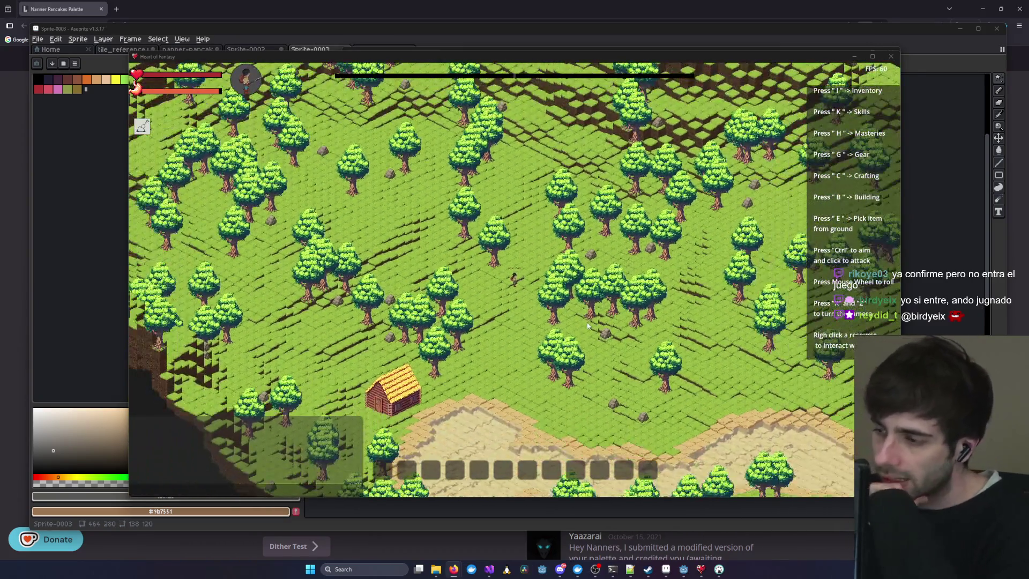
scroll(587, 326, "down", 1)
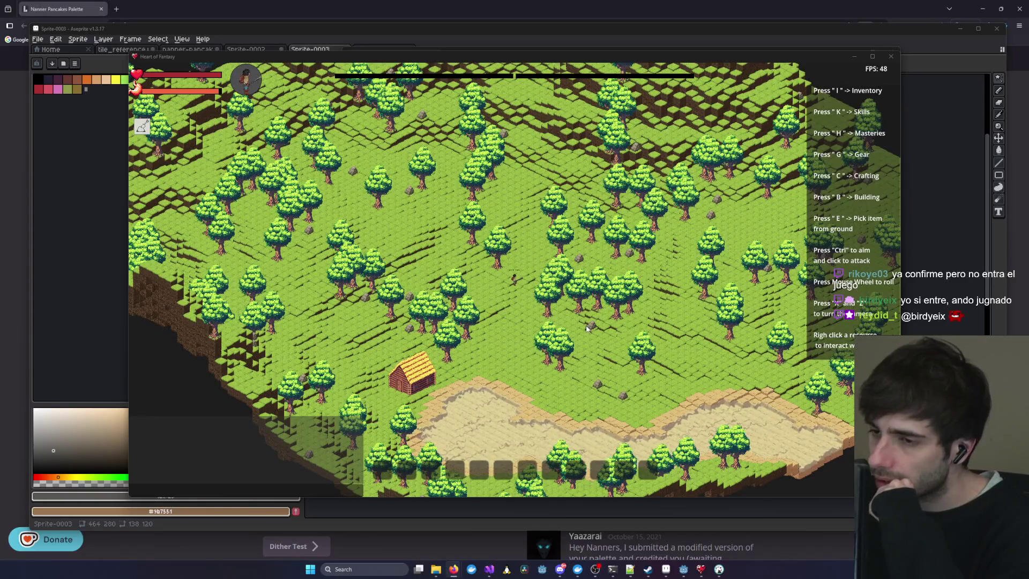
scroll(587, 327, "up", 2)
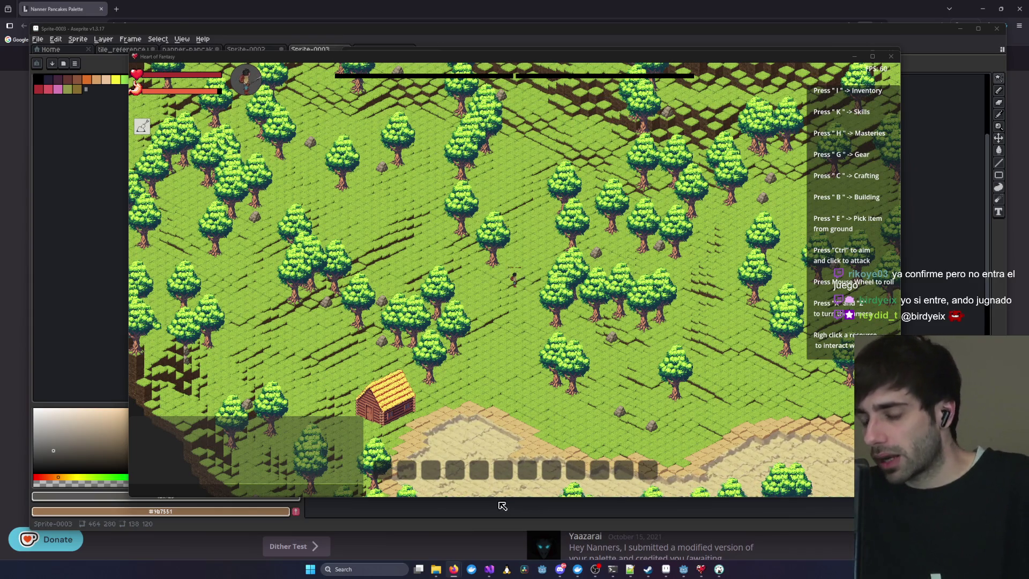
mouse_move(489, 570)
left_click(601, 539)
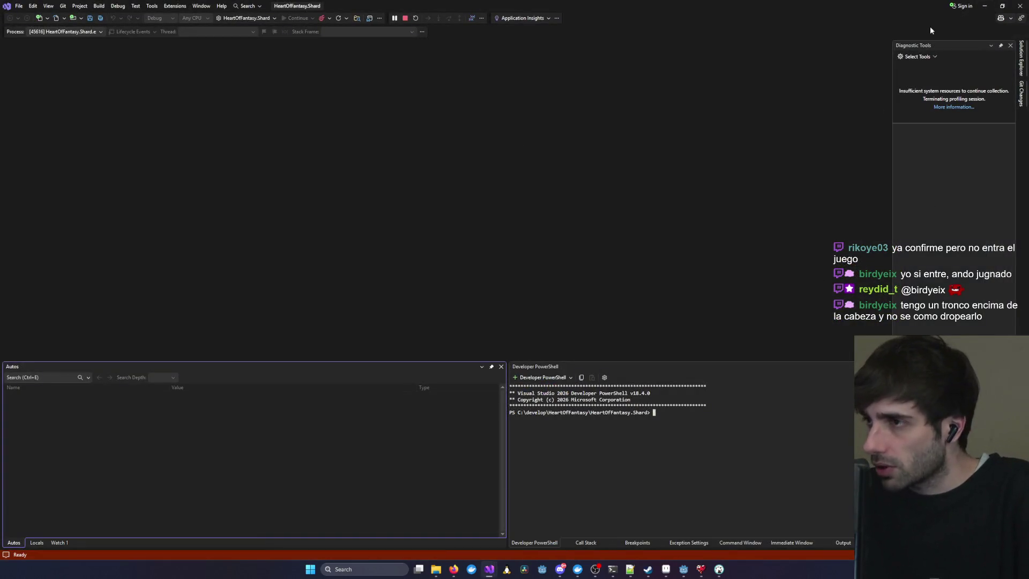
- Minimise Visual Studio to return to the game and walk the character up-right
left_click(986, 6)
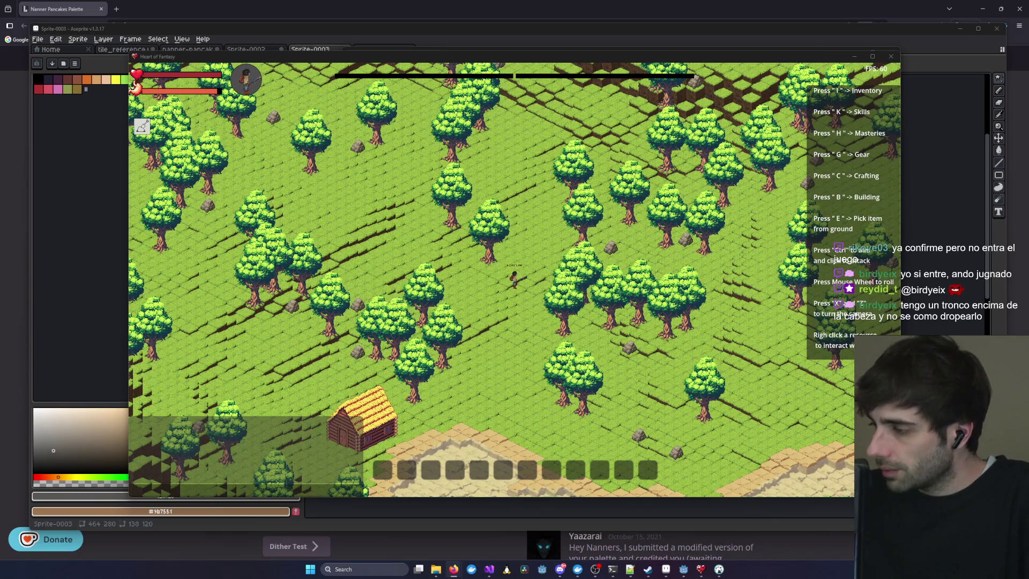
key("w")
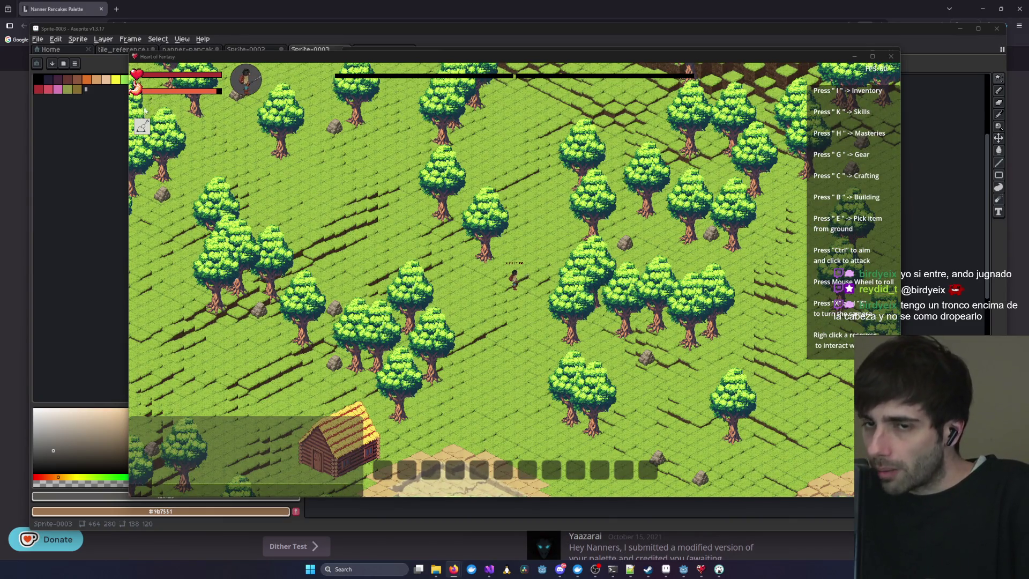
- Focus the Heart of Fantasy window and minimise it
left_click(143, 105)
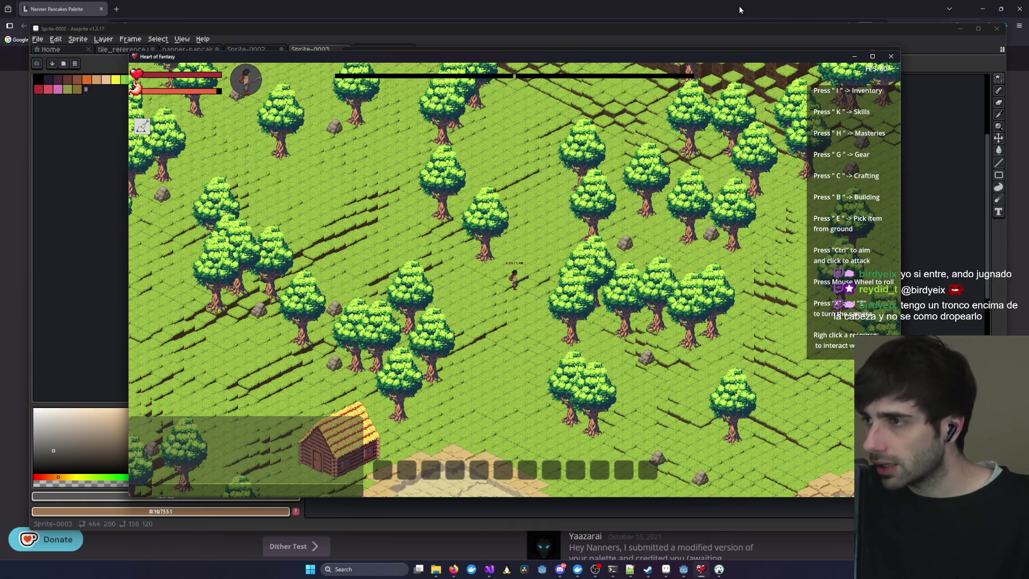
left_click(855, 57)
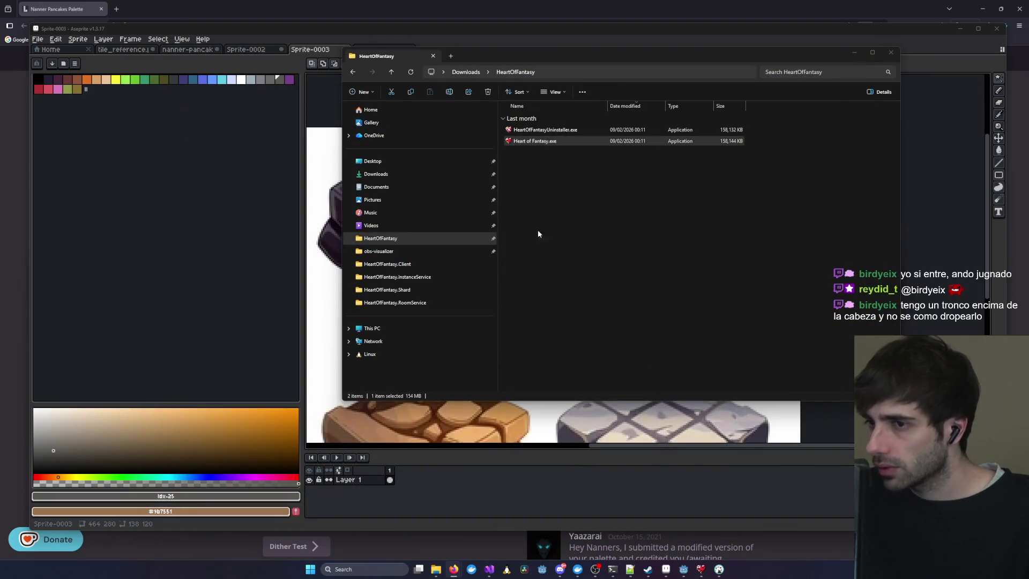
- Minimise the HeartOfFantasy folder and switch to the Sprite-0004 document in Aseprite
left_click(855, 53)
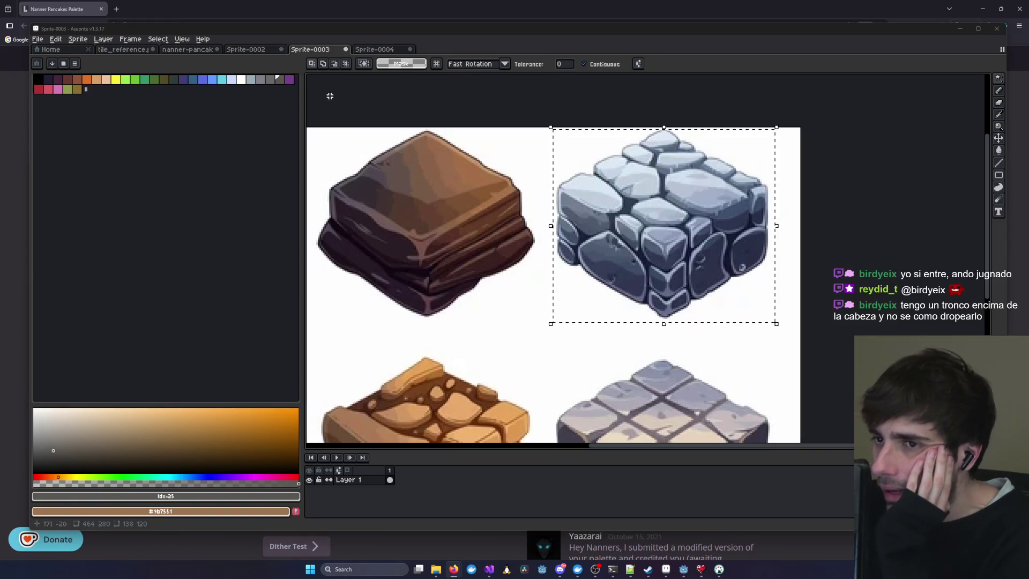
left_click(374, 49)
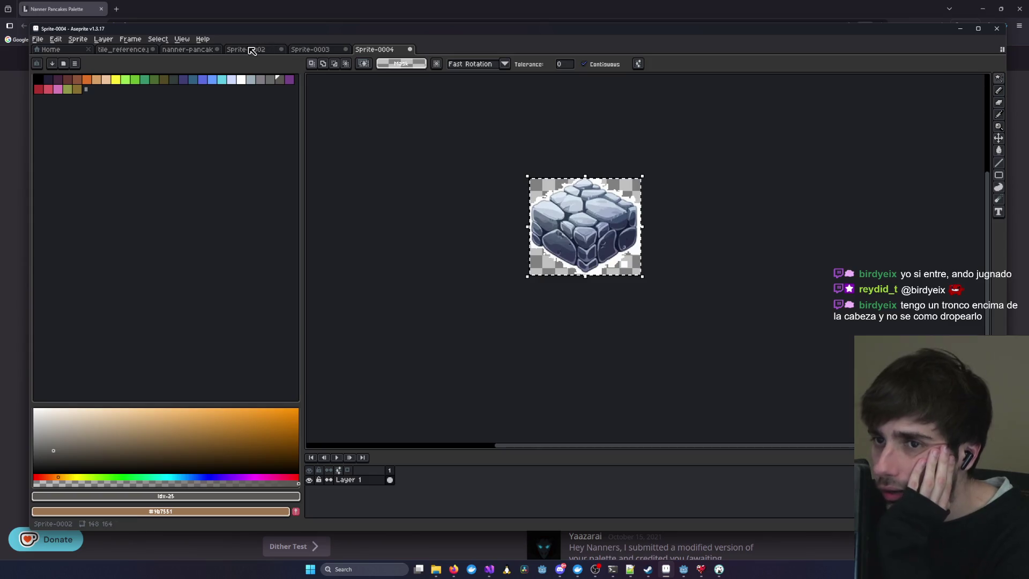
- Switch to Sprite-0002 and select the Pencil with pure black
left_click(249, 50)
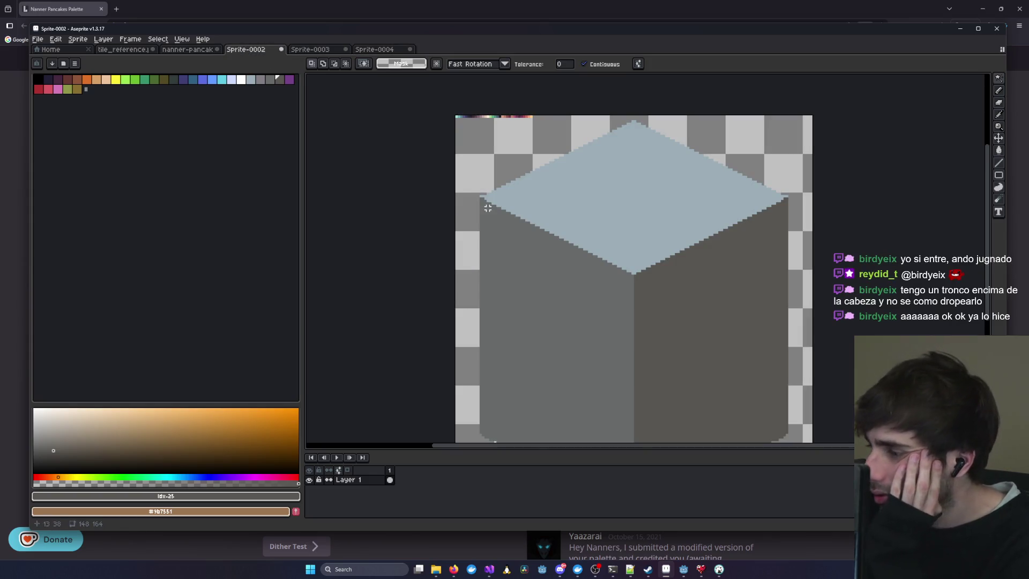
scroll(533, 223, "down", 3)
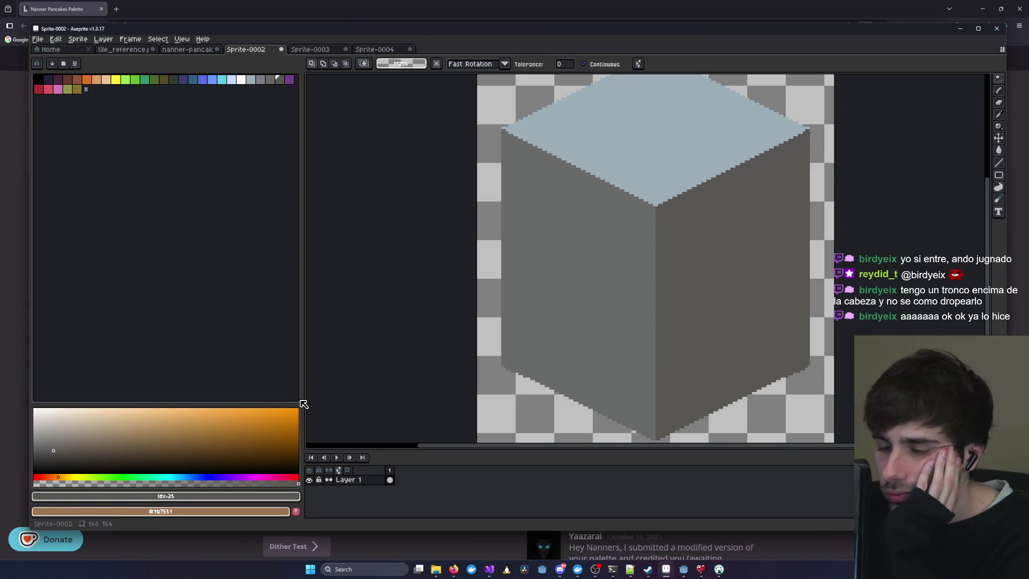
left_click(999, 90)
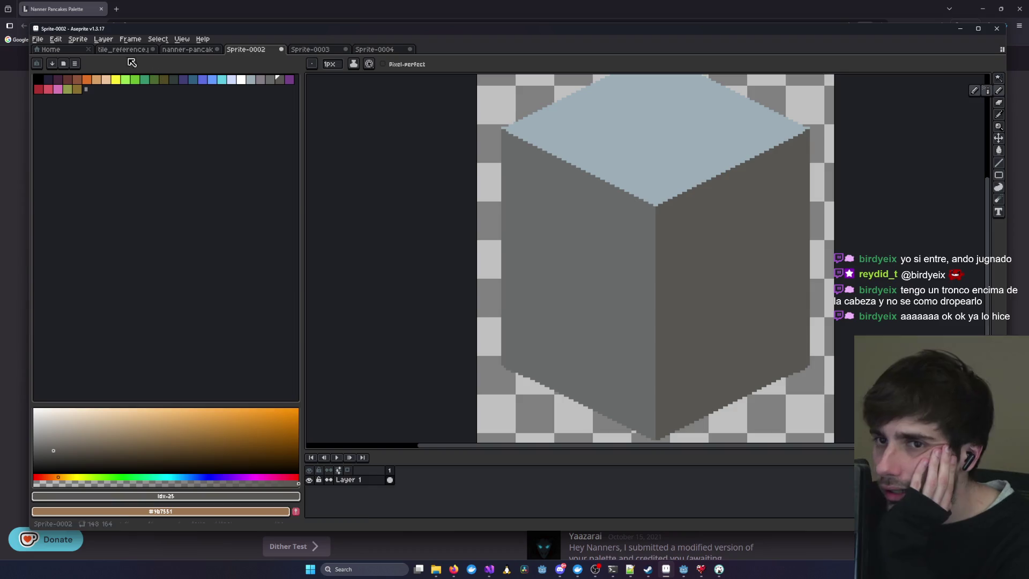
left_click_drag(64, 456, 28, 475)
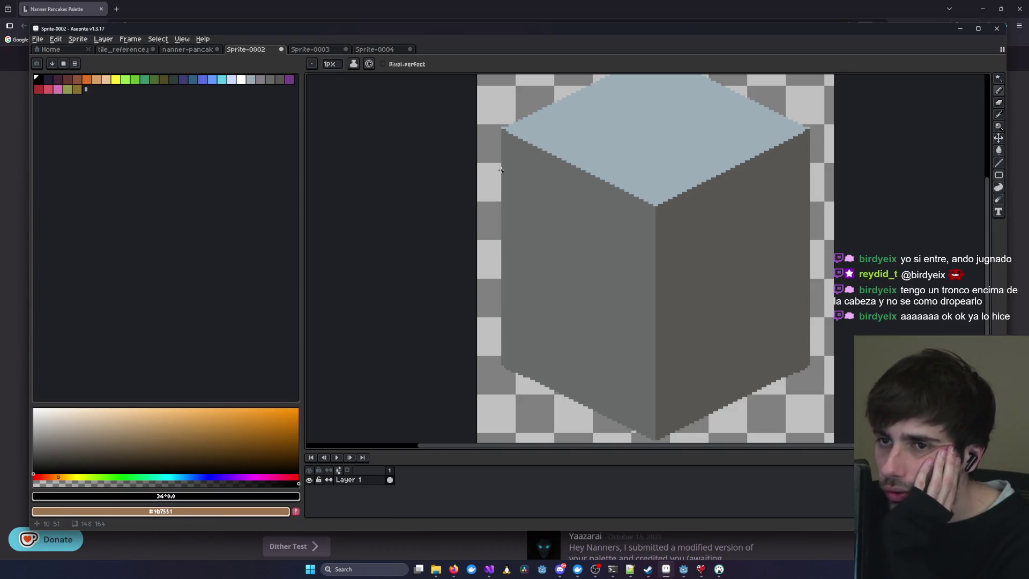
scroll(501, 170, "up", 1)
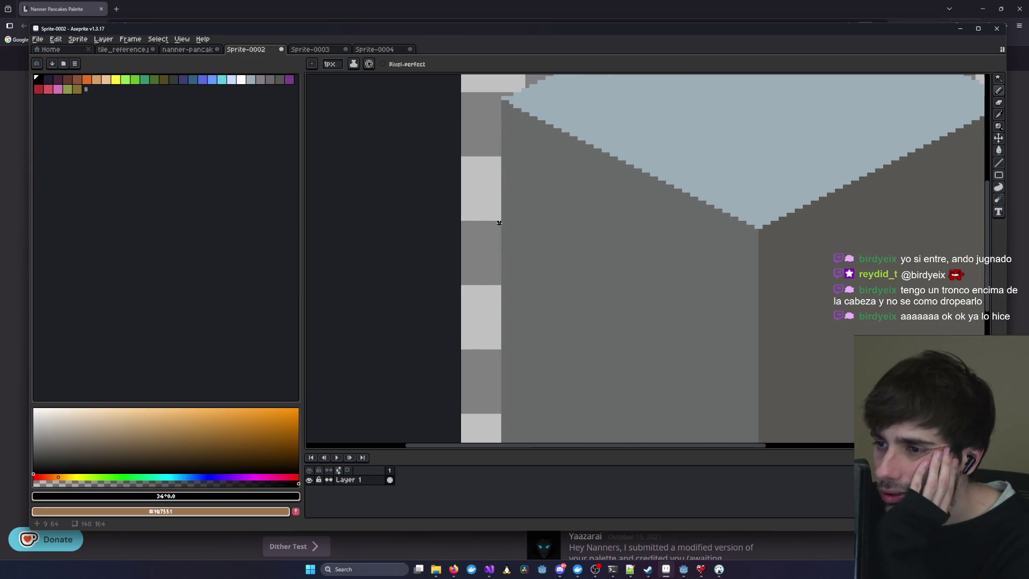
- Draw a black block outline along the left face and up onto the top face
mouse_move(503, 218)
left_mouse_down()
mouse_move(562, 266)
mouse_move(633, 266)
mouse_move(672, 222)
mouse_move(670, 198)
left_mouse_up()
left_click_drag(689, 158, 525, 275)
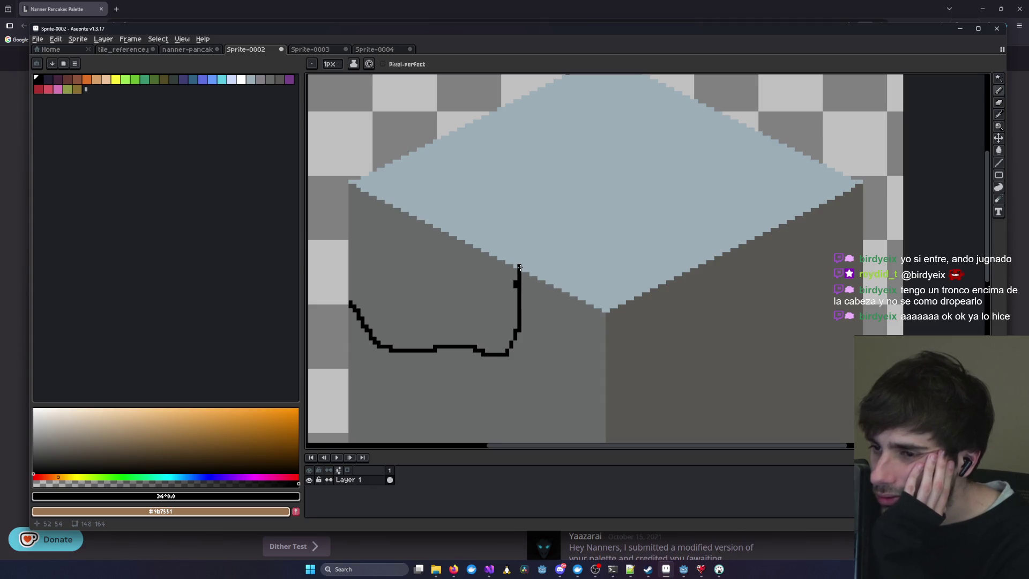
left_click_drag(523, 266, 582, 249)
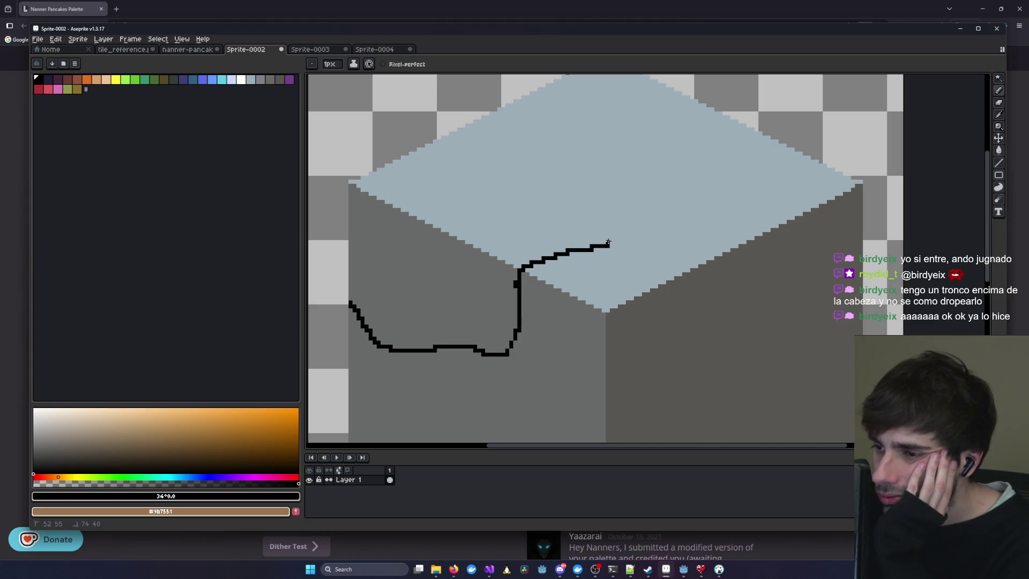
- Undo the outline strokes, redraw the edge near the left face top, then view Sprite-0003
scroll(390, 151, "down", 2)
key("ctrl+z")
key("ctrl+z")
key("v")
key("b")
mouse_move(389, 213)
left_mouse_down()
mouse_move(445, 246)
mouse_move(462, 244)
mouse_move(464, 230)
left_mouse_up()
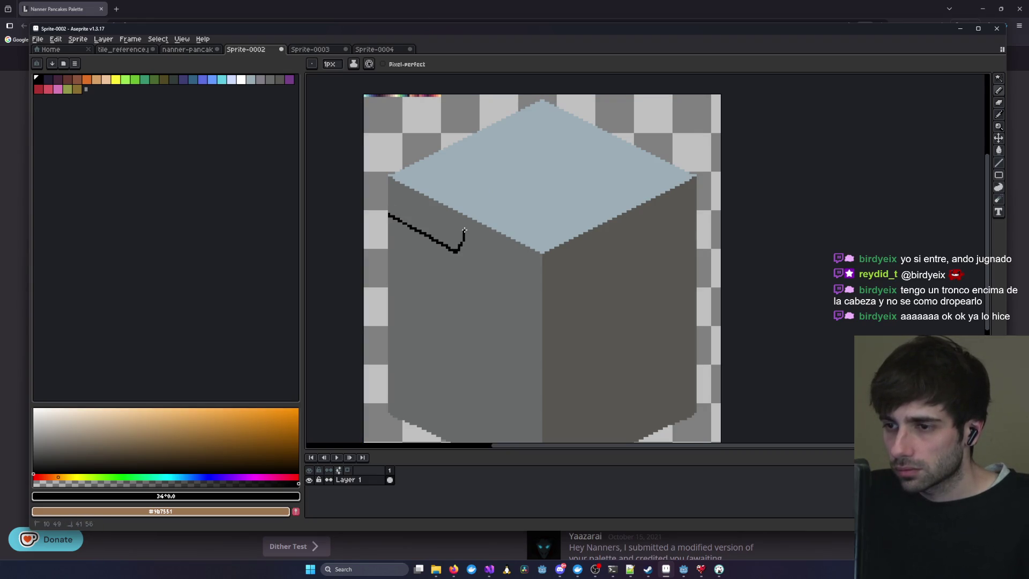
left_click(312, 49)
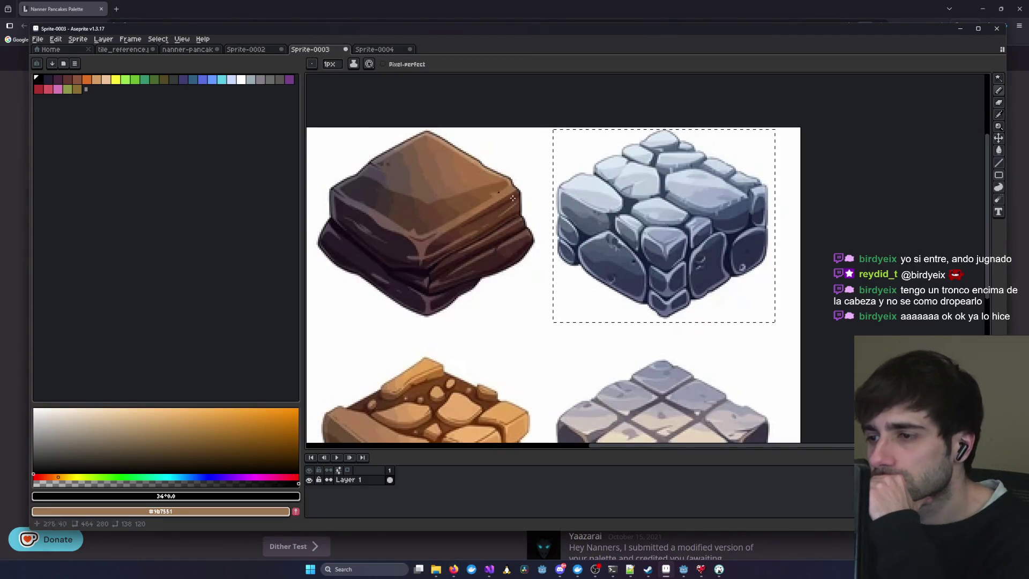
- Compare against the Sprite-0003 reference, sketch a top-face stroke, then undo the black strokes
scroll(432, 165, "up", 2)
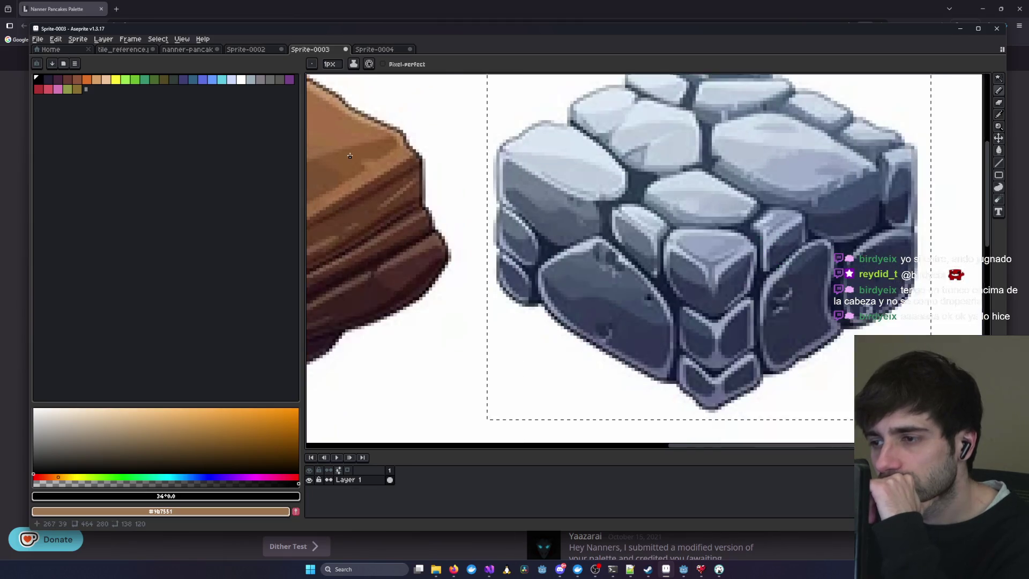
scroll(348, 155, "down", 2)
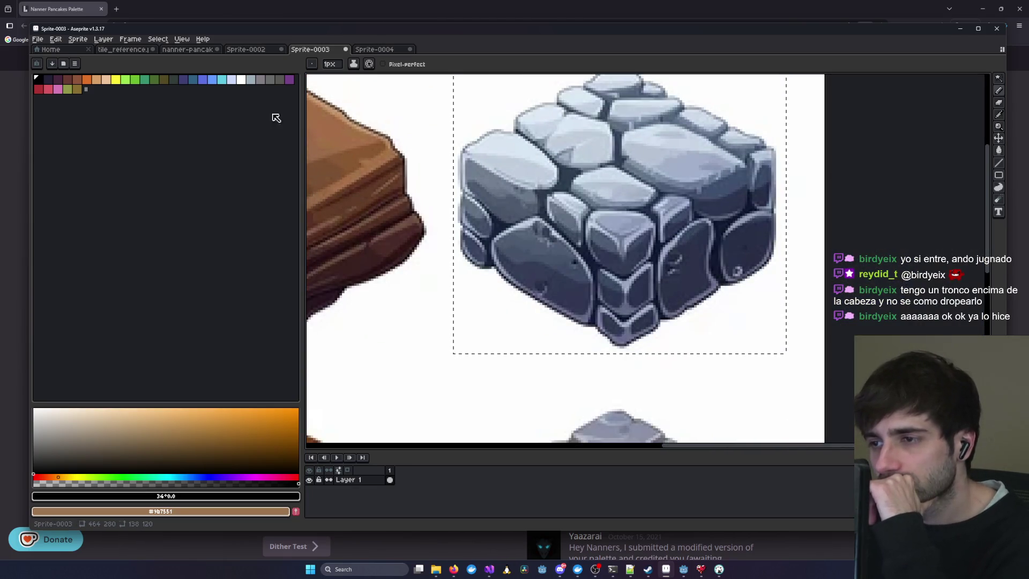
left_click(252, 50)
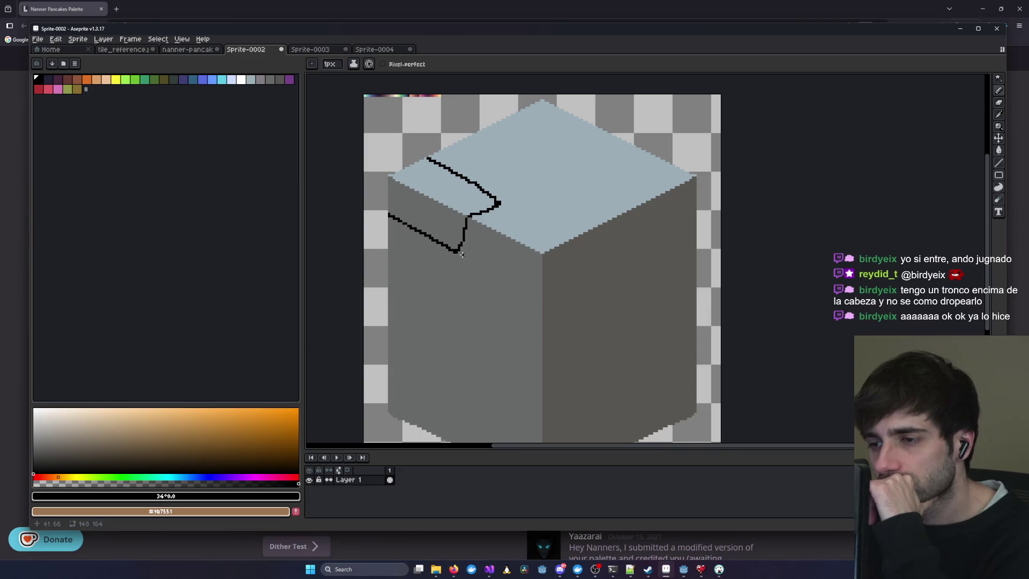
left_click(316, 50)
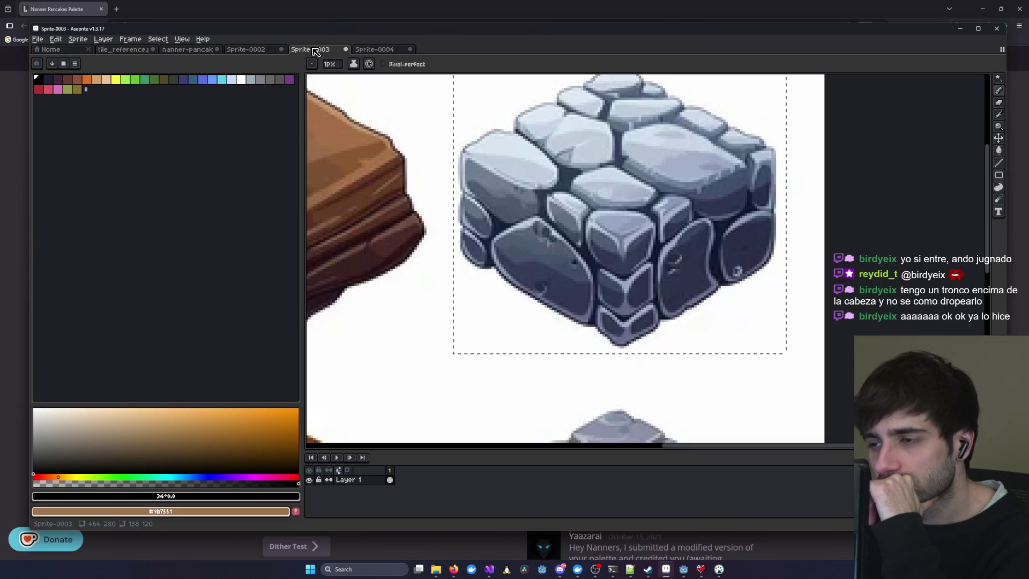
left_click(252, 51)
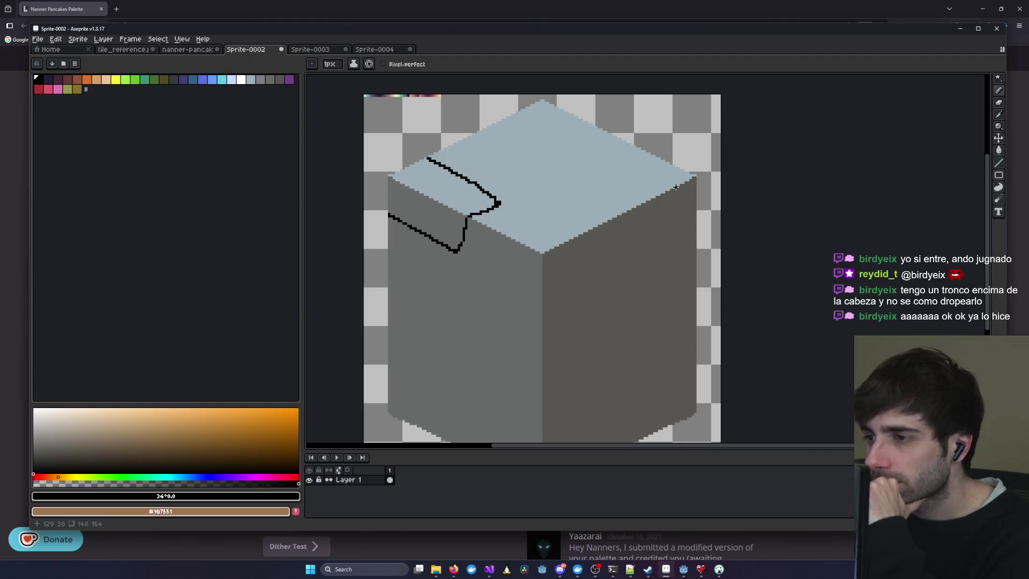
left_click_drag(676, 187, 622, 158)
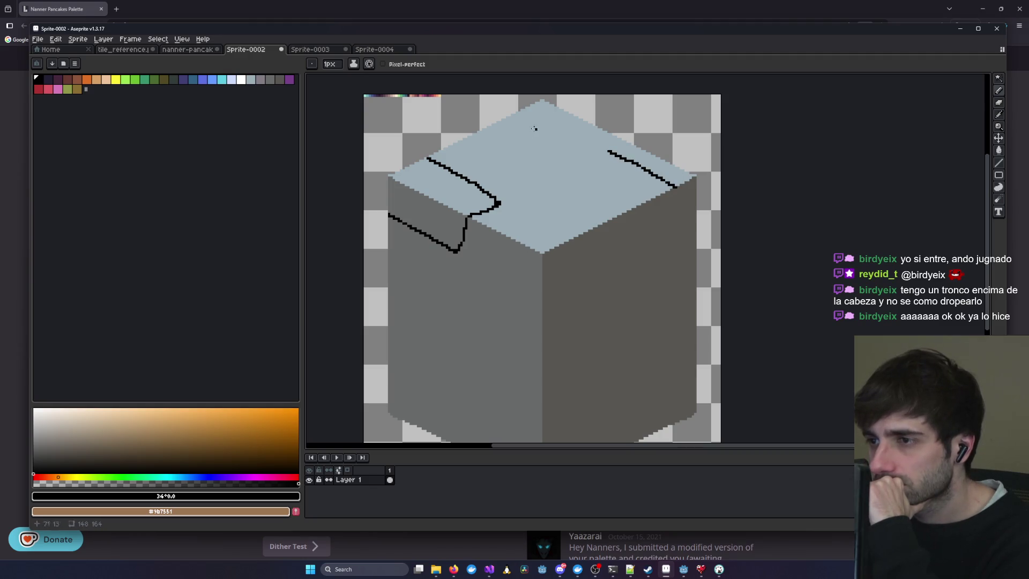
left_click(319, 50)
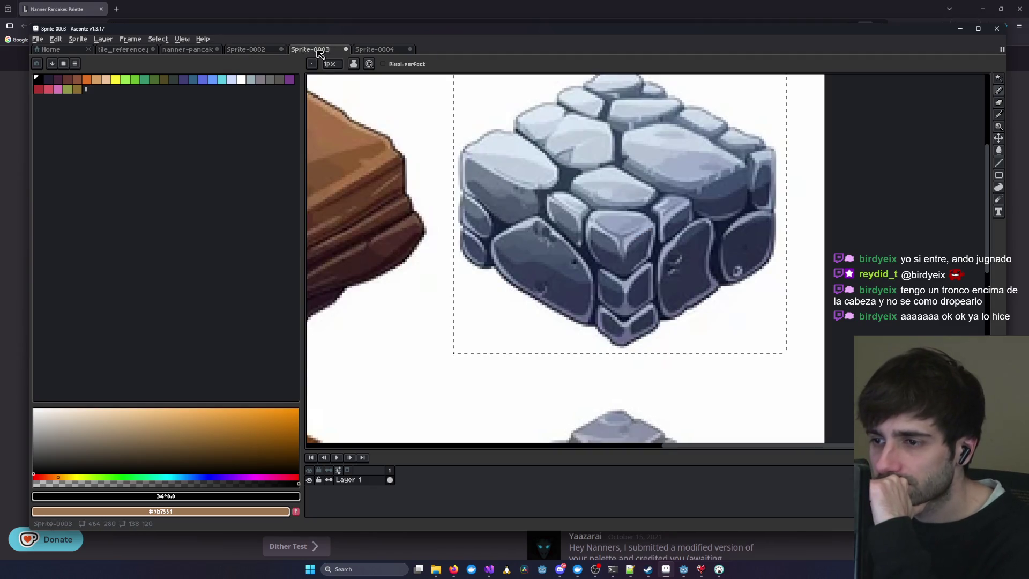
left_click(264, 51)
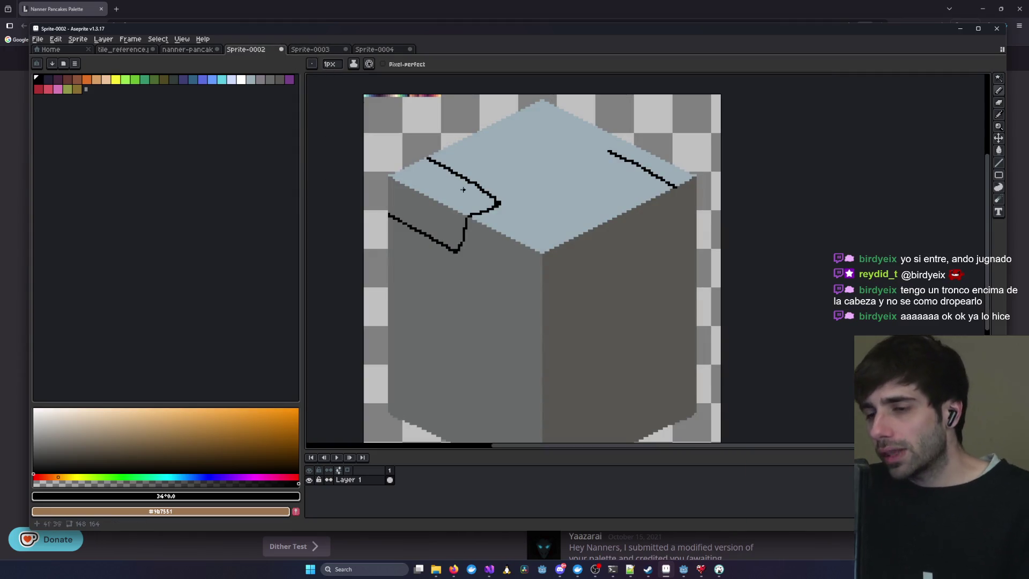
key("ctrl+z")
key("ctrl+z")
key("ctrl+z")
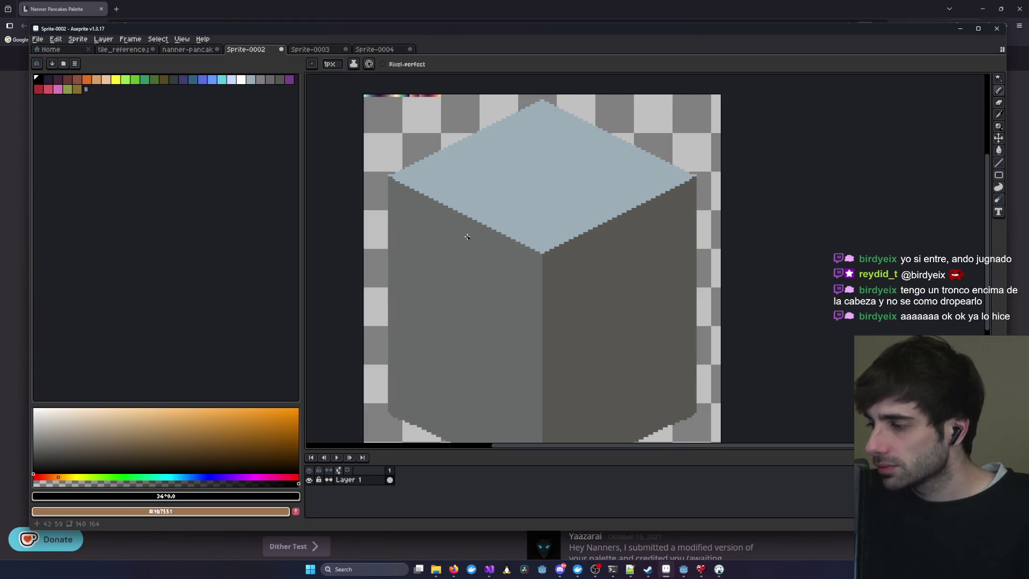
- Sketch the stone's curved edge at the cube's top-left corner, down to the cube edge
left_click(319, 51)
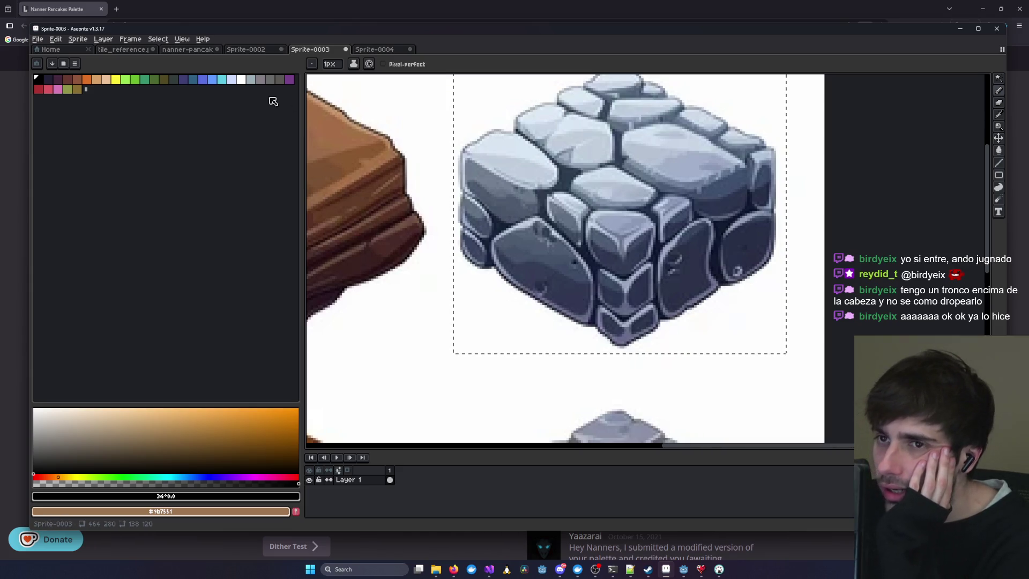
left_click(246, 49)
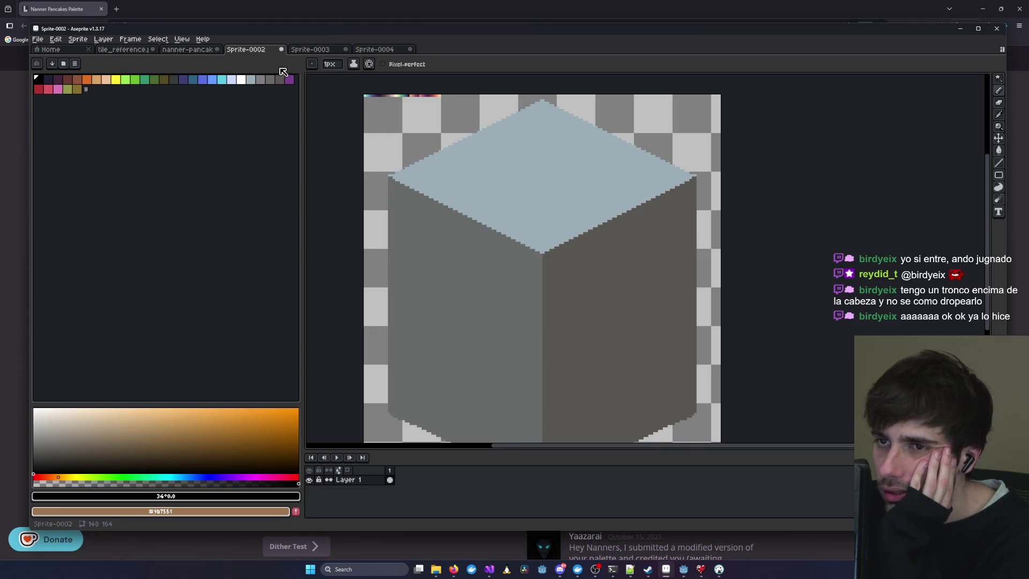
left_click(311, 51)
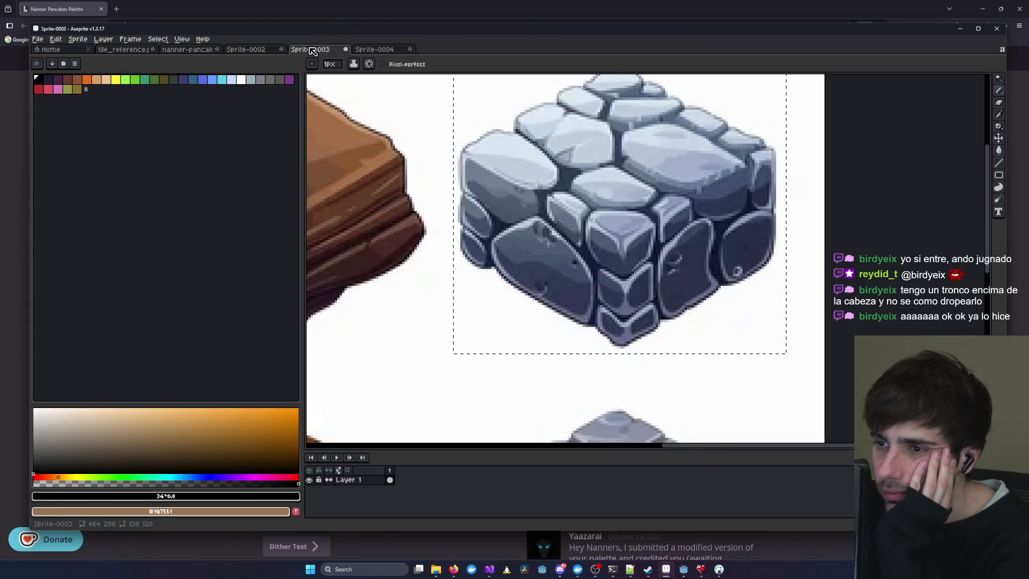
left_click(259, 52)
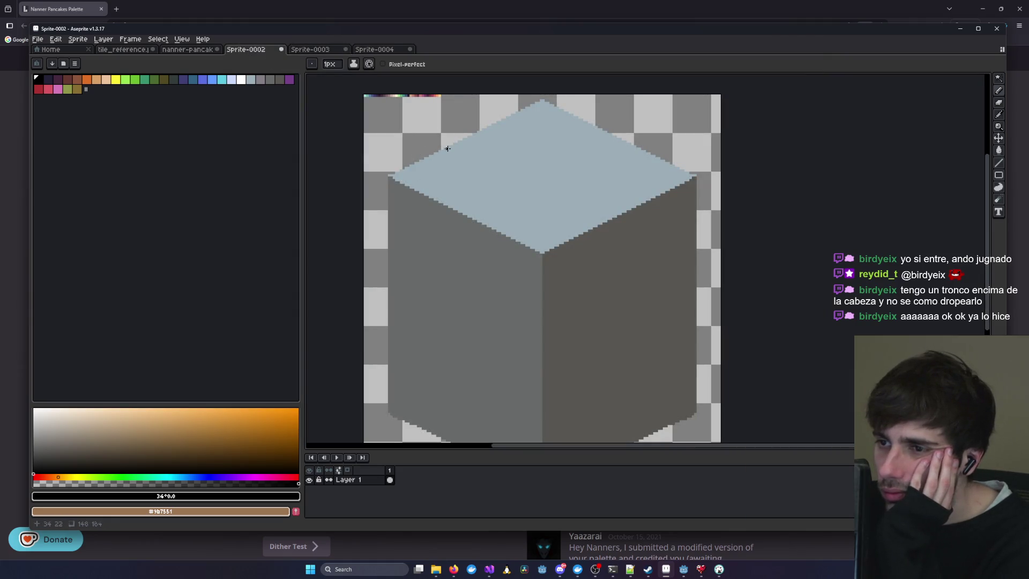
left_click(319, 50)
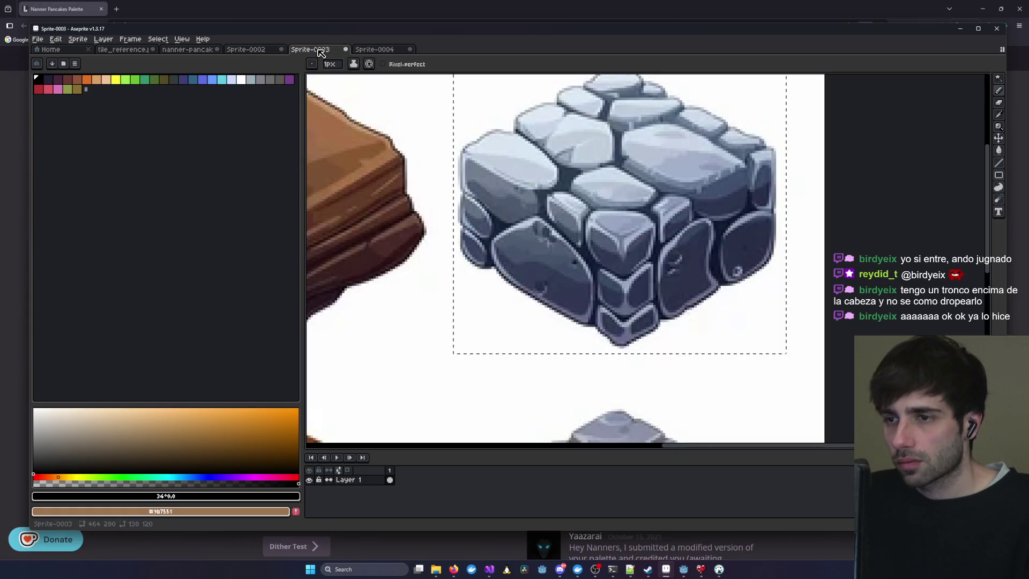
left_click(267, 49)
left_click_drag(436, 153, 460, 162)
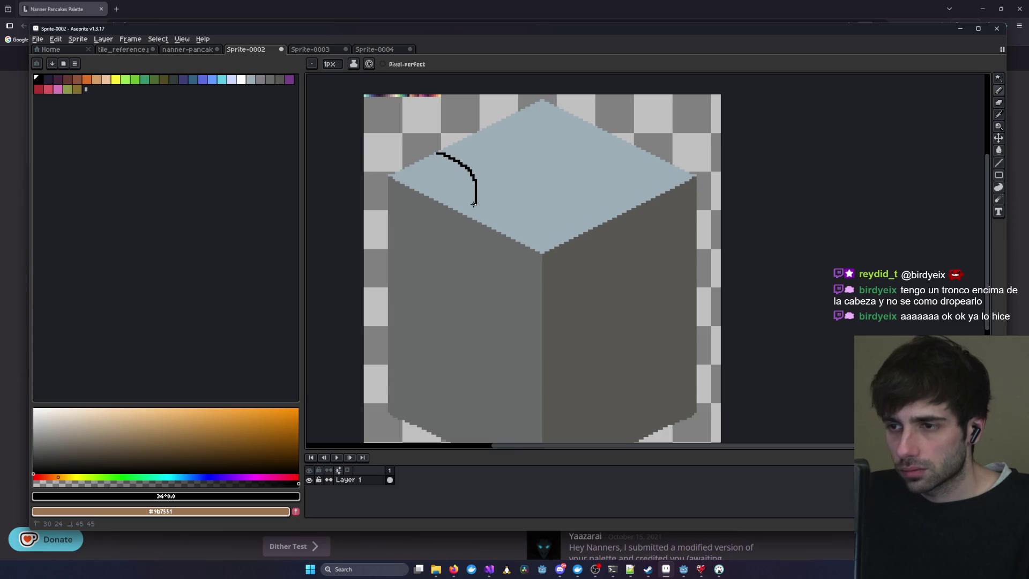
left_click_drag(459, 209, 451, 207)
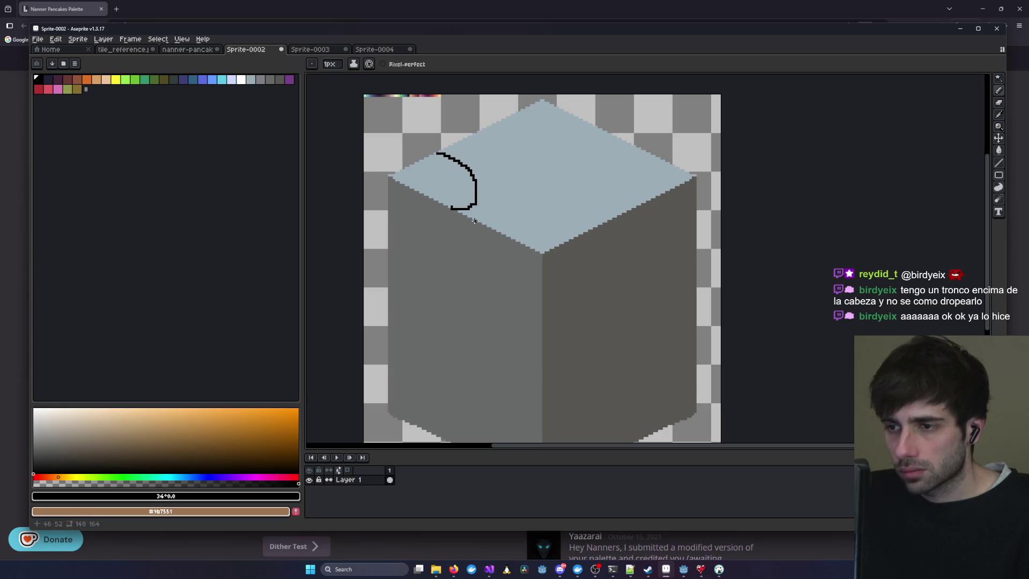
- Draw a line across the top of the left face and extend it diagonally
left_click(386, 50)
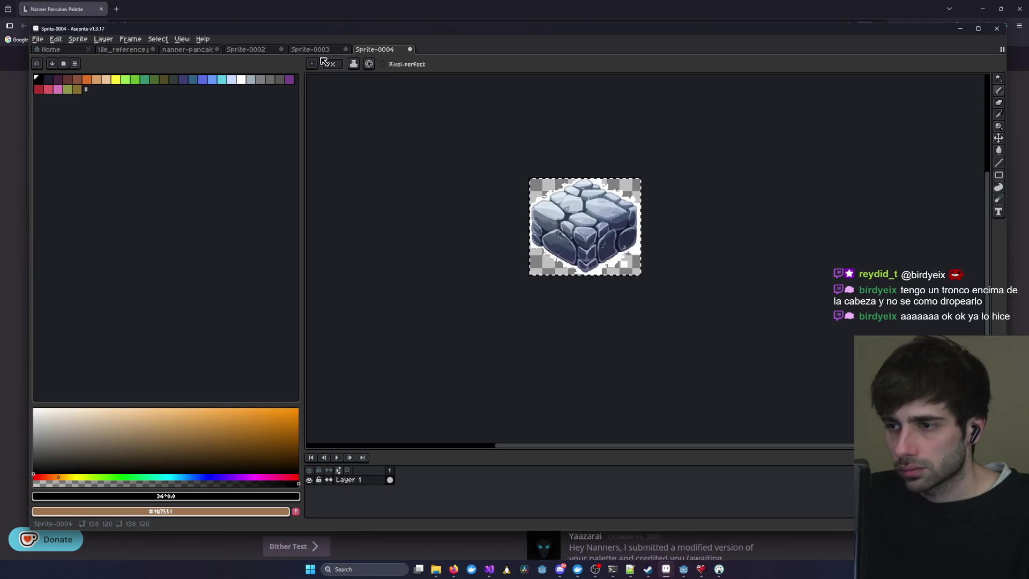
left_click(251, 50)
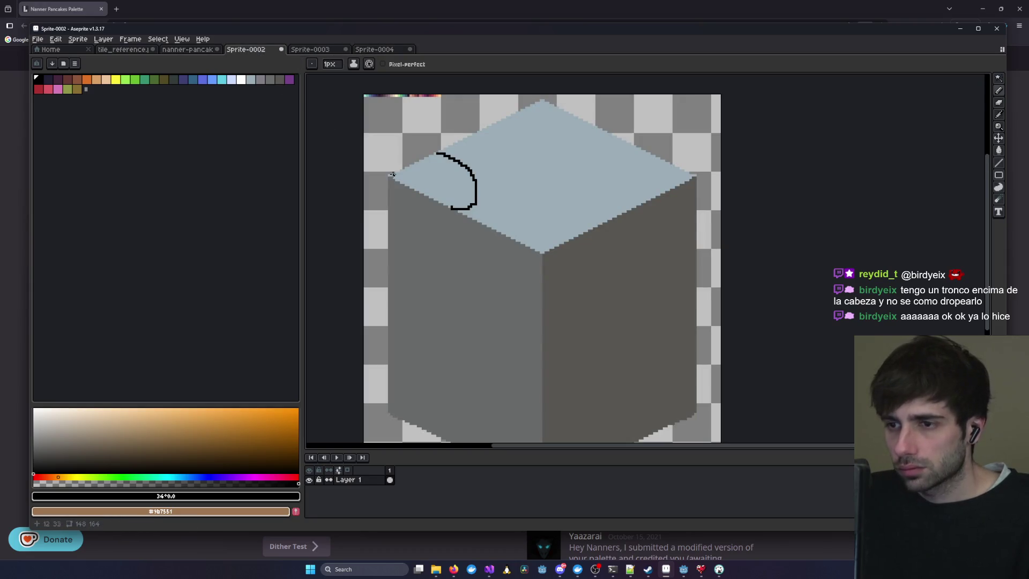
left_click(370, 50)
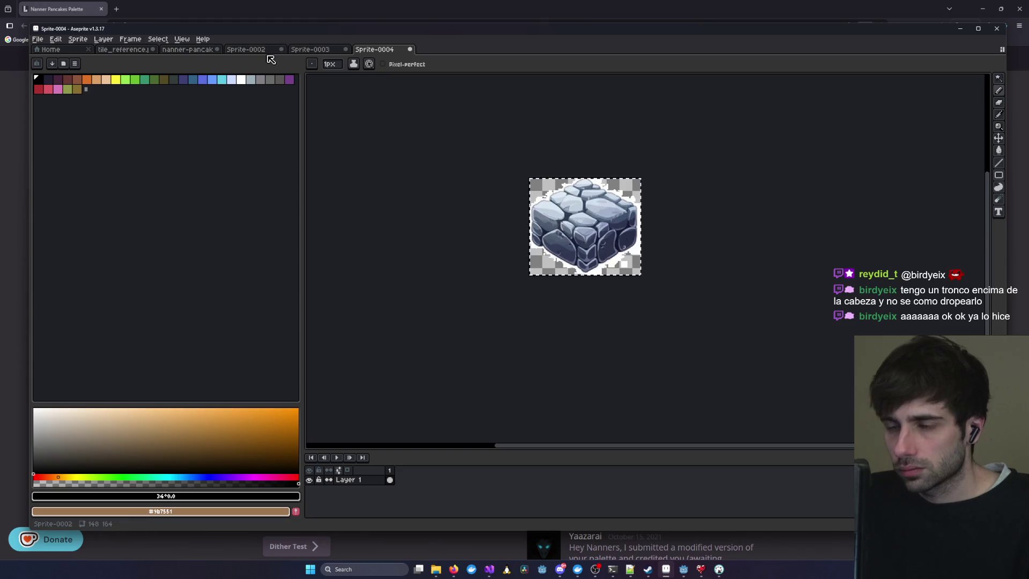
left_click(260, 51)
left_click_drag(388, 221, 429, 226)
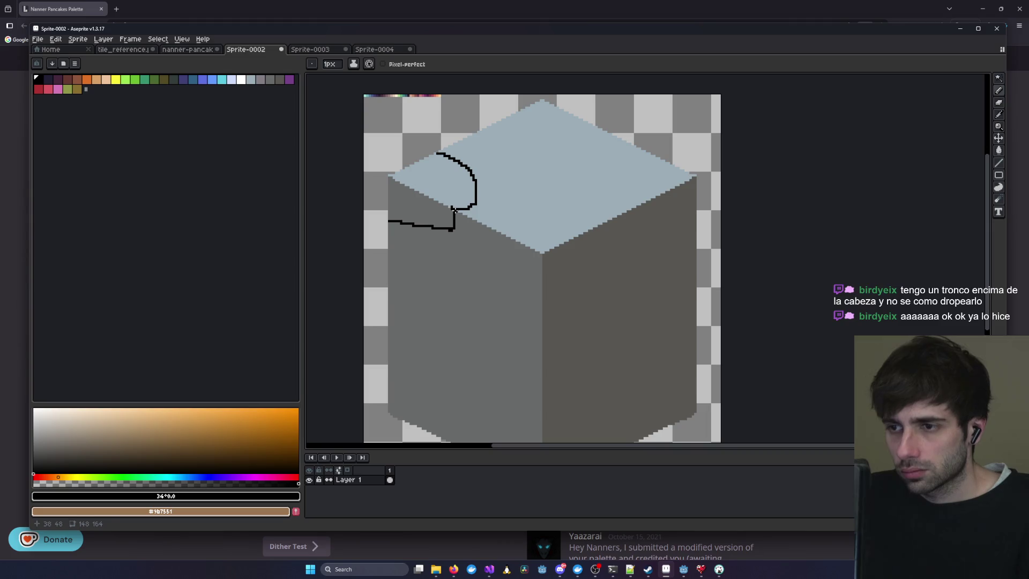
left_click(375, 49)
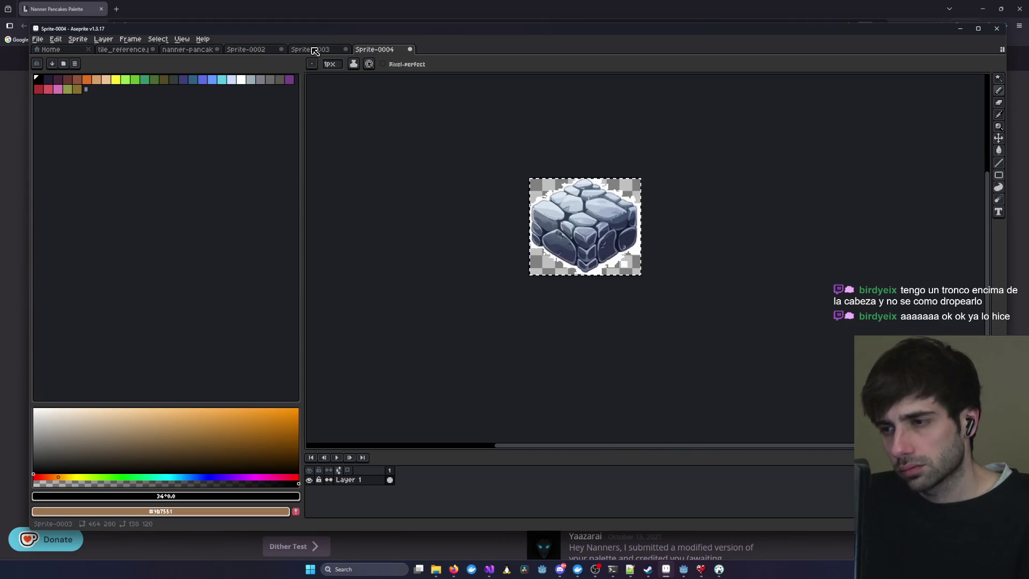
left_click(246, 50)
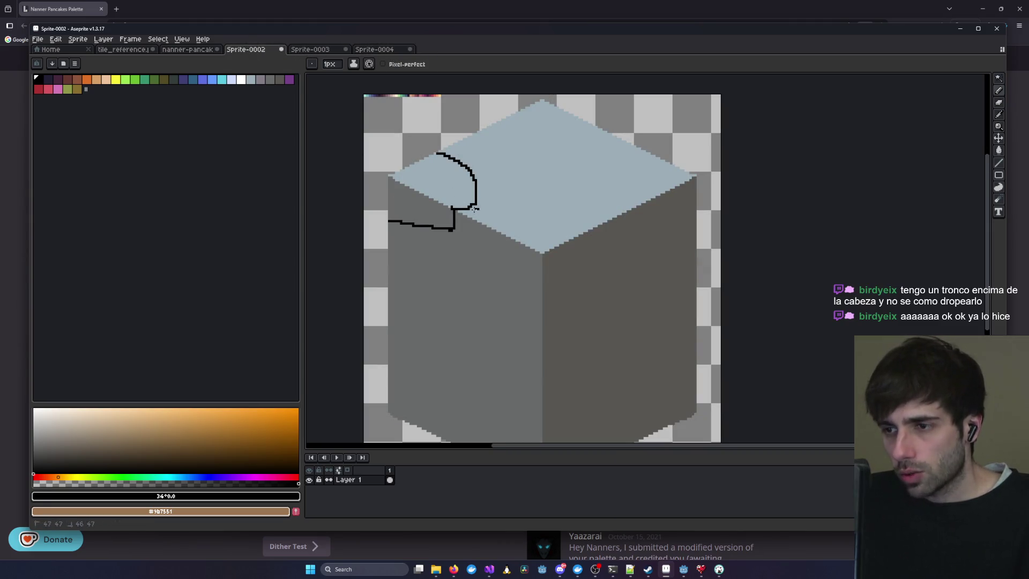
left_click_drag(459, 225, 468, 237)
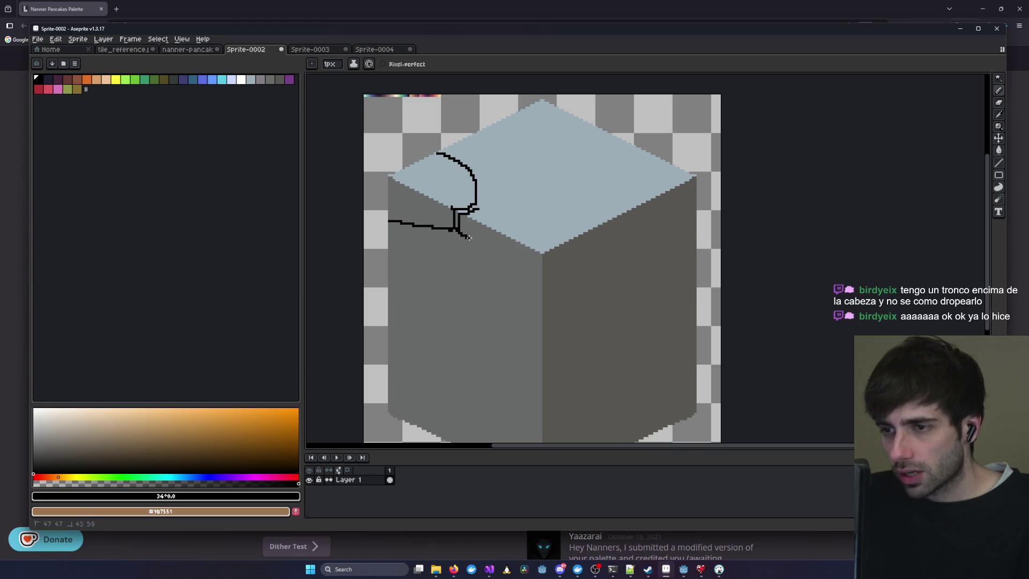
- Close the lens-shaped stone edge on the left face and study the enlarged reference
left_click(382, 49)
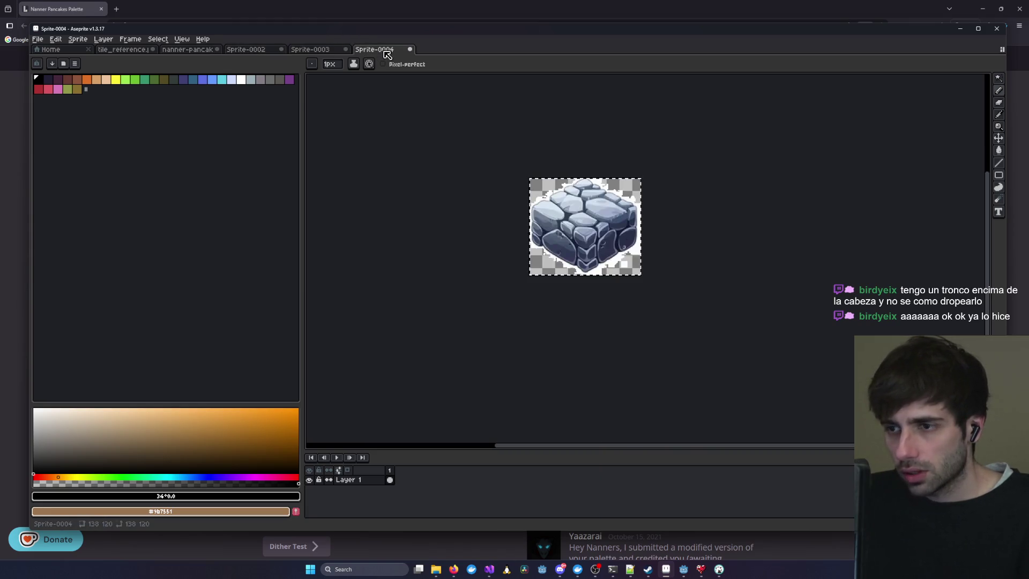
left_click(261, 47)
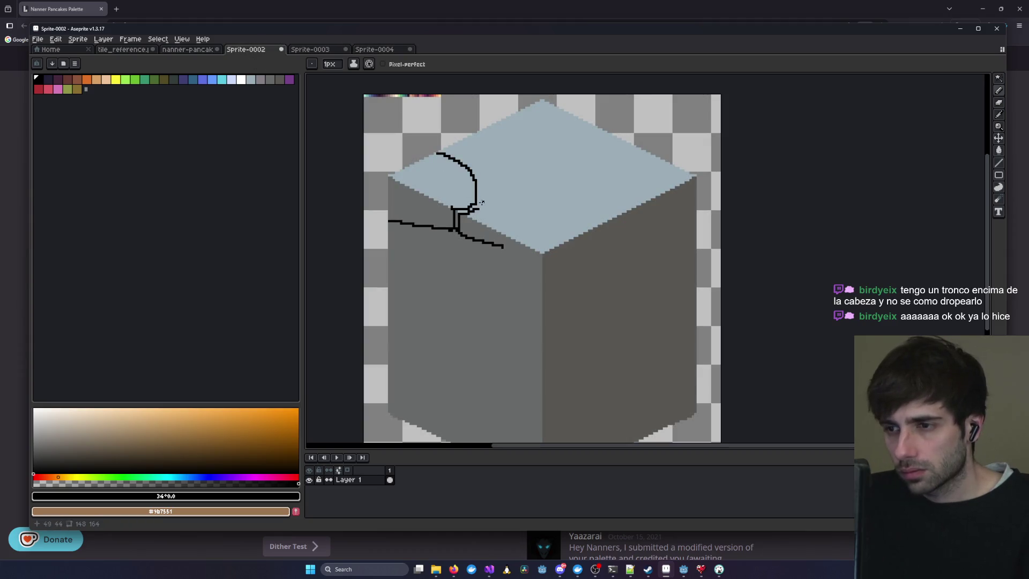
mouse_move(492, 212)
left_mouse_down()
mouse_move(515, 228)
mouse_move(509, 243)
left_mouse_up()
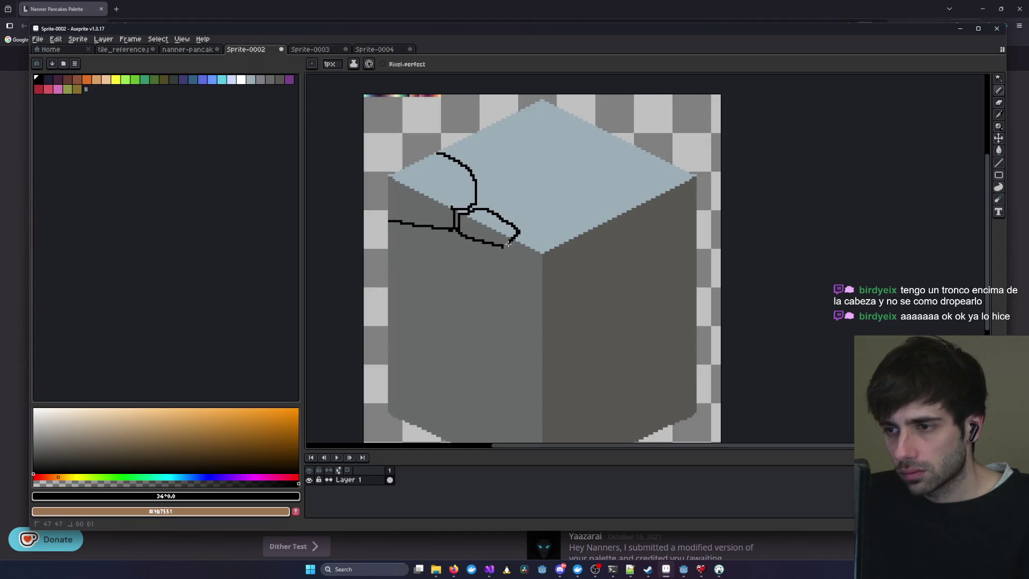
left_click(378, 51)
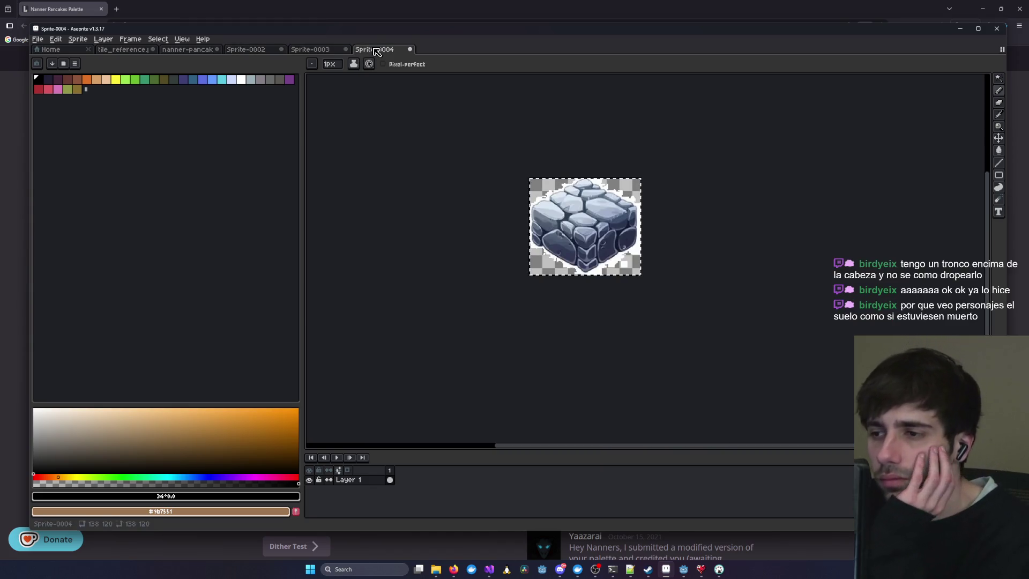
key("plus")
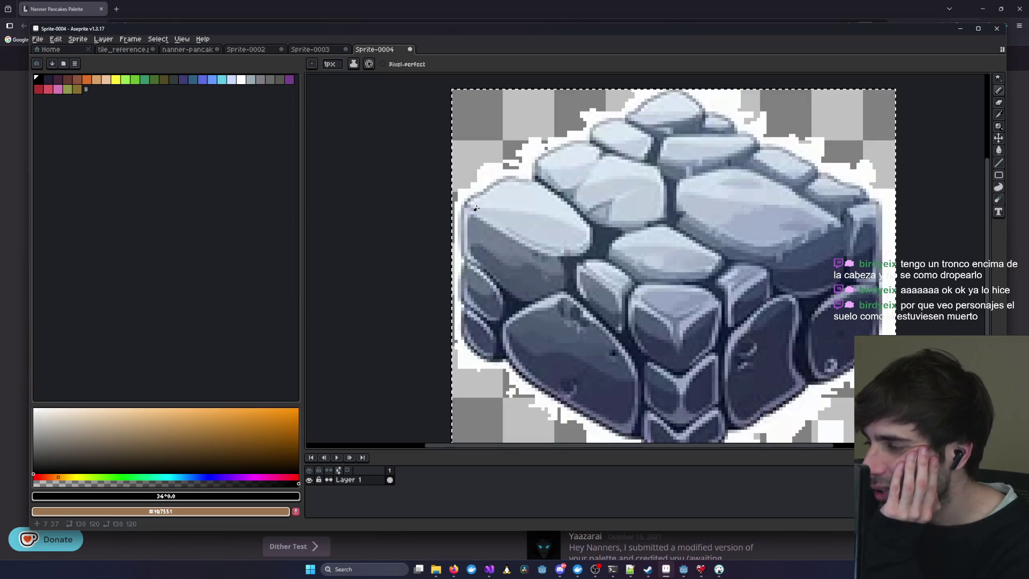
left_click(322, 49)
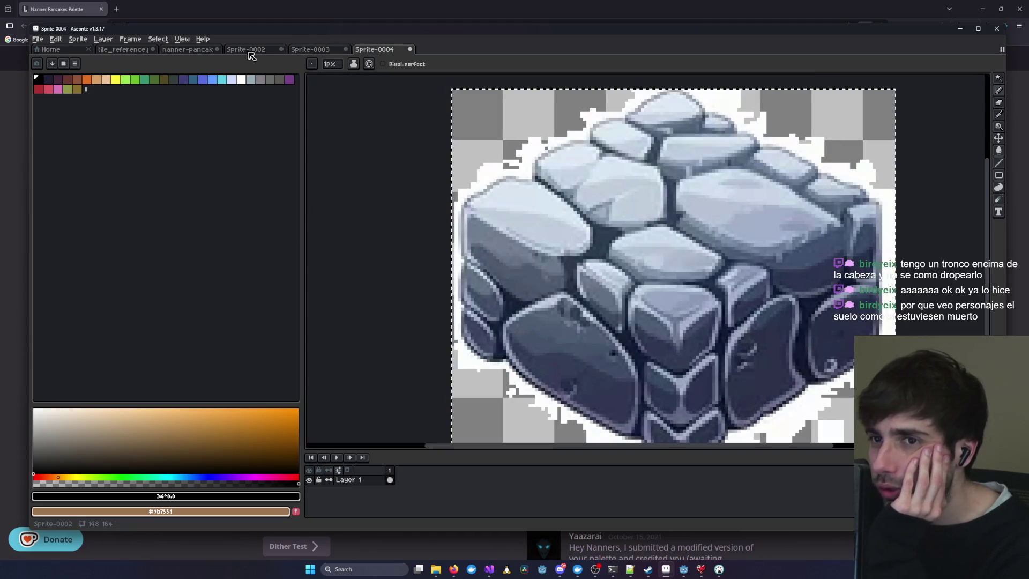
left_click(249, 50)
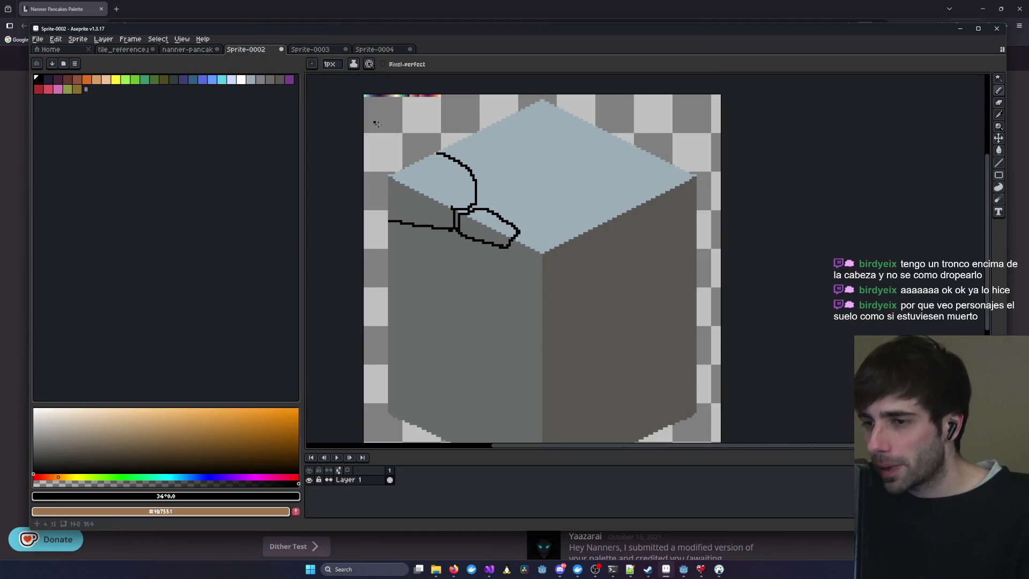
scroll(403, 166, "up", 2)
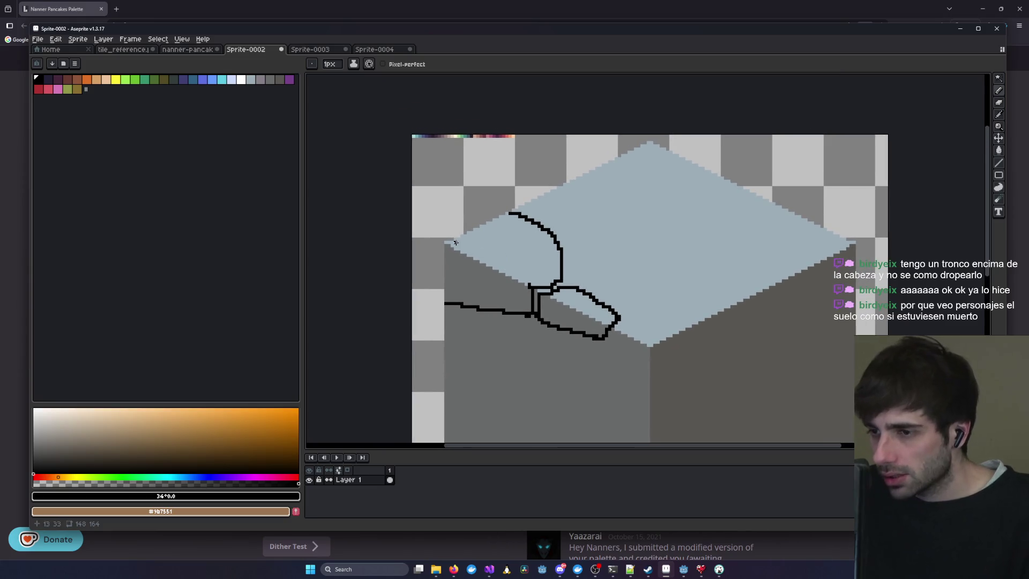
left_click(383, 50)
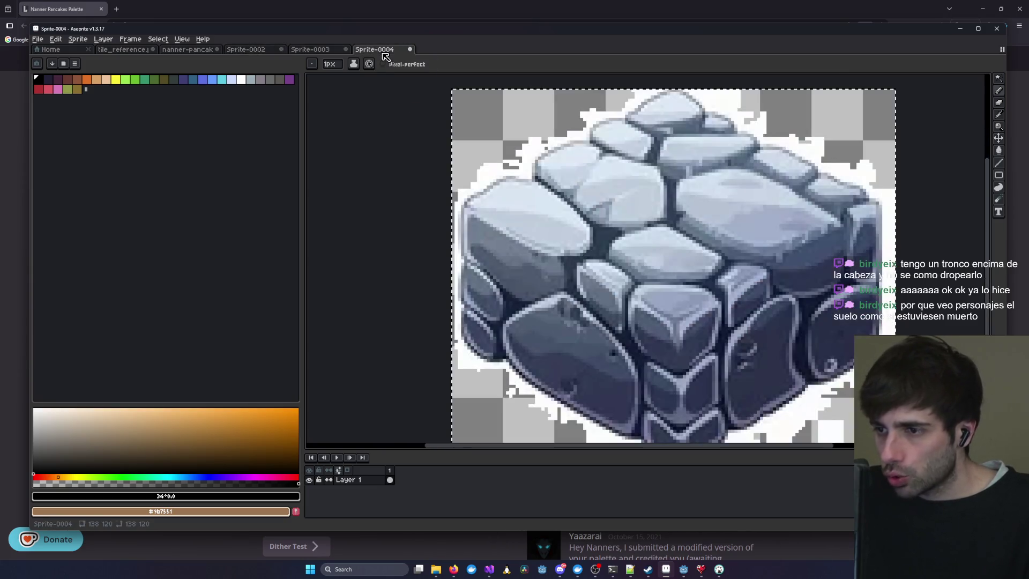
left_click(248, 50)
- Undo the sketched strokes and redraw the stone outline at the cube's top-left corner
key("v")
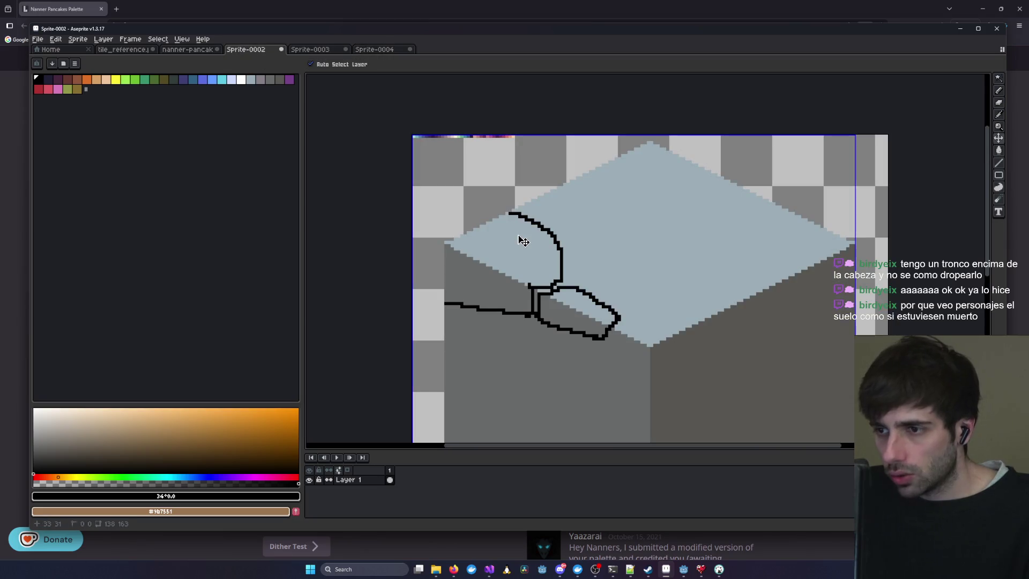
key("ctrl+z")
key("ctrl+z")
key("ctrl+z")
key("b")
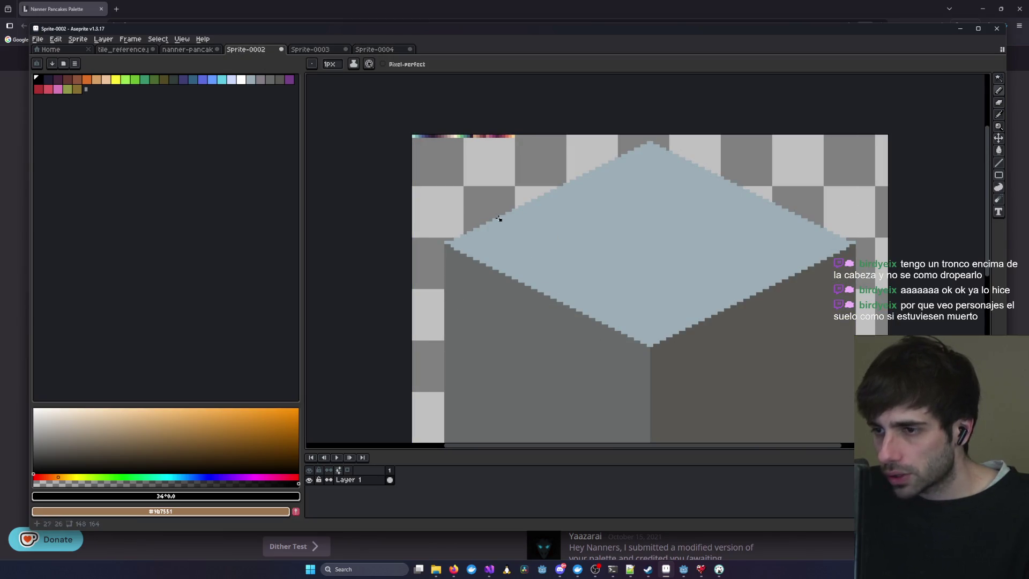
mouse_move(503, 215)
left_mouse_down()
mouse_move(562, 257)
mouse_move(533, 290)
mouse_move(533, 326)
mouse_move(456, 285)
left_mouse_up()
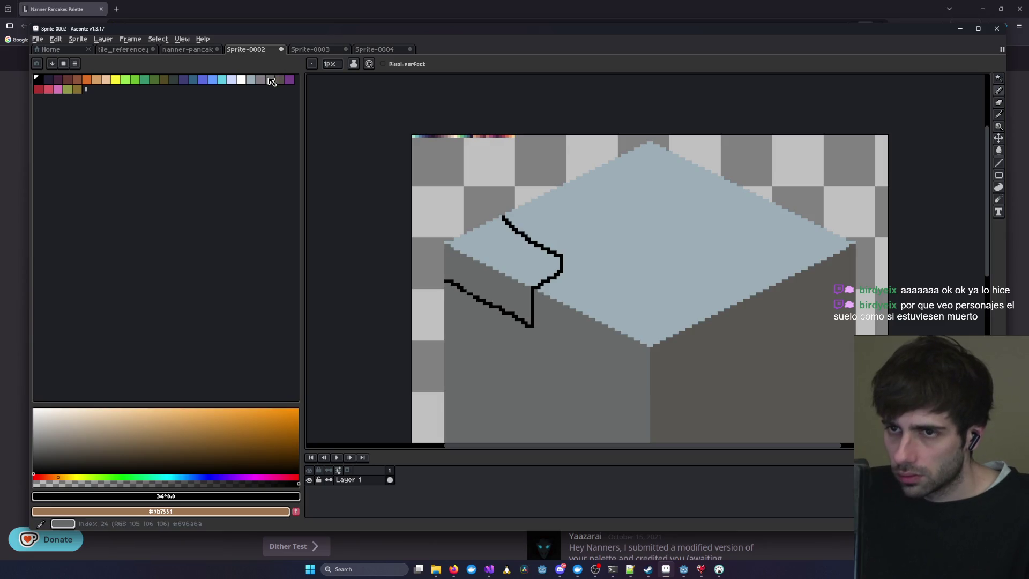
left_click(314, 50)
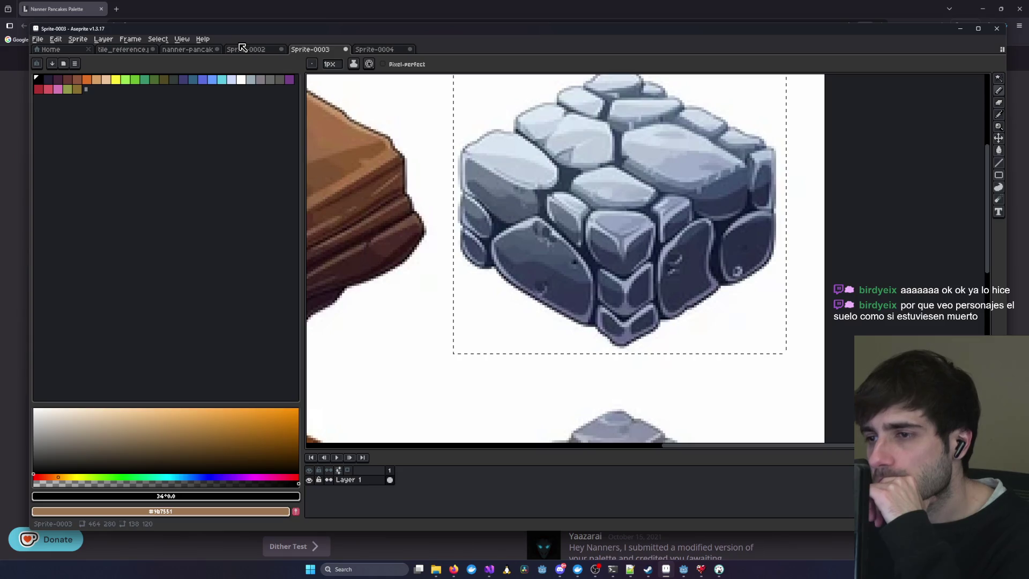
left_click(244, 51)
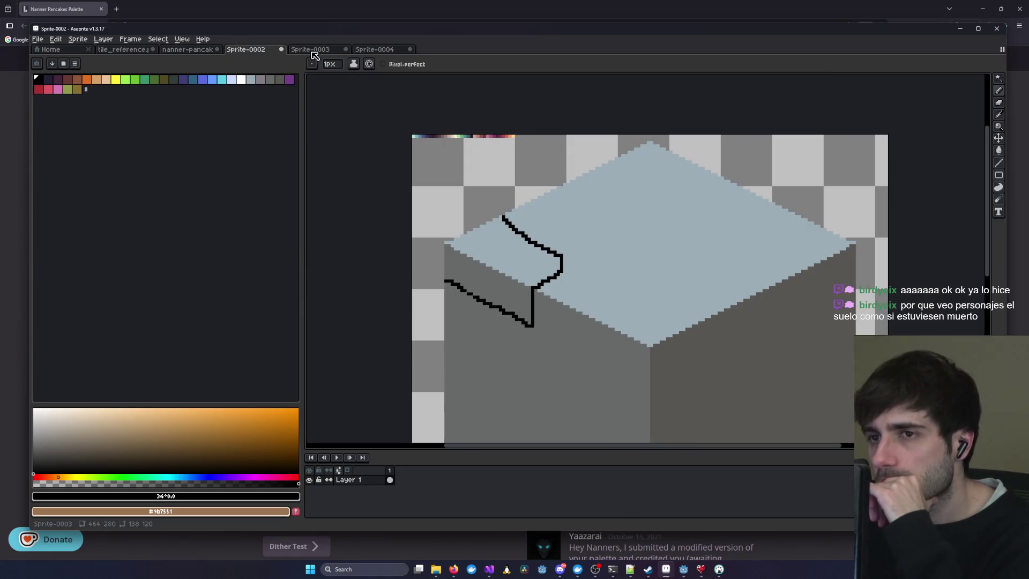
left_click(316, 50)
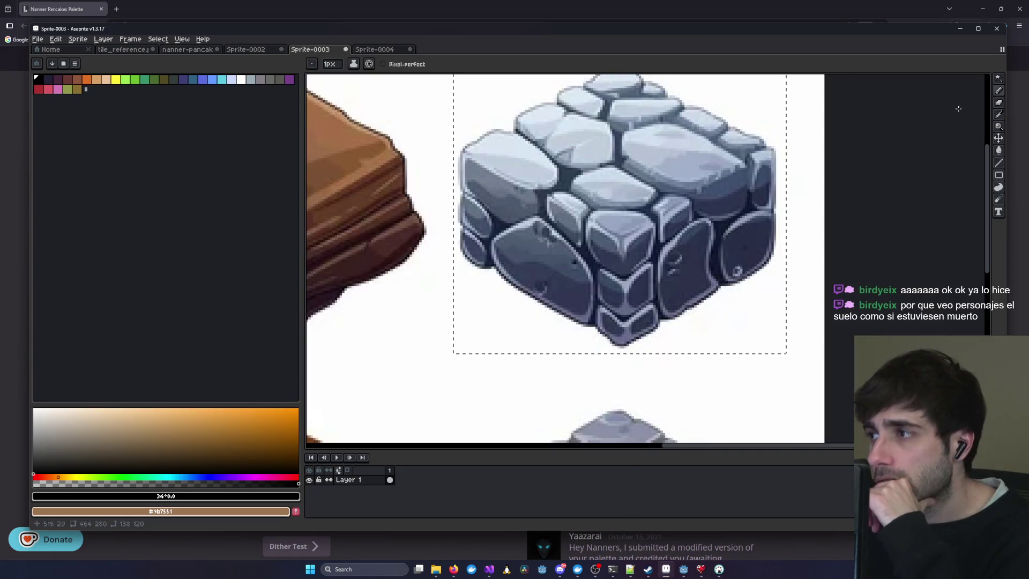
- Sample blue-grey #748193 from the reference and bucket-fill the block's side on Sprite-0002
left_click(1004, 115)
left_click(493, 175)
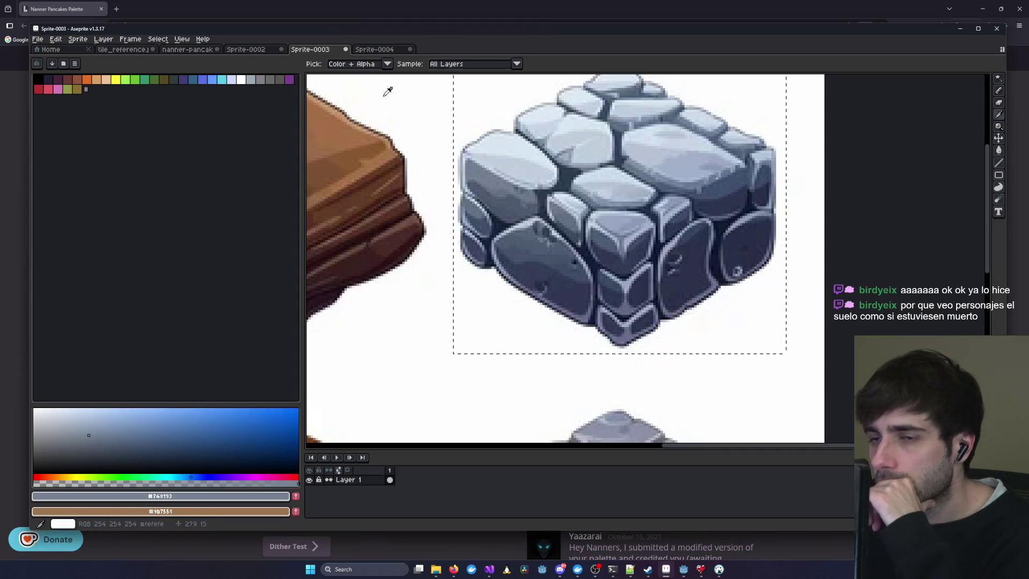
left_click(377, 50)
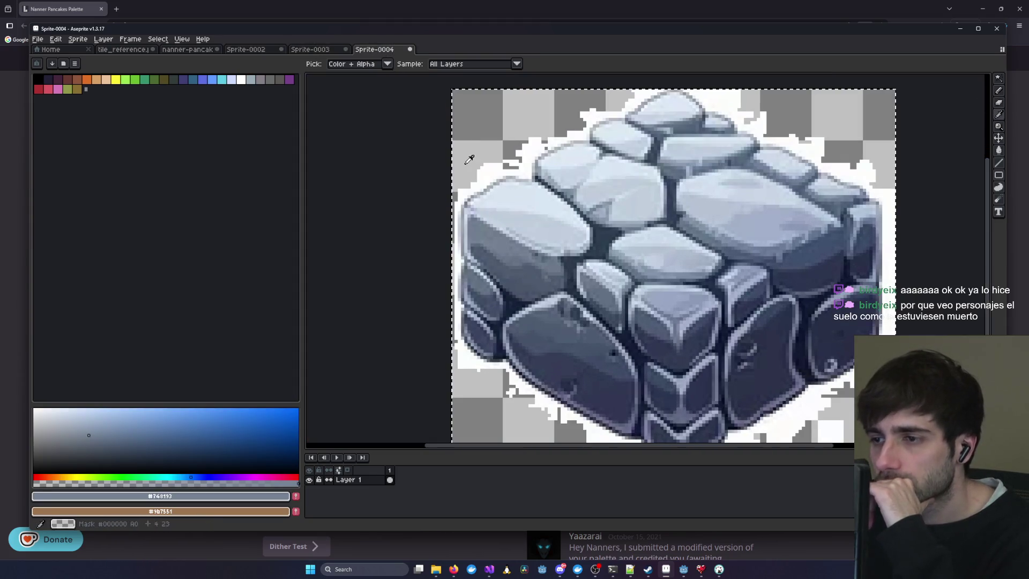
left_click(311, 49)
left_click(247, 49)
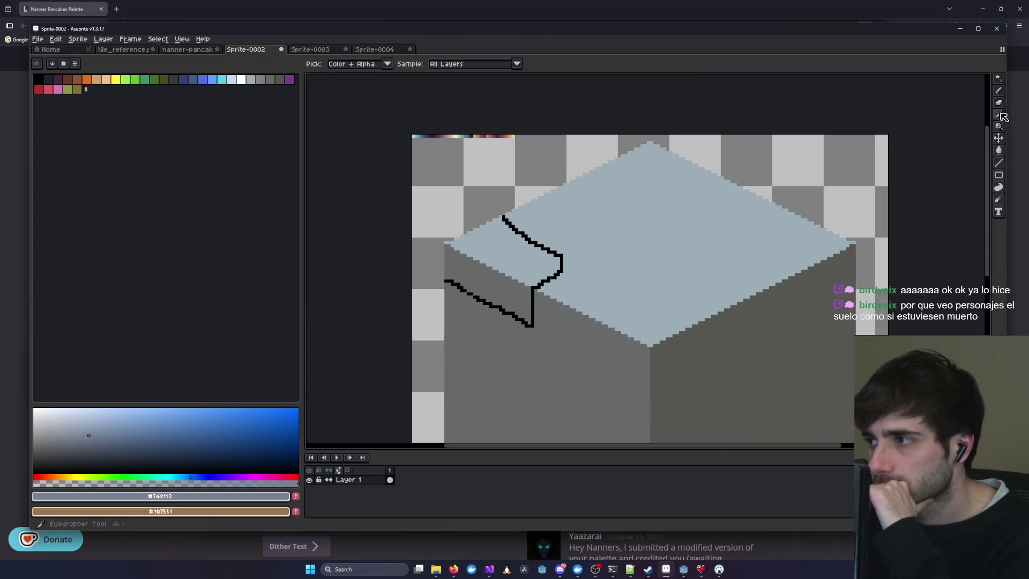
left_click(998, 149)
left_click(505, 296)
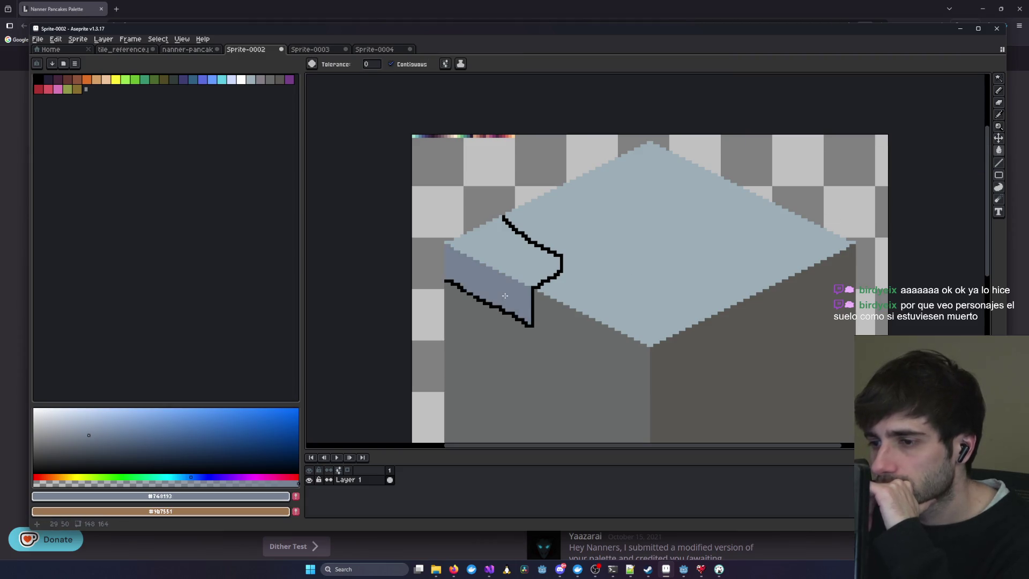
- Draw a new curved black right edge for the first stone block
left_click(328, 49)
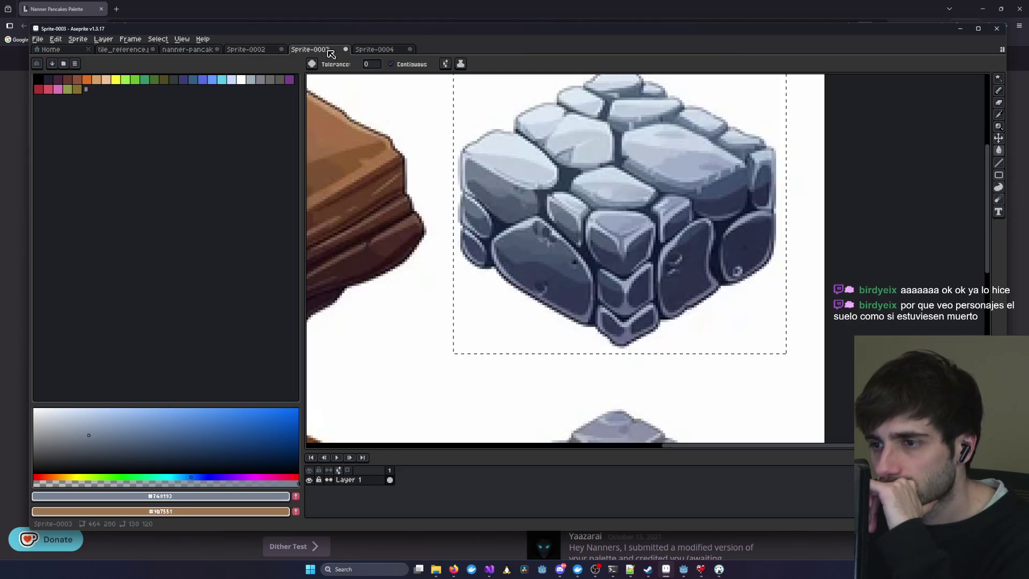
left_click(248, 49)
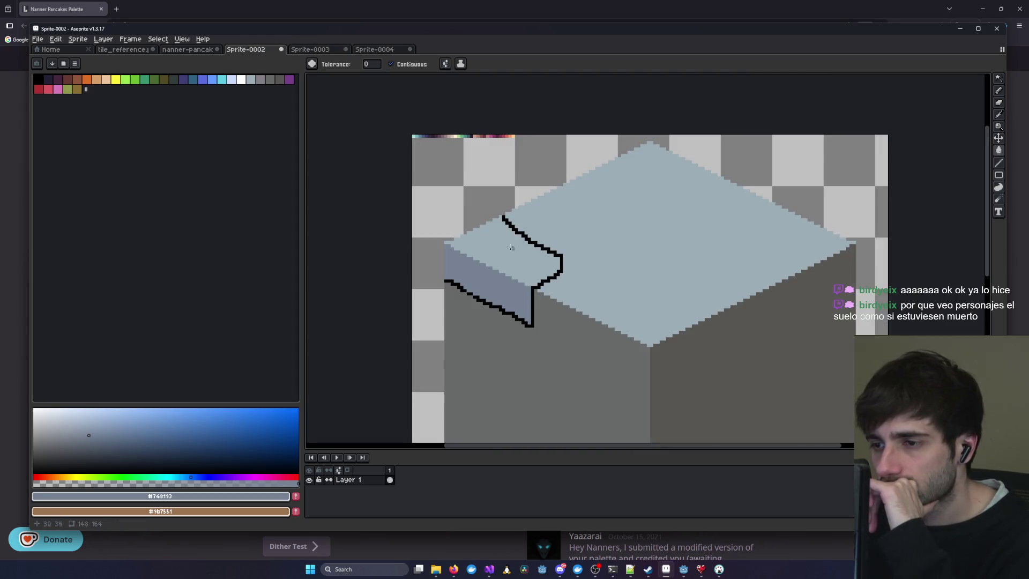
left_click(335, 48)
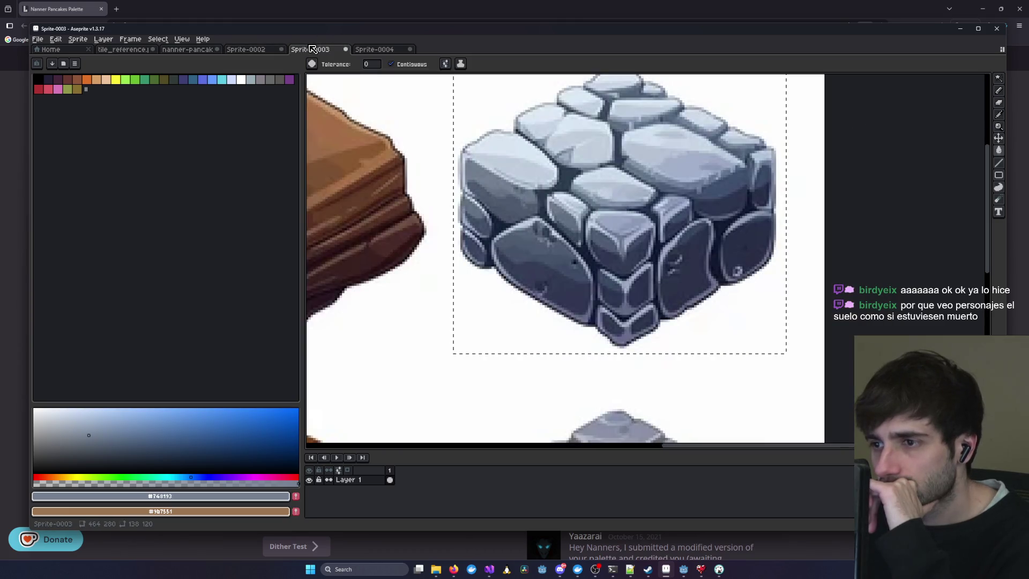
left_click(231, 52)
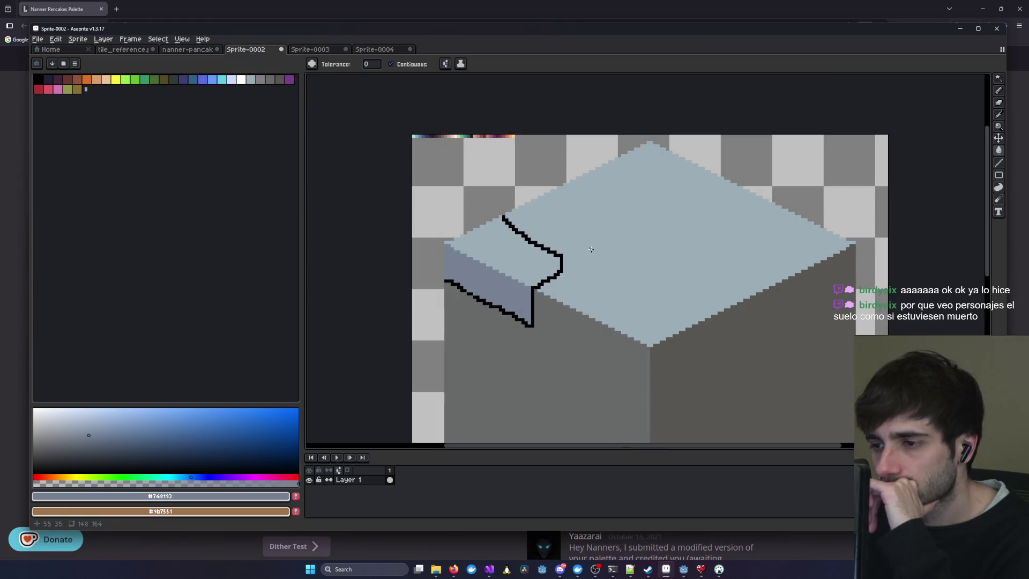
left_click(315, 52)
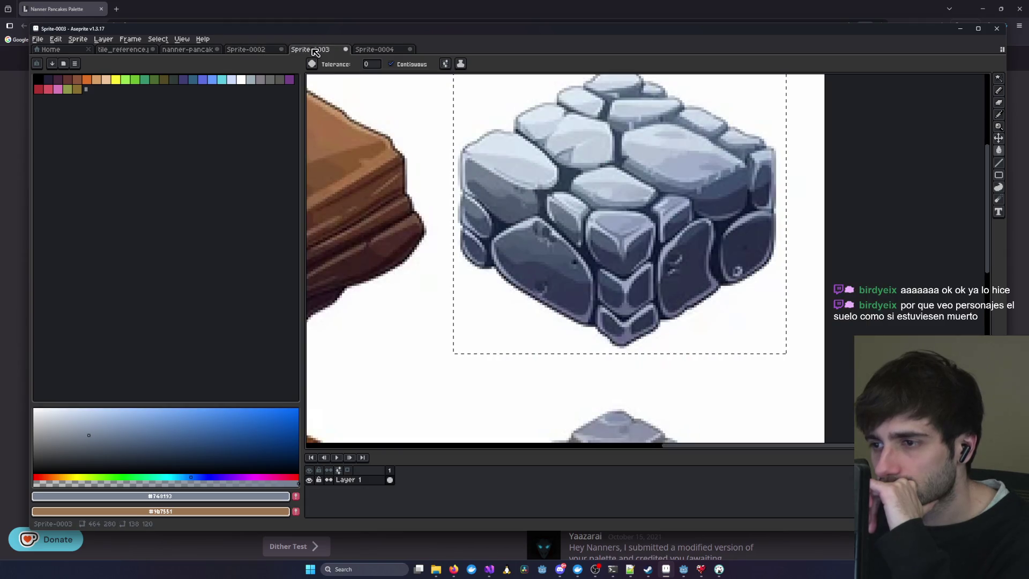
key("ctrl+shift+Tab")
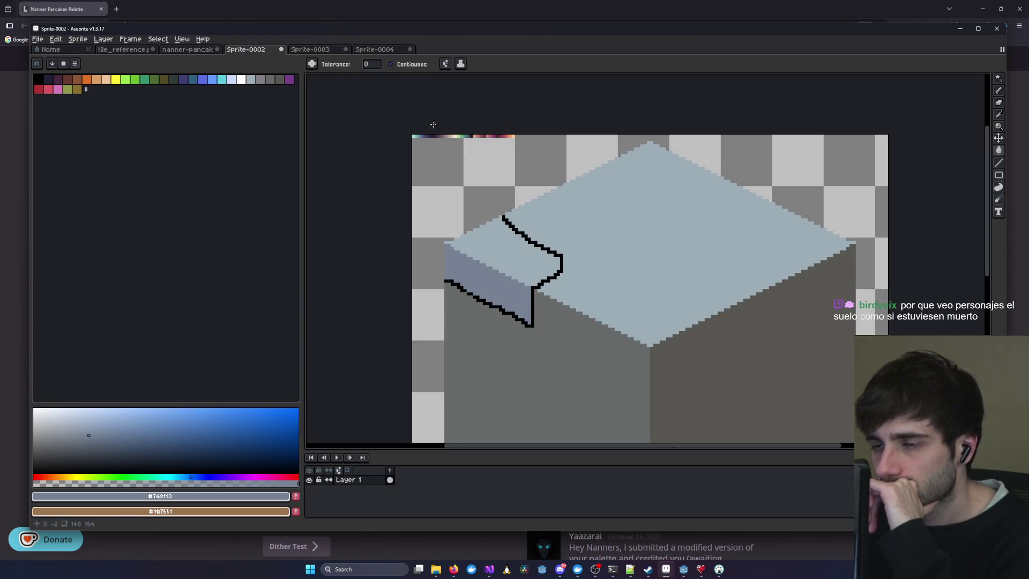
left_click(320, 52)
left_click(255, 51)
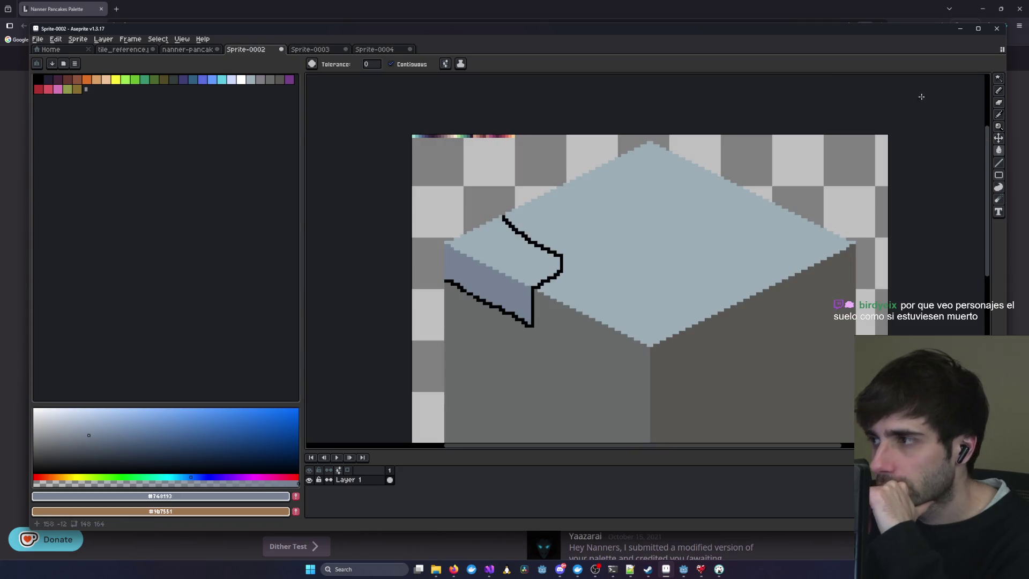
left_click(998, 91)
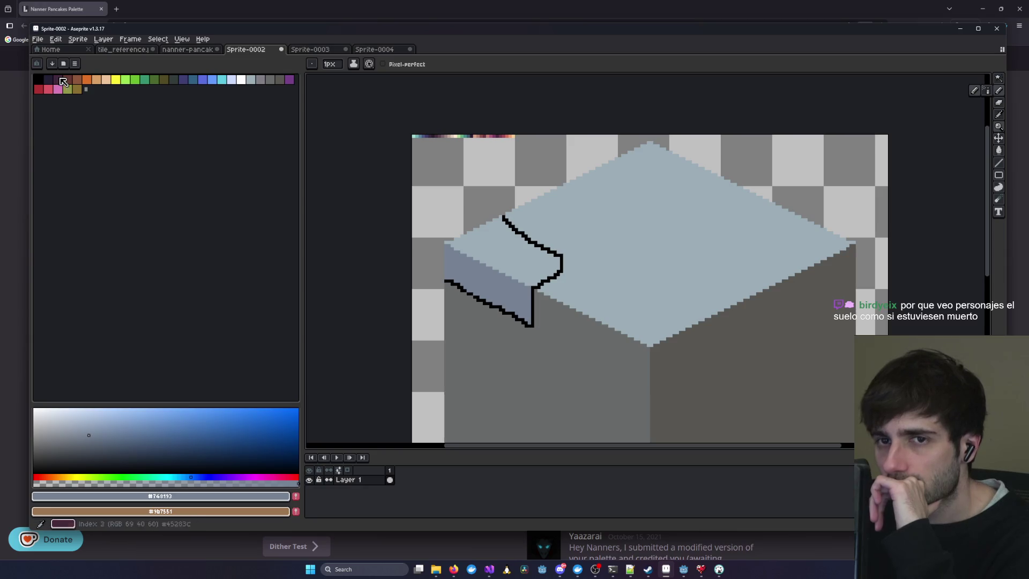
left_click(42, 79)
mouse_move(529, 244)
left_mouse_down()
mouse_move(549, 270)
mouse_move(543, 281)
left_mouse_up()
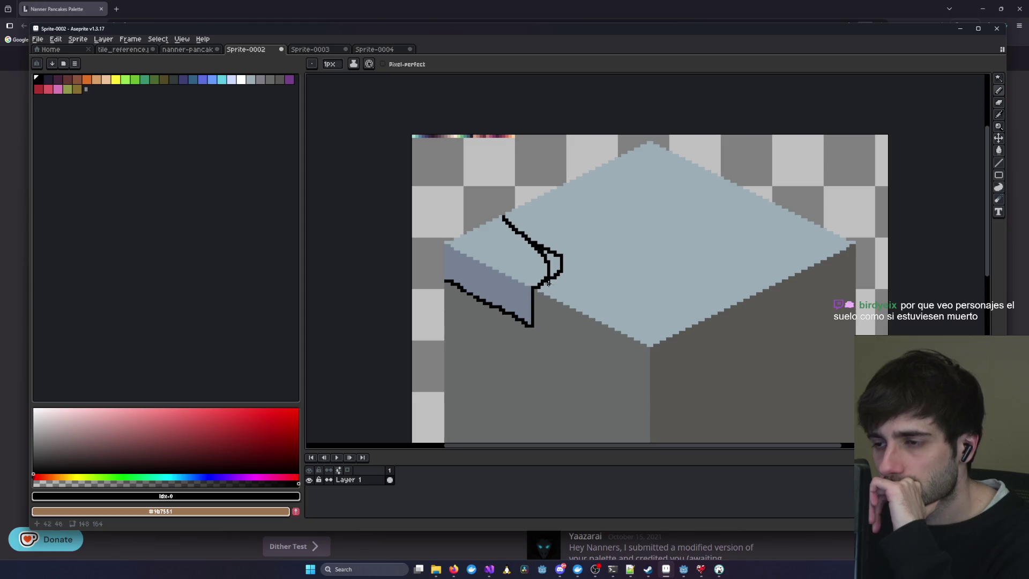
- Paint over the old outline with the top face's light blue, then restore black
key("i")
left_click(680, 234)
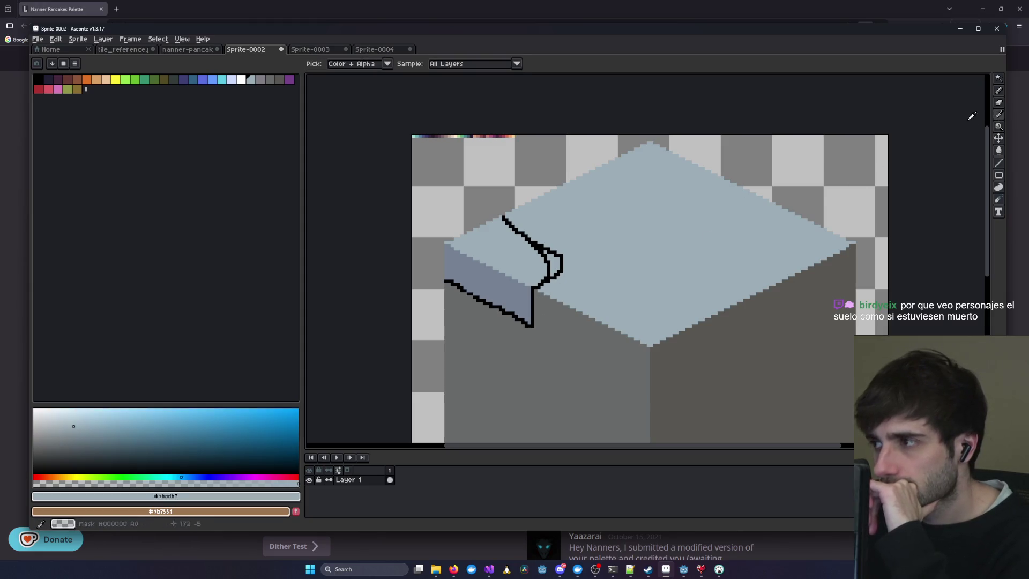
left_click(998, 90)
mouse_move(563, 258)
left_mouse_down()
mouse_move(561, 271)
mouse_move(542, 247)
mouse_move(554, 280)
left_mouse_up()
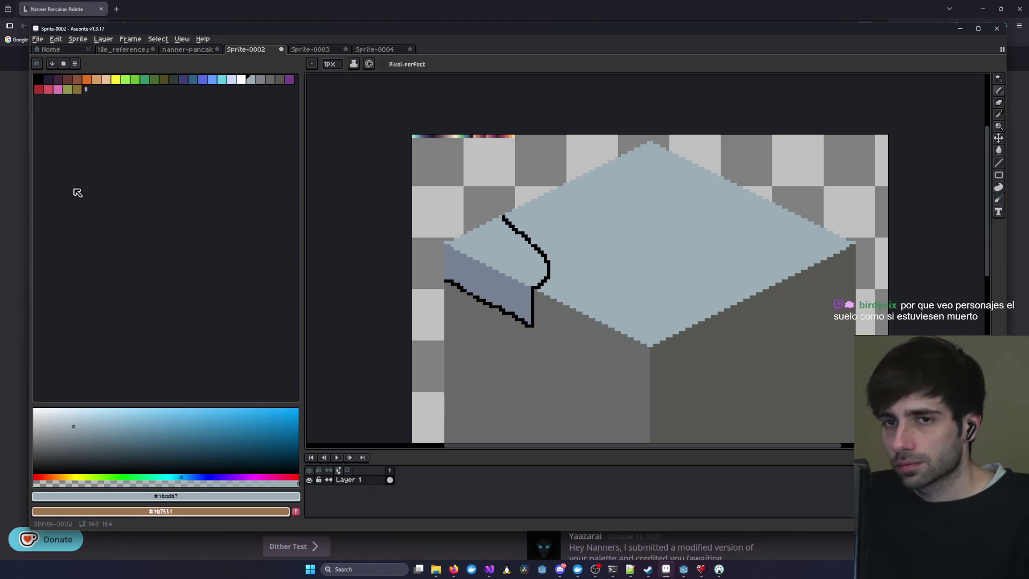
left_click(37, 79)
- Zoom in and thicken the stone block's lower corner outline in black
scroll(528, 237, "up", 1)
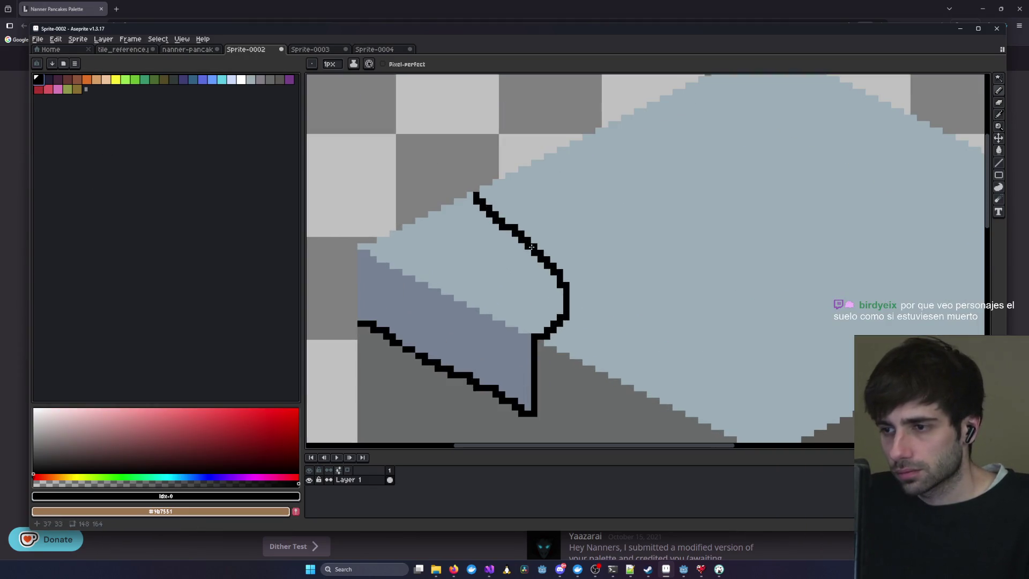
scroll(528, 378, "up", 1)
mouse_move(560, 276)
left_mouse_down()
mouse_move(541, 297)
mouse_move(552, 297)
mouse_move(549, 305)
left_mouse_up()
scroll(559, 310, "down", 4)
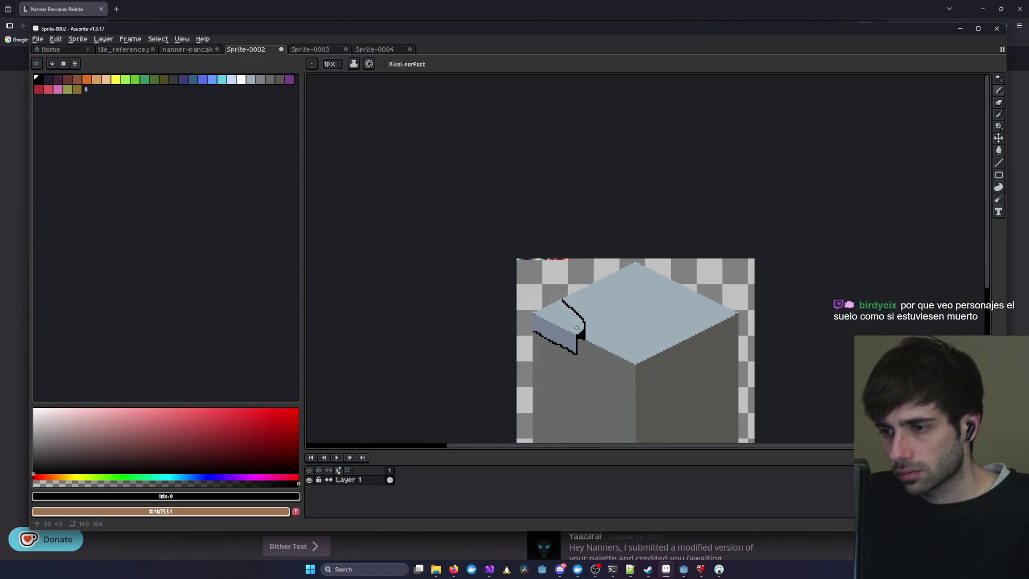
scroll(558, 301, "up", 3)
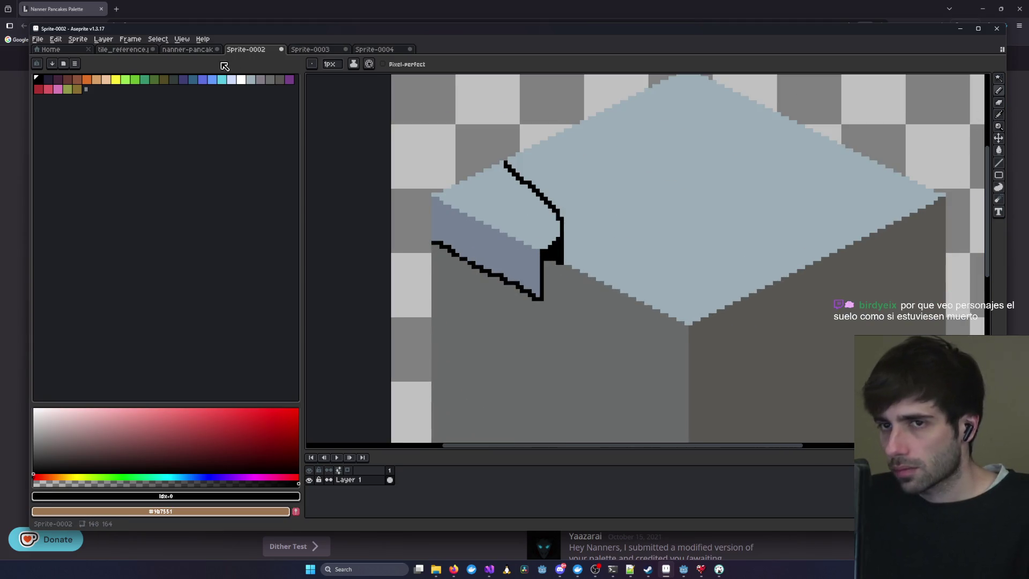
- Compare against the stone reference images, then return to the cube's lower part
left_click(359, 49)
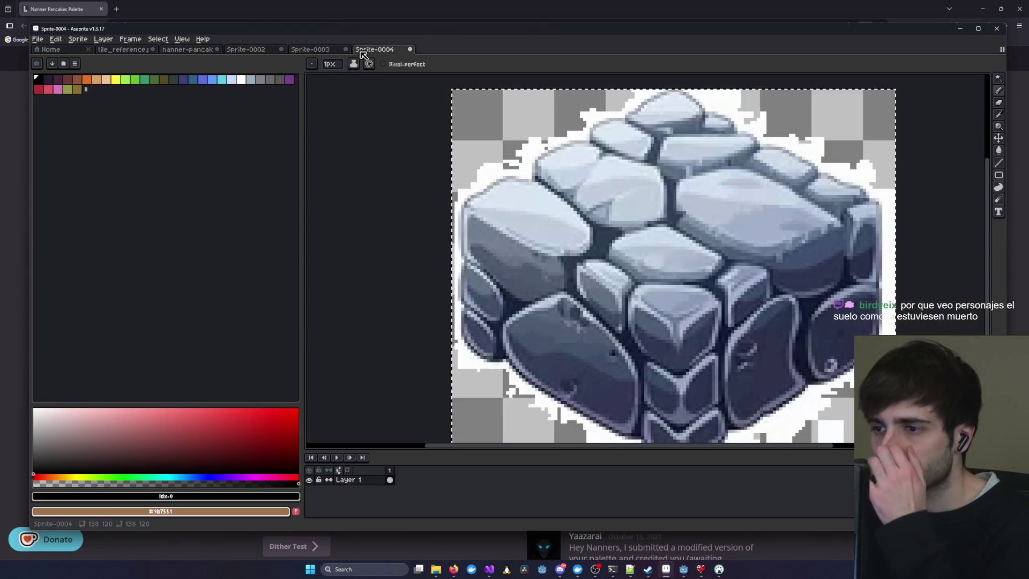
left_click(320, 50)
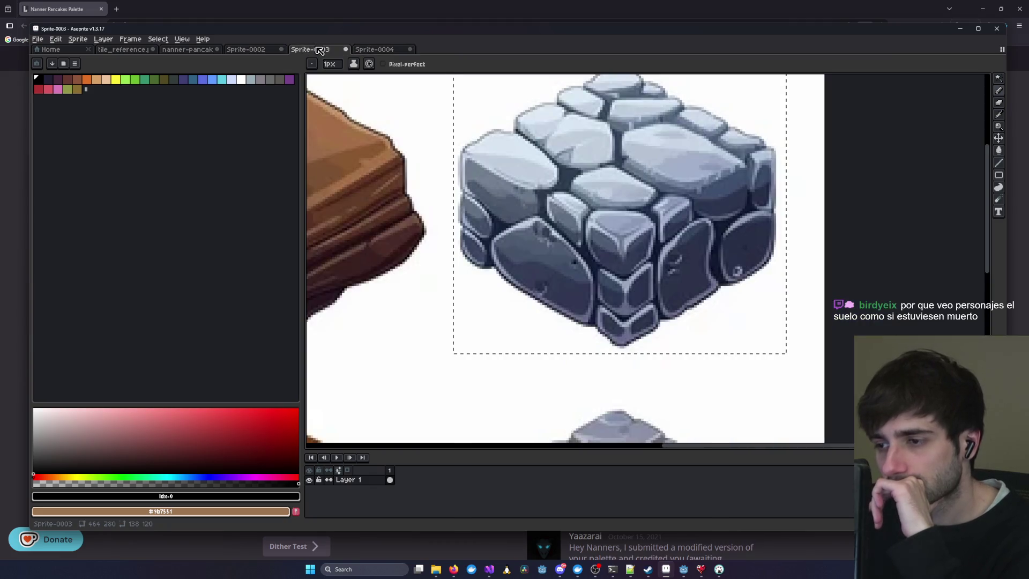
left_click(246, 50)
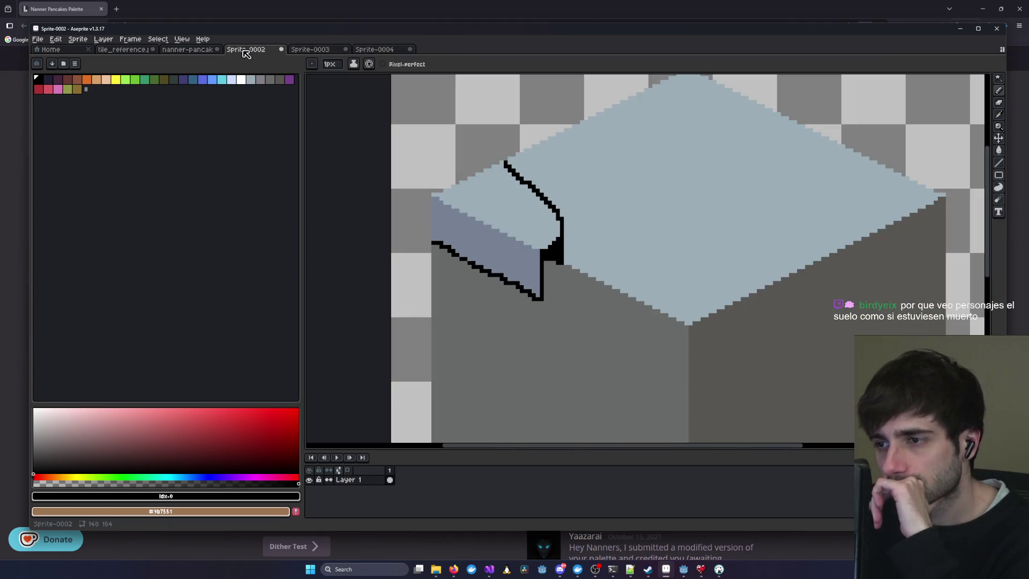
mouse_move(421, 332)
left_mouse_down()
mouse_move(410, 260)
mouse_move(520, 278)
mouse_move(530, 231)
left_mouse_up()
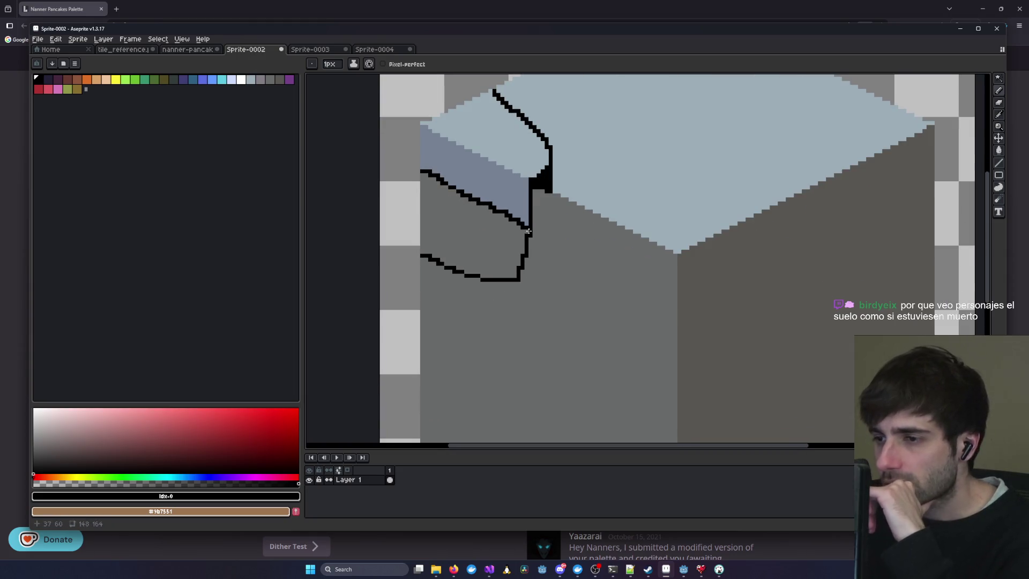
- Sketch black crack lines across the cube's left face, undoing the lowest crack
left_click_drag(520, 278, 674, 353)
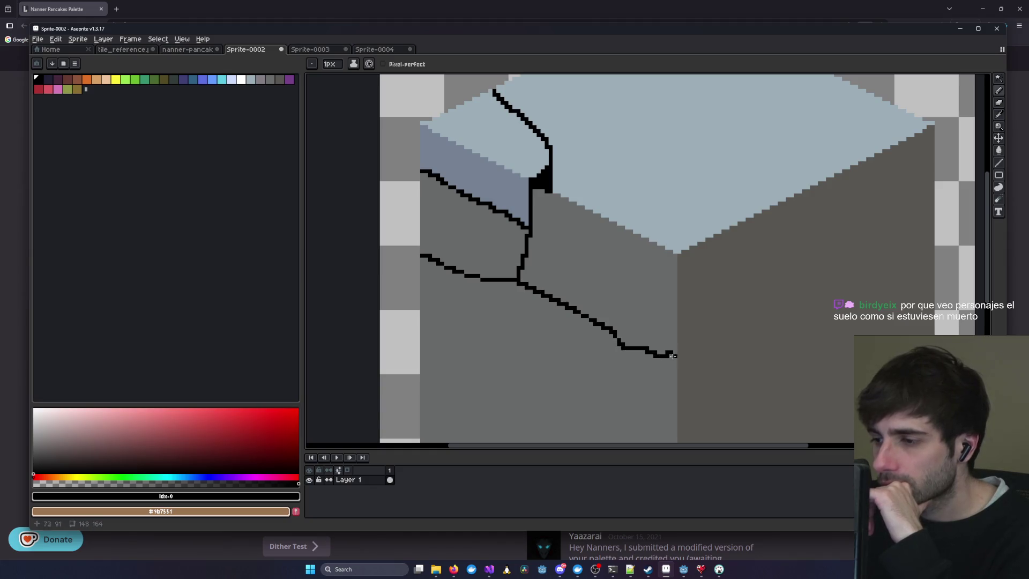
left_click_drag(609, 399, 682, 260)
scroll(683, 261, "down", 3)
mouse_move(601, 237)
left_mouse_down()
mouse_move(695, 261)
mouse_move(648, 234)
left_mouse_up()
key("ctrl+z")
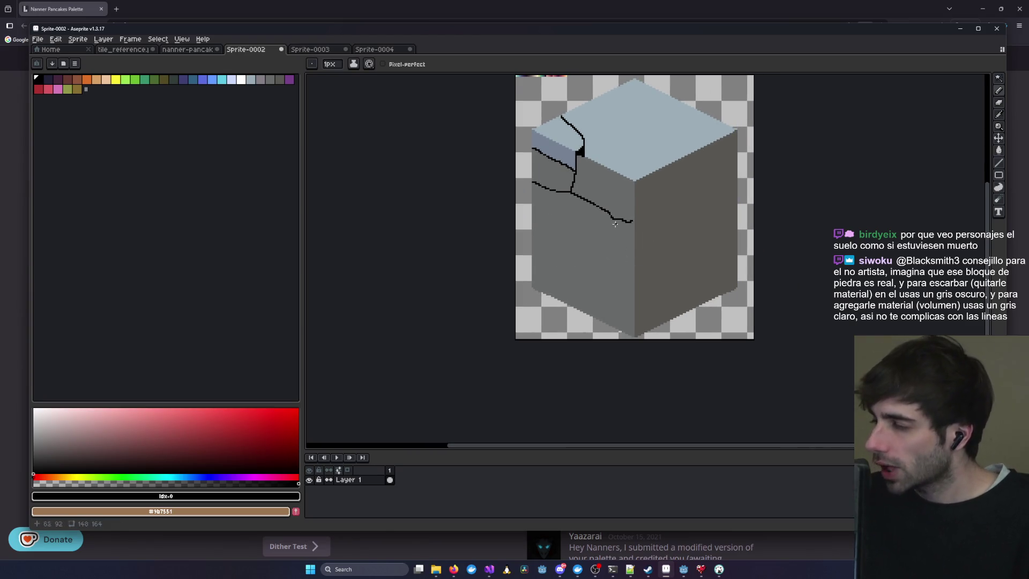
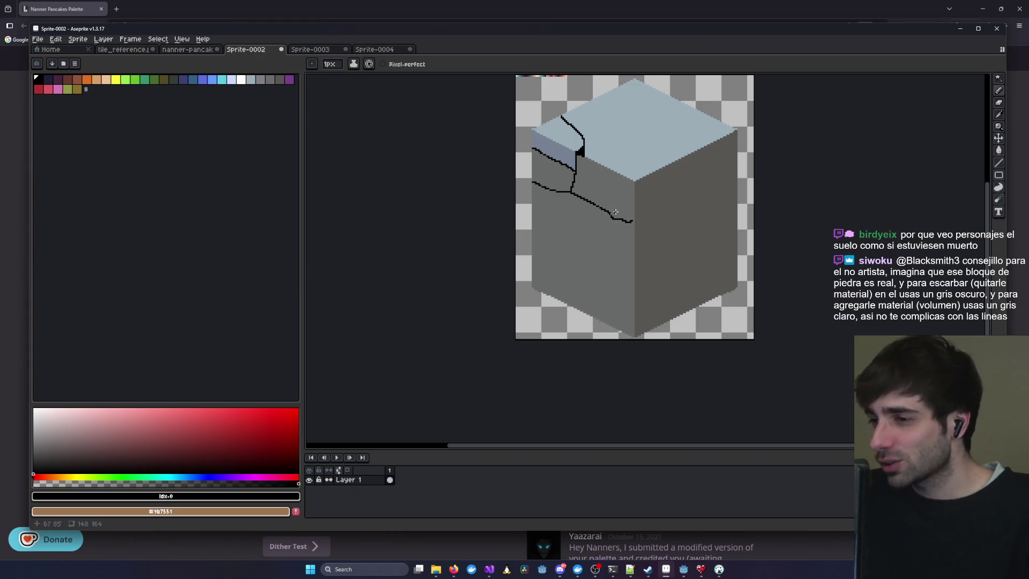
- Zoom in and touch up the end pixels of the first crack line
scroll(615, 212, "up", 1)
scroll(513, 187, "up", 1)
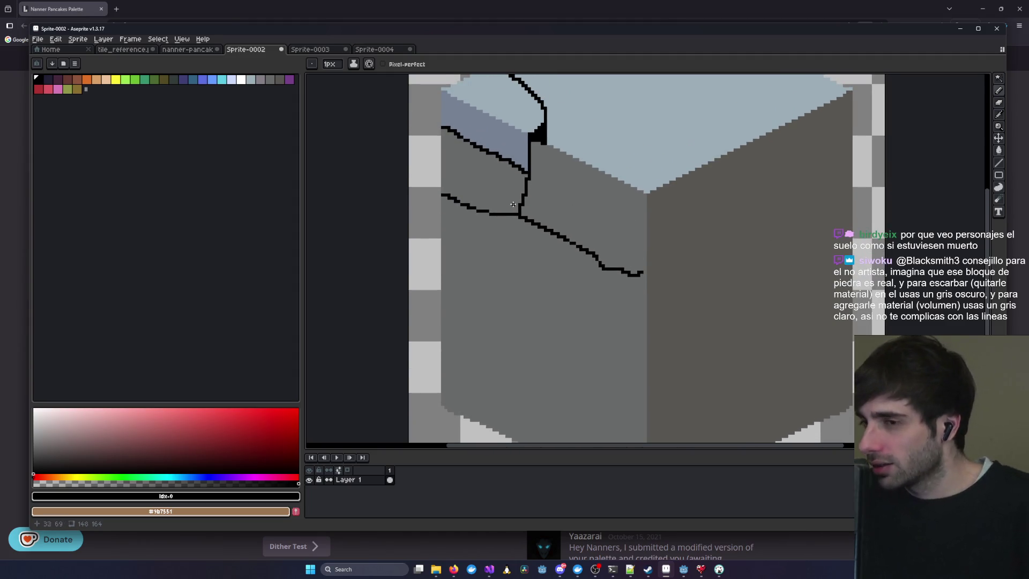
scroll(513, 205, "up", 2)
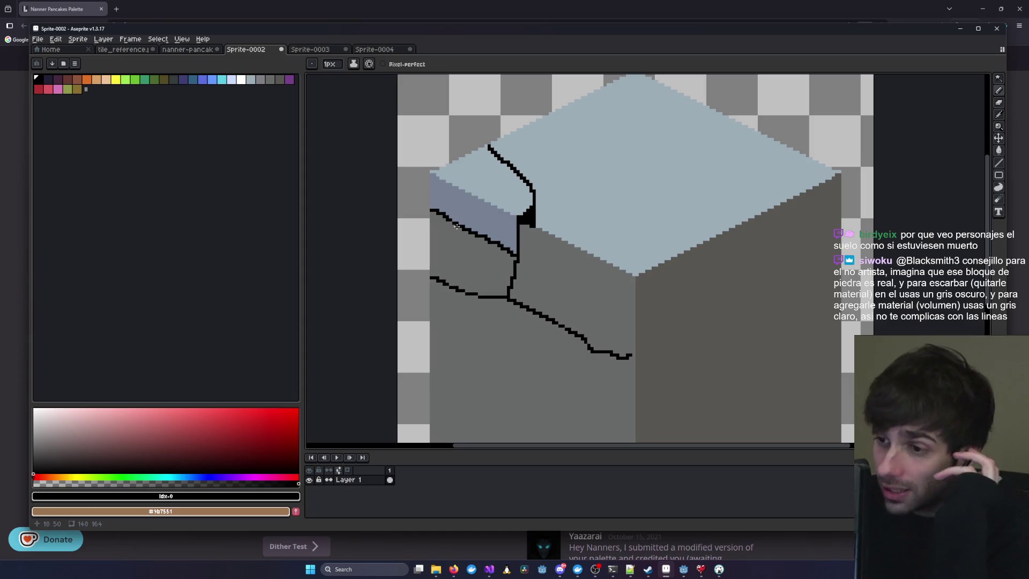
left_click(630, 357)
left_click_drag(634, 359, 633, 357)
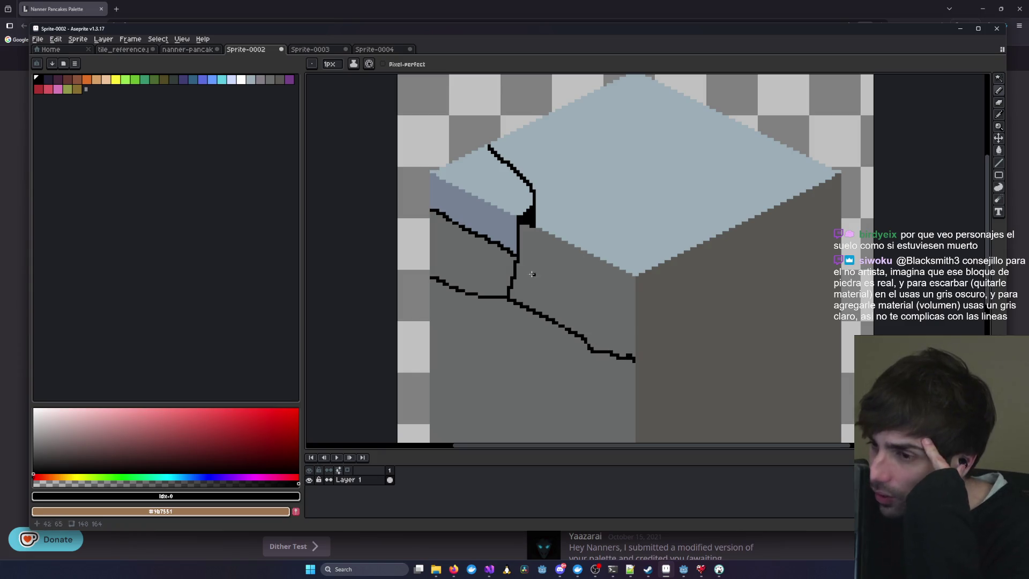
- Draw three more black crack lines across the cube's left face
left_click_drag(494, 313, 582, 263)
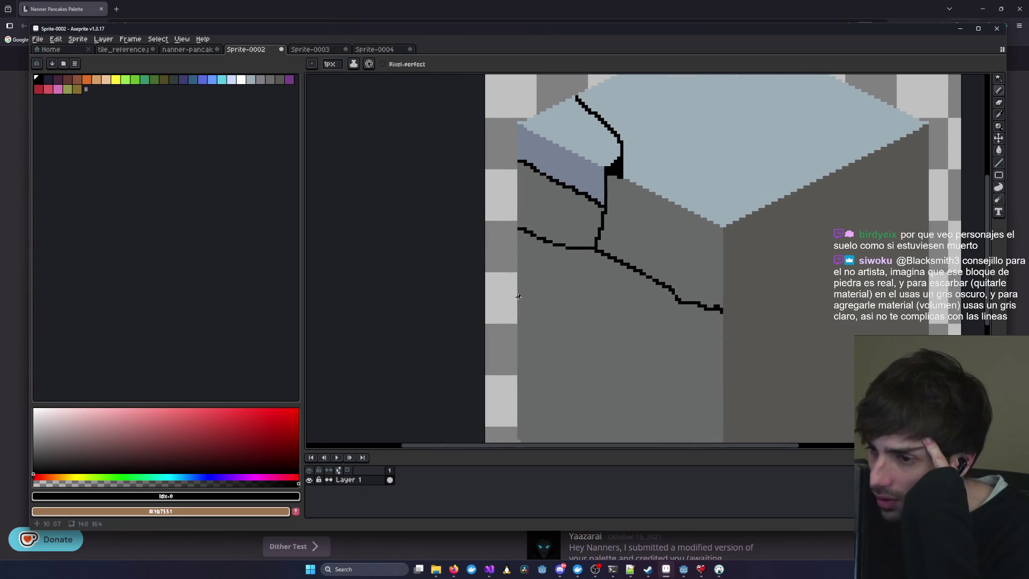
mouse_move(518, 295)
left_mouse_down()
mouse_move(587, 334)
mouse_move(673, 355)
mouse_move(720, 386)
mouse_move(748, 283)
left_mouse_up()
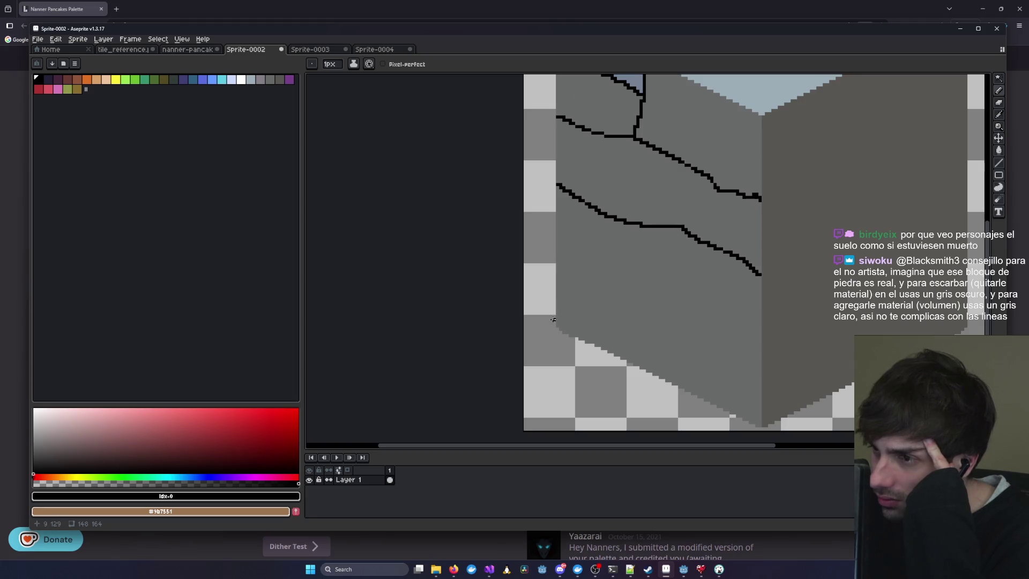
left_click_drag(558, 281, 761, 358)
left_click_drag(763, 299, 603, 355)
scroll(603, 355, "down", 3)
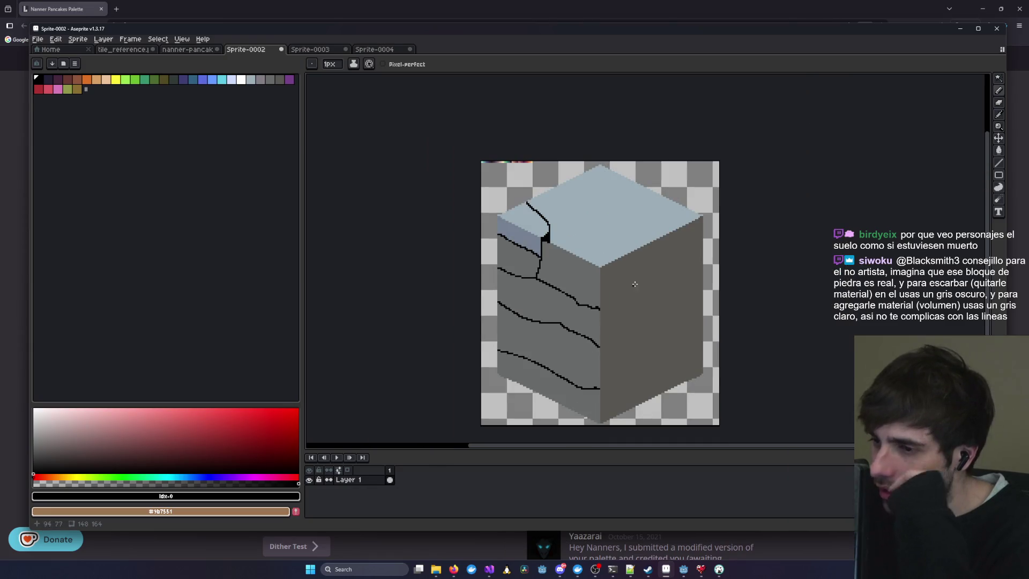
- Continue two cracks across the right face, redrawing the first one to the face's edge
left_click_drag(601, 309, 687, 274)
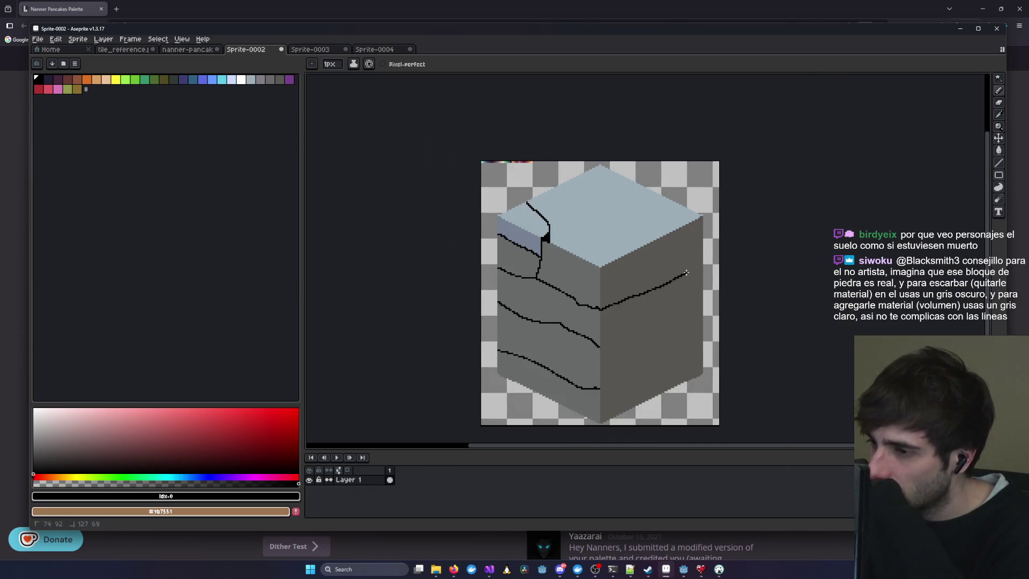
key("ctrl+z")
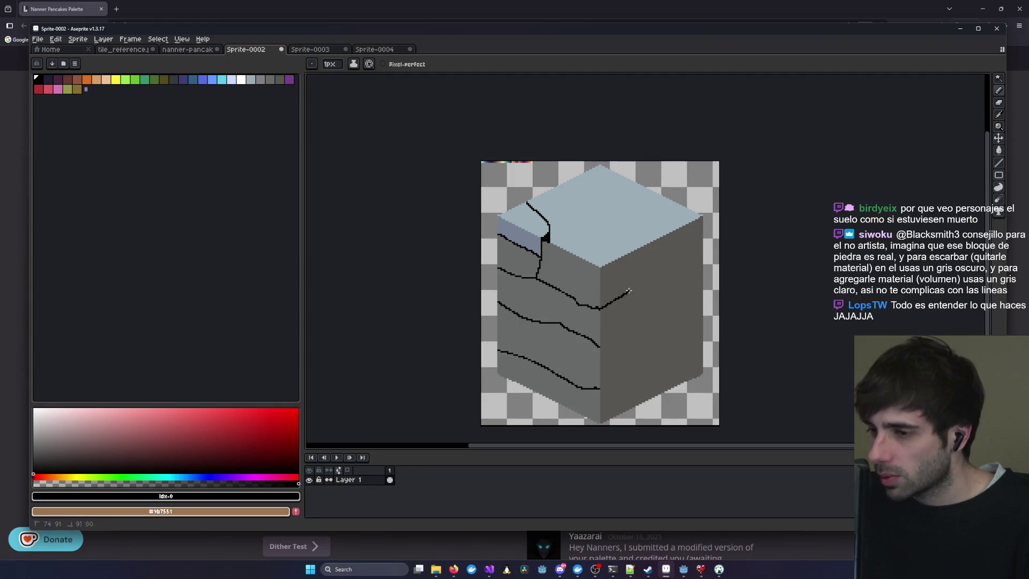
key("ctrl+z")
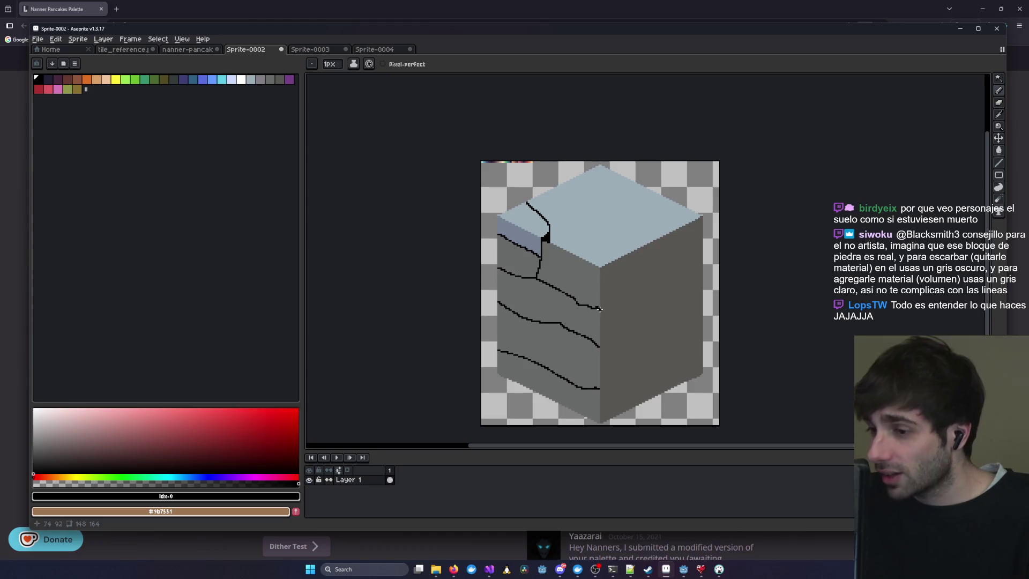
scroll(600, 310, "up", 4)
left_click_drag(595, 309, 851, 168)
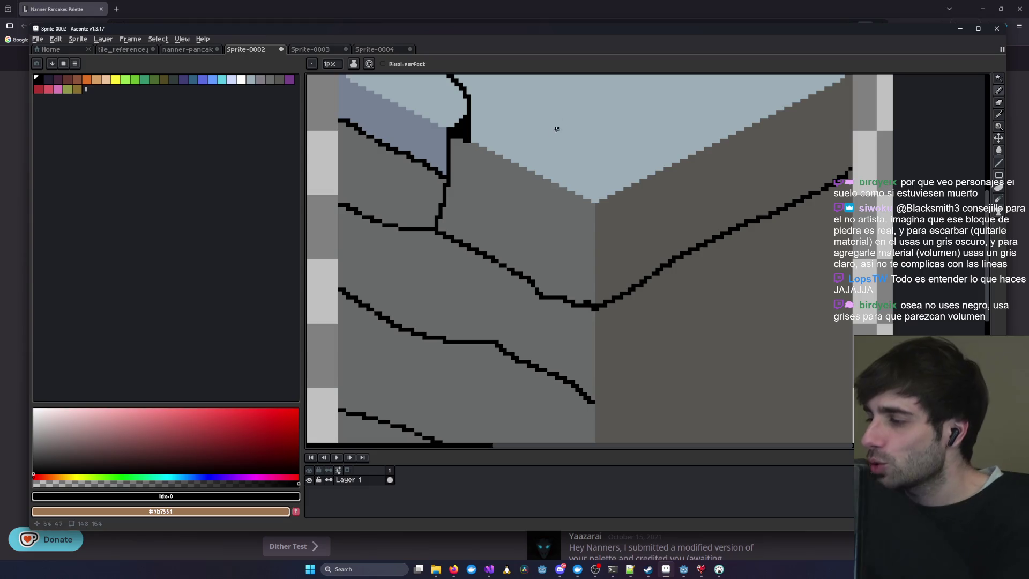
scroll(497, 184, "down", 5)
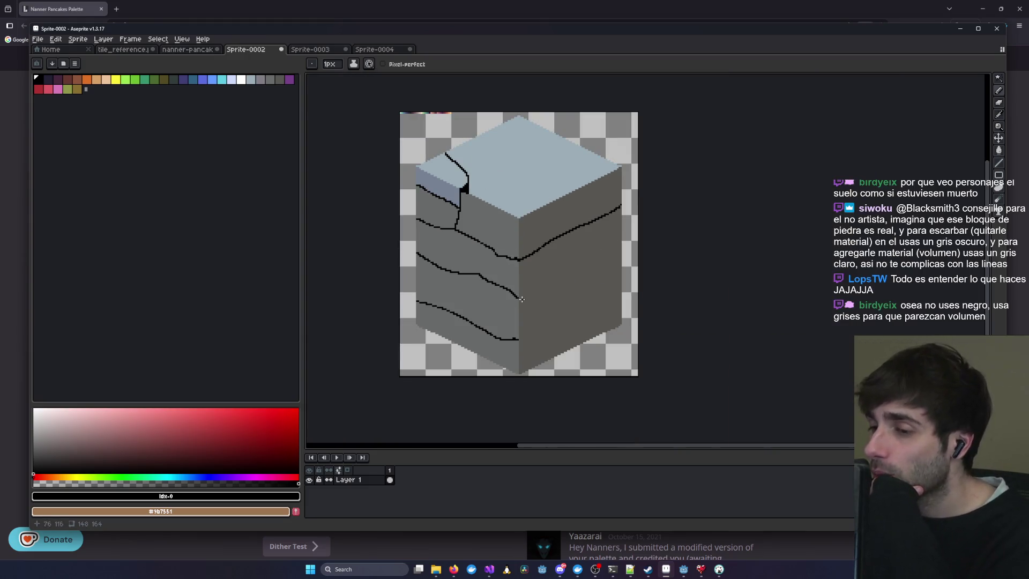
left_click_drag(518, 299, 599, 256)
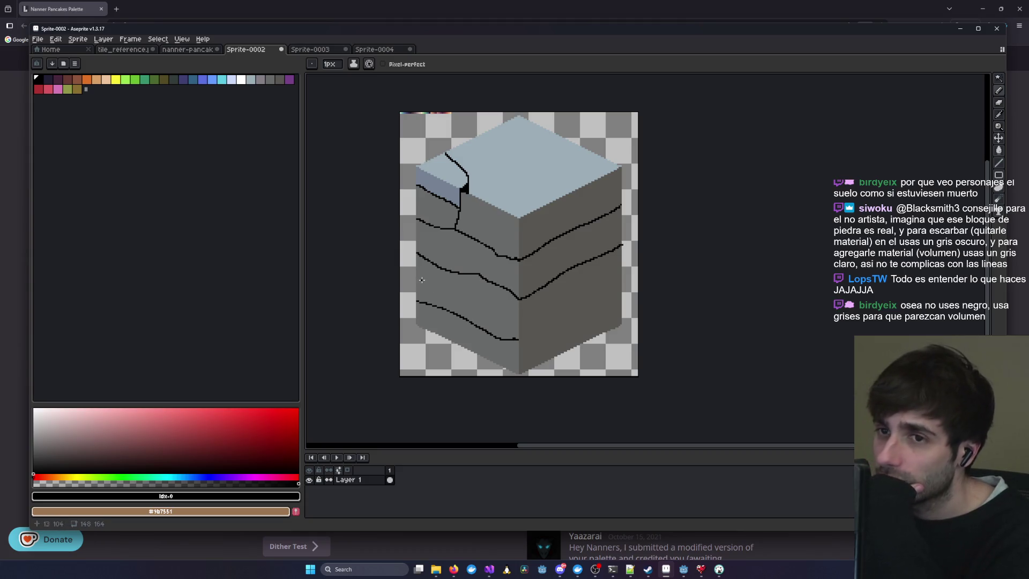
- Pick a dark grey and bucket-fill the upper, V-shaped and left crack lines with it
left_click(283, 82)
scroll(423, 201, "up", 2)
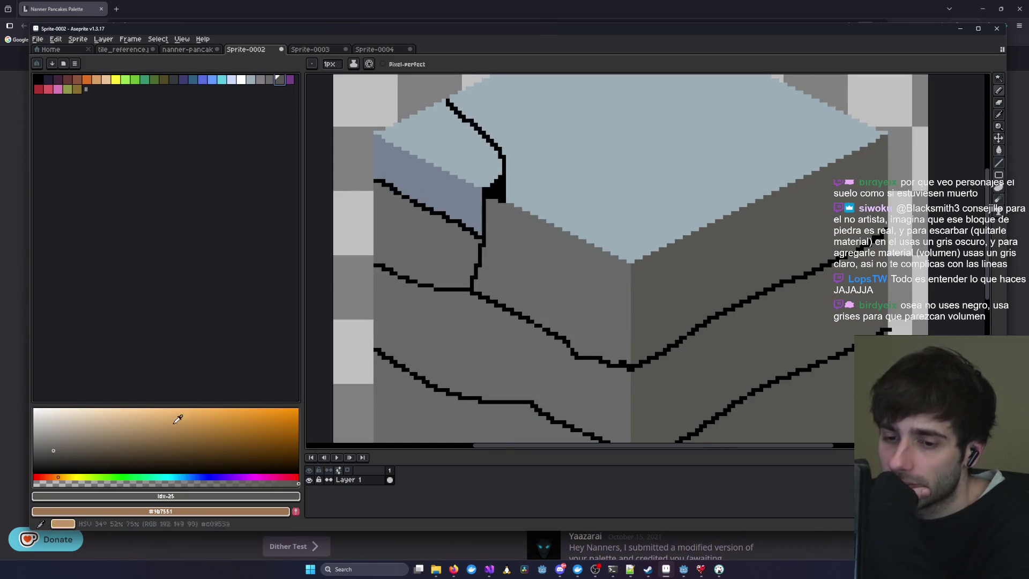
left_click(35, 464)
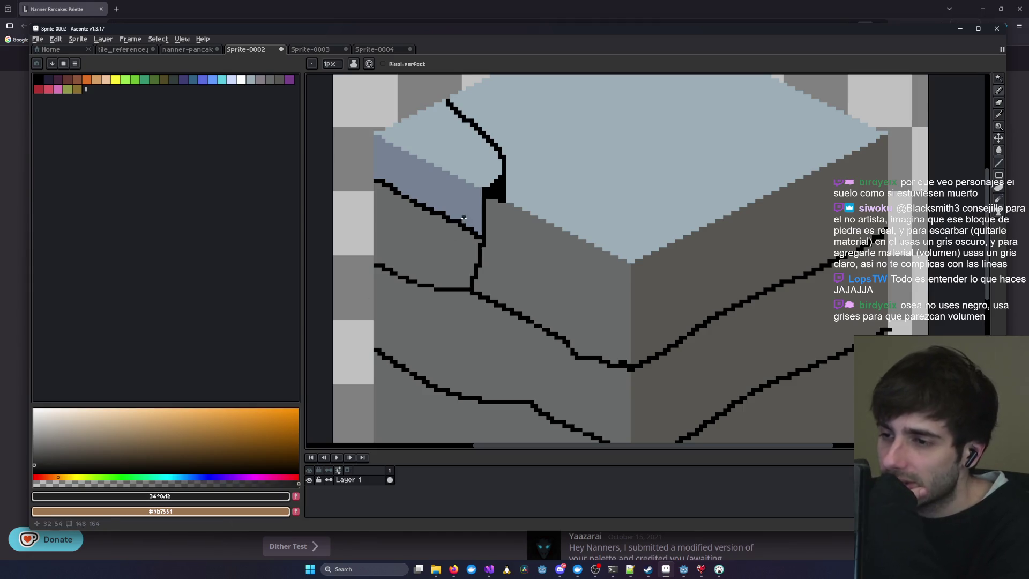
left_click(1000, 151)
left_click(712, 321)
left_click(685, 340)
left_click(523, 318)
left_click(550, 332)
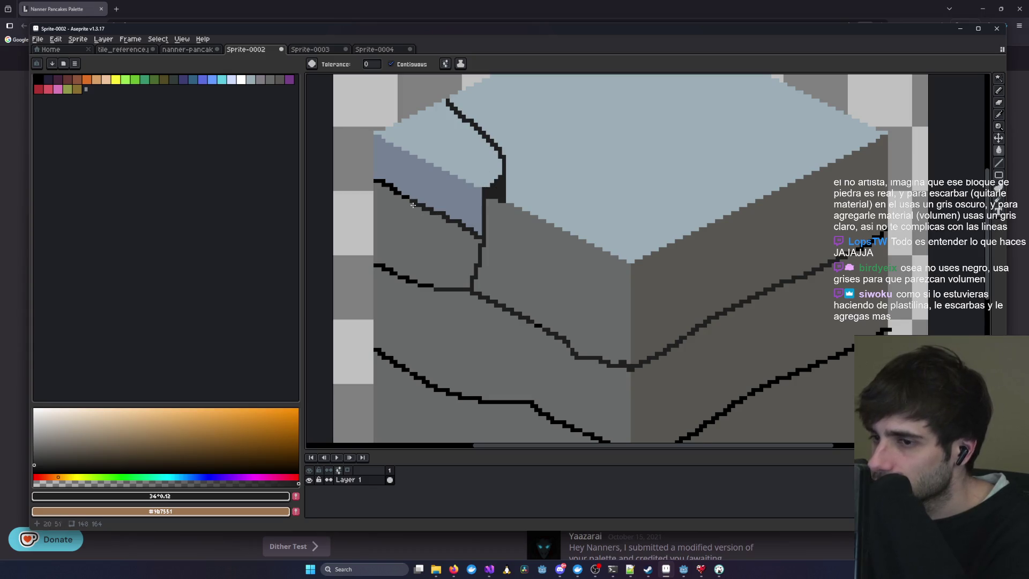
left_click(394, 189)
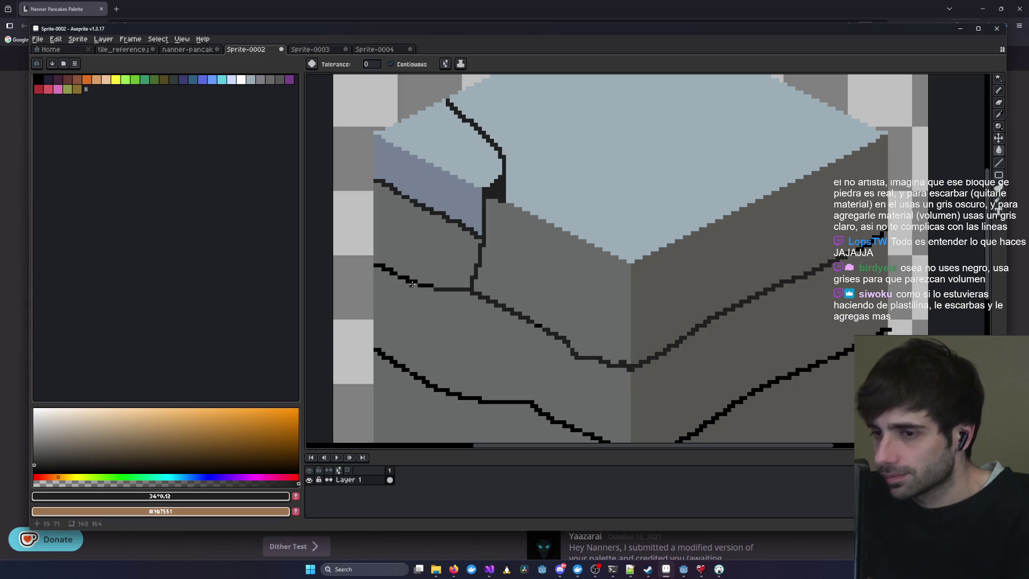
left_click(386, 275)
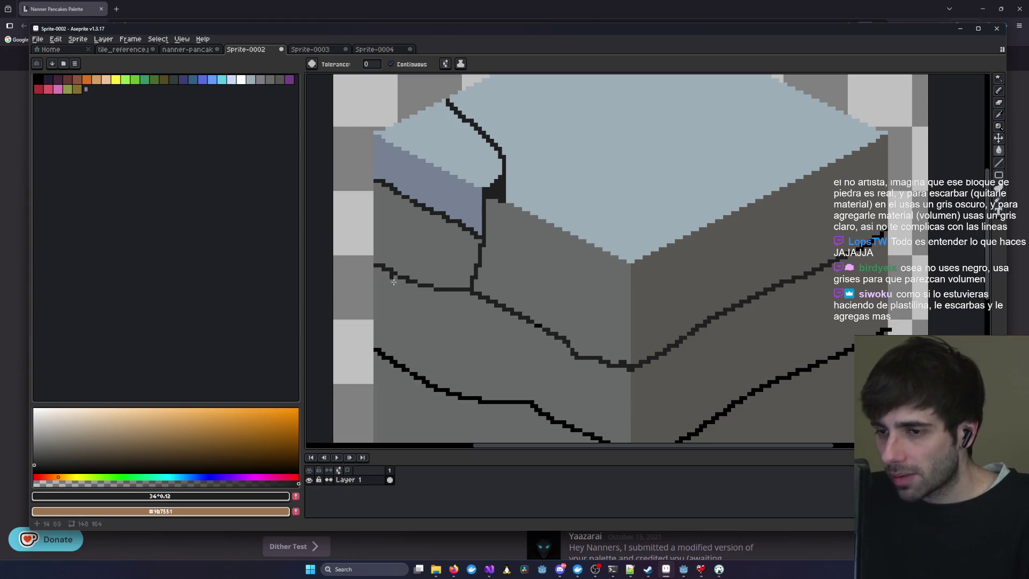
left_click(397, 366)
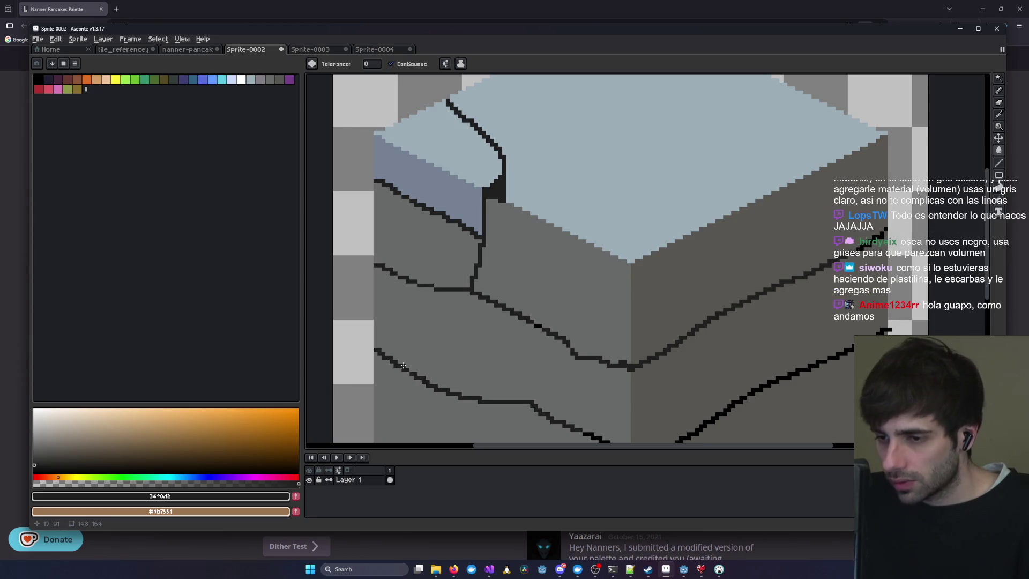
- Recolour the crack segments near the V and across the right face dark grey
scroll(595, 352, "down", 3)
scroll(595, 352, "right", 3)
left_click(509, 357)
left_click(570, 340)
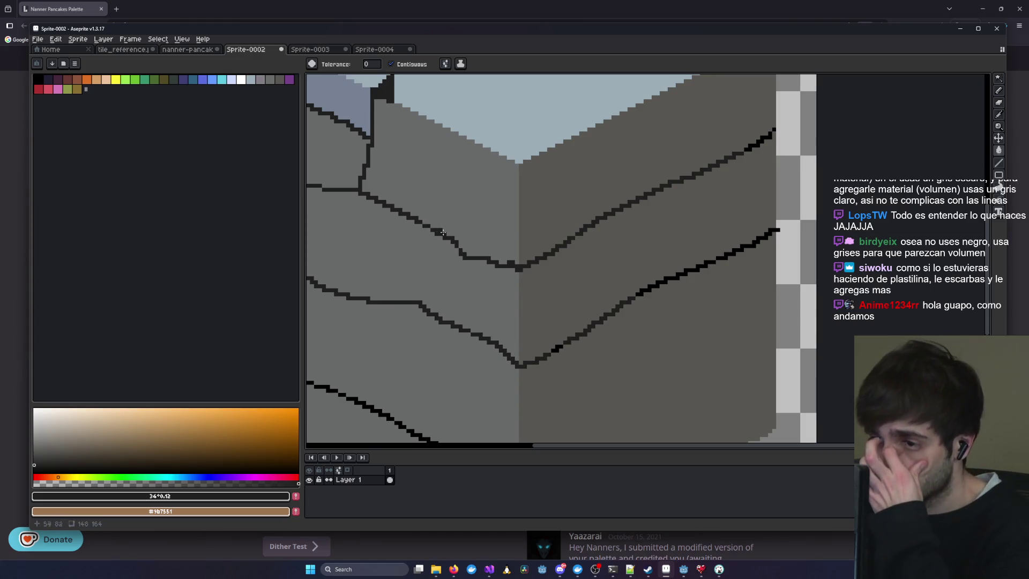
left_click(643, 289)
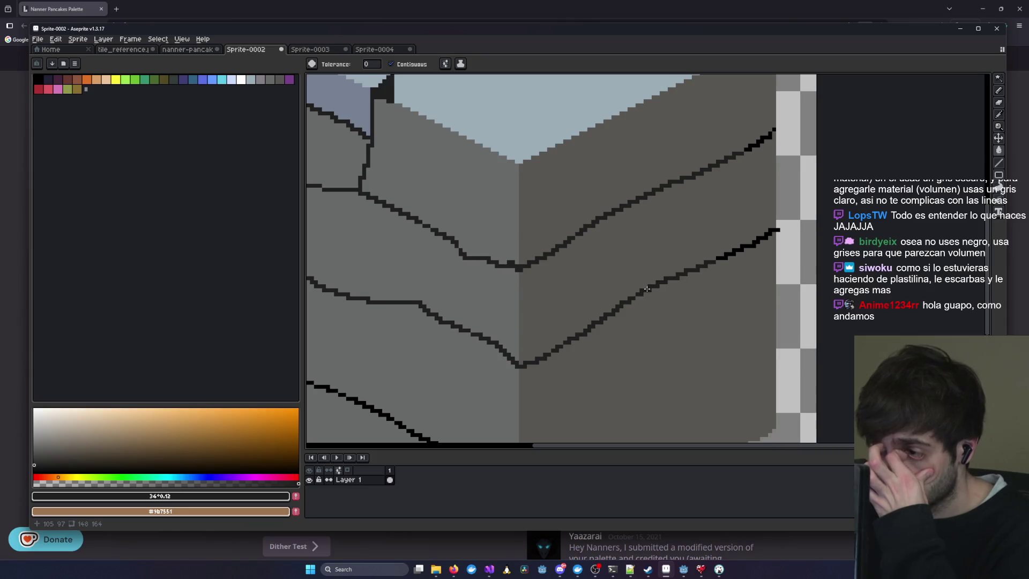
left_click(716, 261)
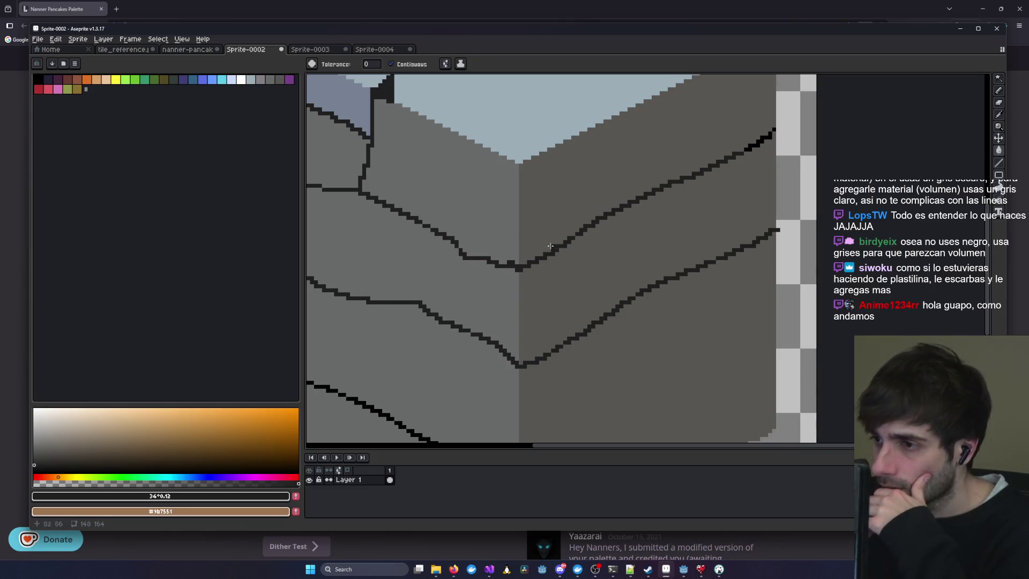
- Recolour the bottom and lower crack segments dark grey
scroll(656, 250, "left", 3)
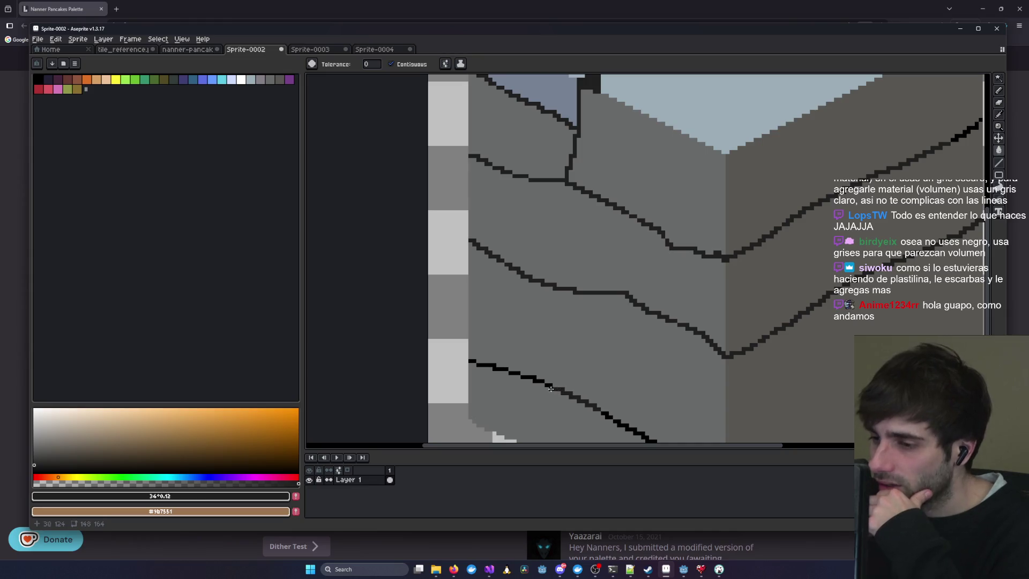
scroll(545, 303, "down", 2)
scroll(546, 303, "right", 1)
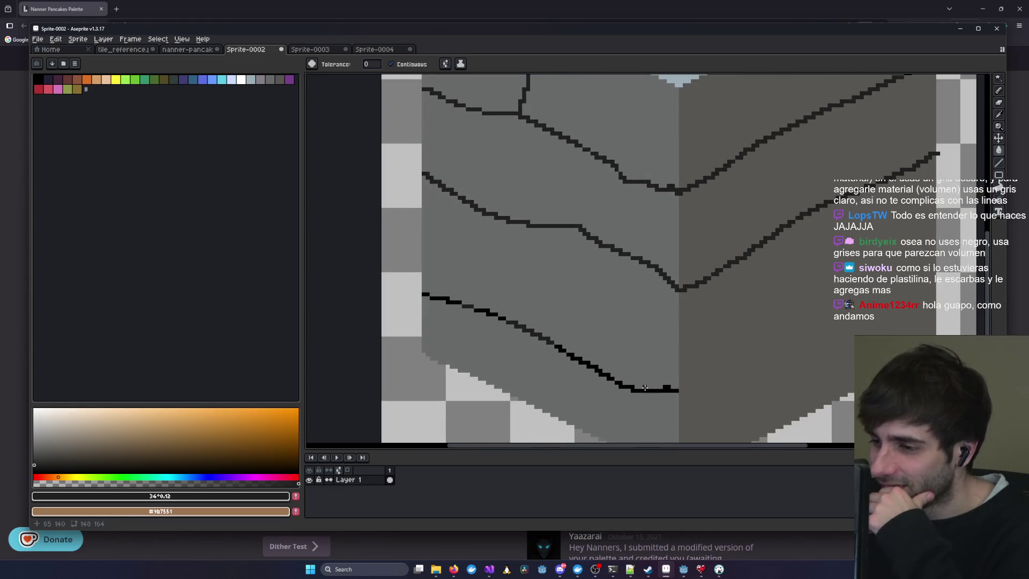
left_click(651, 390)
left_click(593, 370)
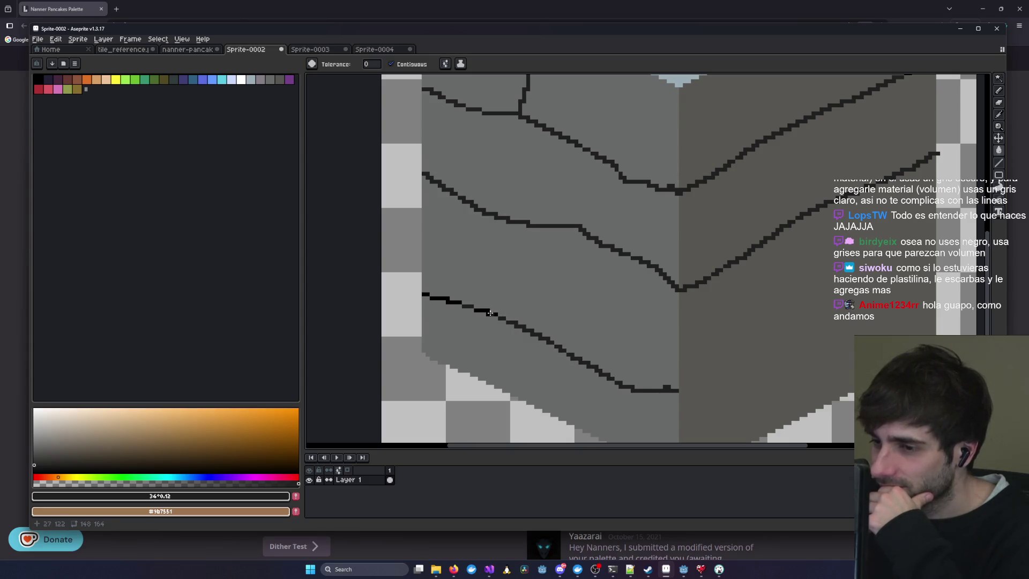
left_click(443, 299)
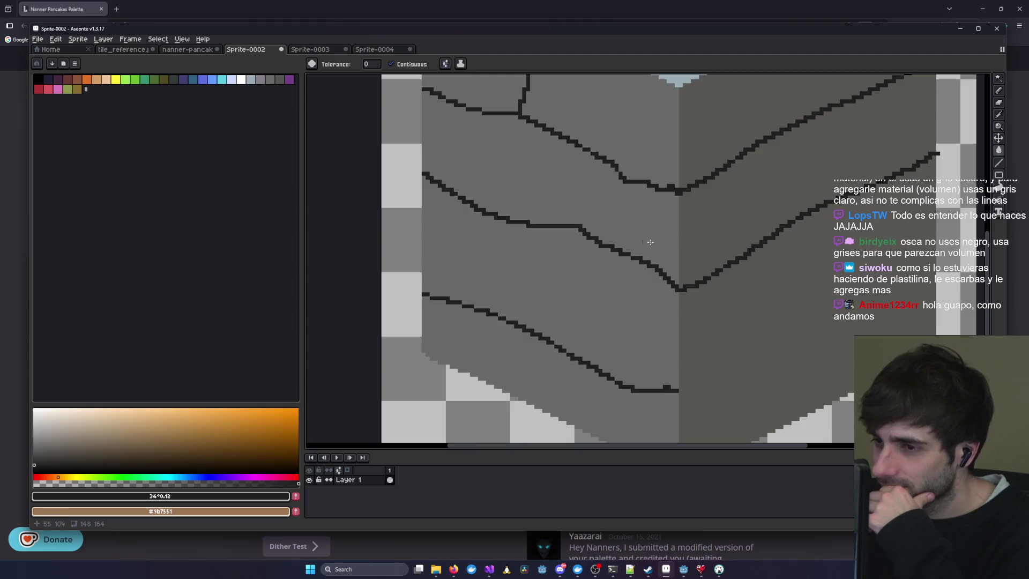
scroll(626, 248, "down", 3)
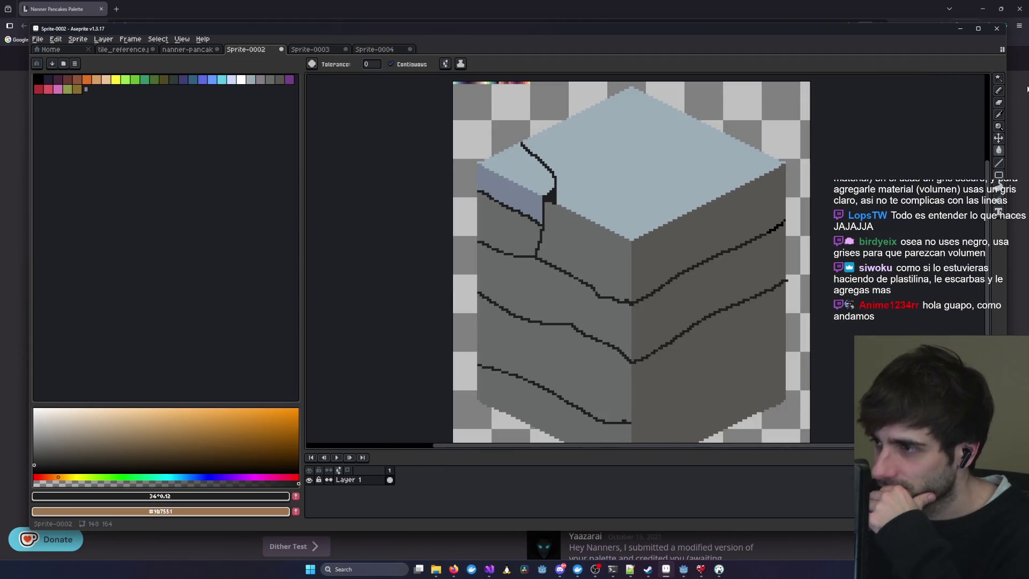
- Reposition the view of the block and return to the 1px Pencil
left_click(998, 91)
left_click_drag(825, 259, 754, 177)
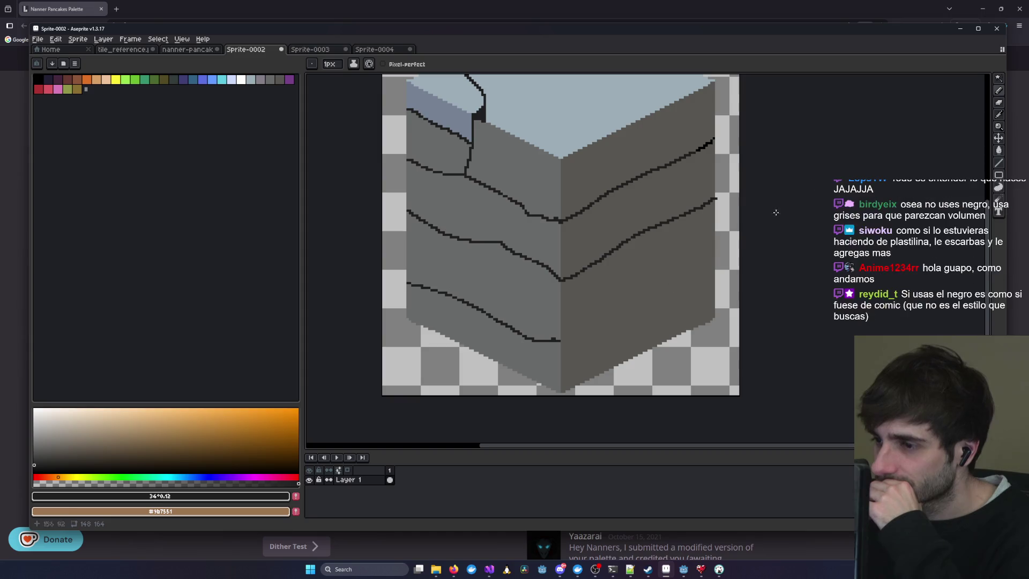
left_click(999, 150)
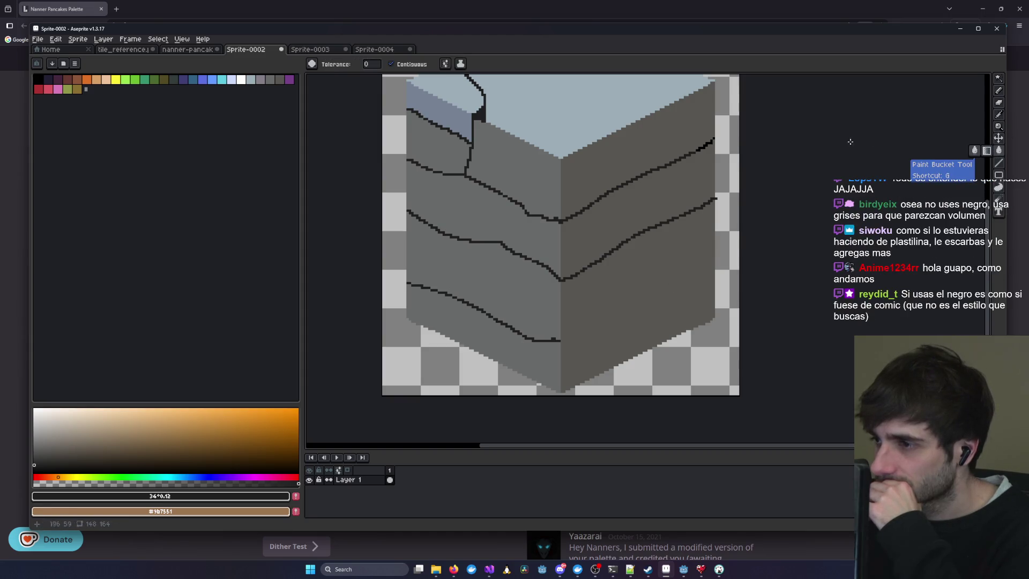
scroll(713, 142, "up", 5)
scroll(708, 134, "down", 10)
scroll(710, 111, "up", 10)
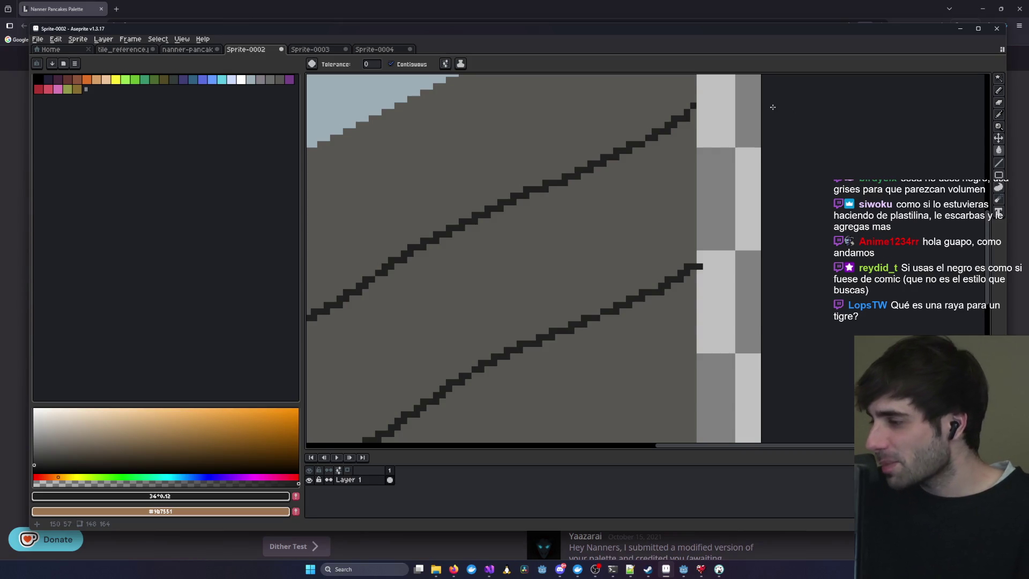
scroll(576, 233, "down", 2)
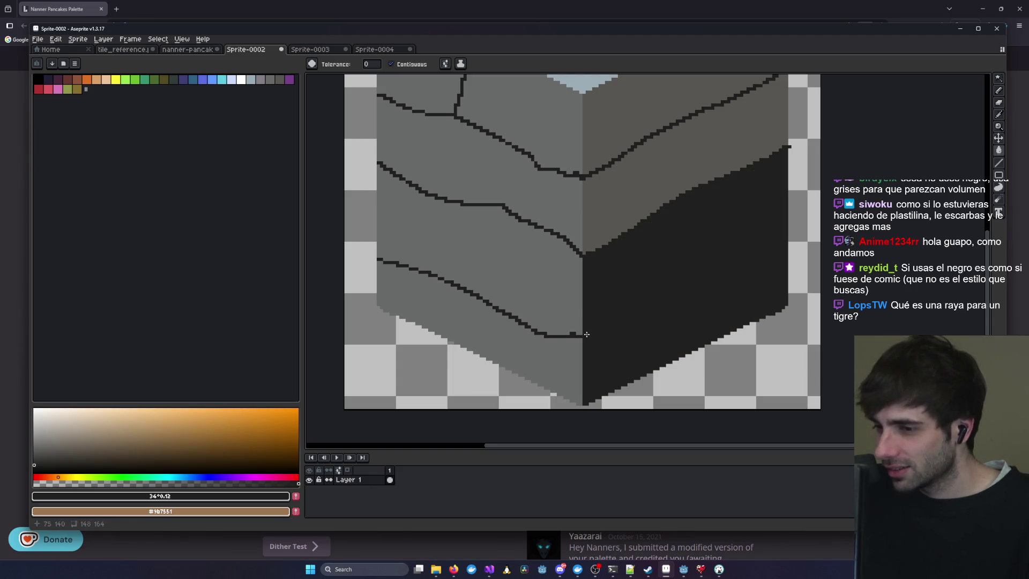
left_click(999, 90)
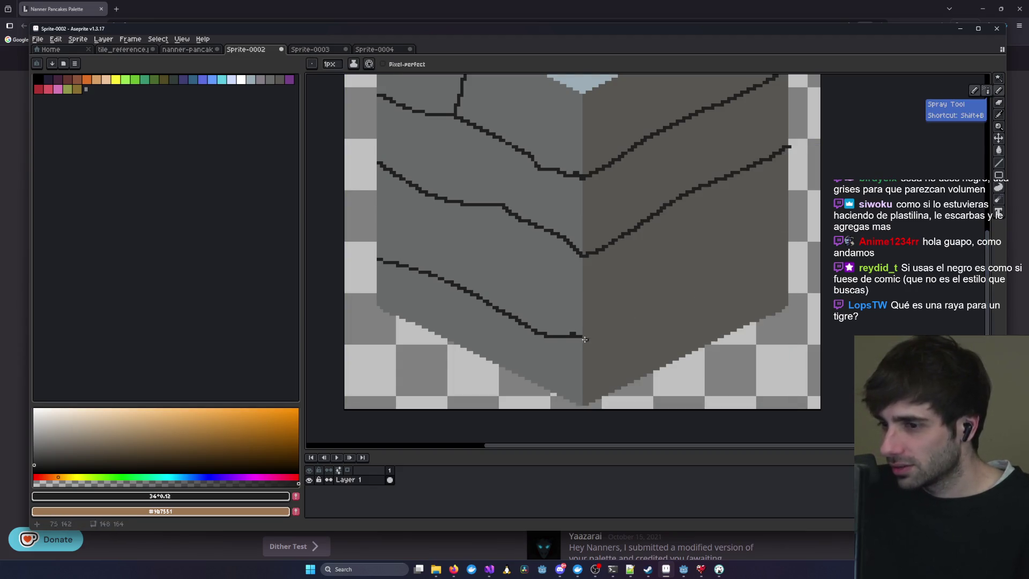
- Draw a crack across the right face and short cracks on the lower left face
left_click_drag(600, 328, 783, 235)
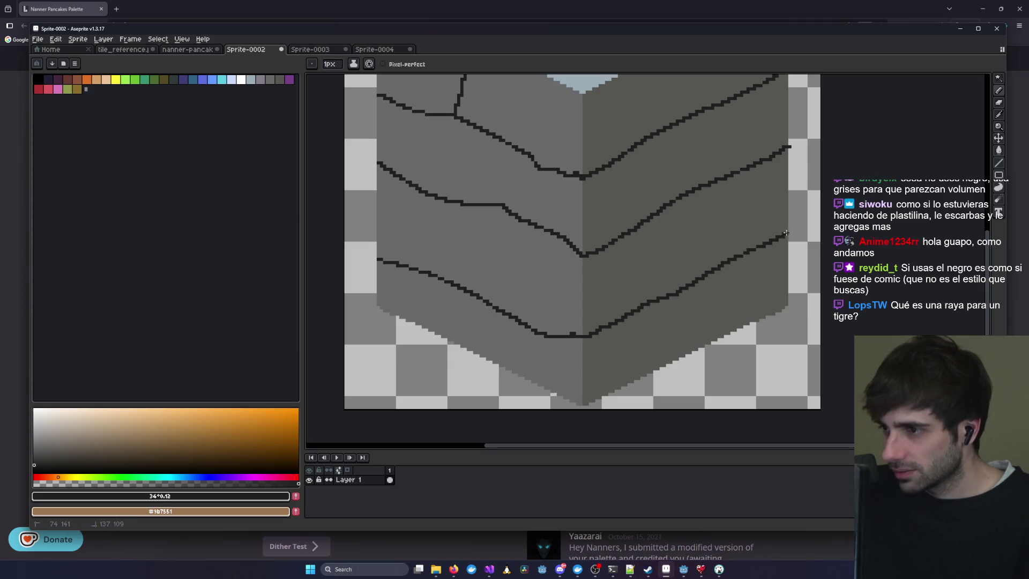
scroll(720, 267, "up", 2)
scroll(771, 305, "down", 1)
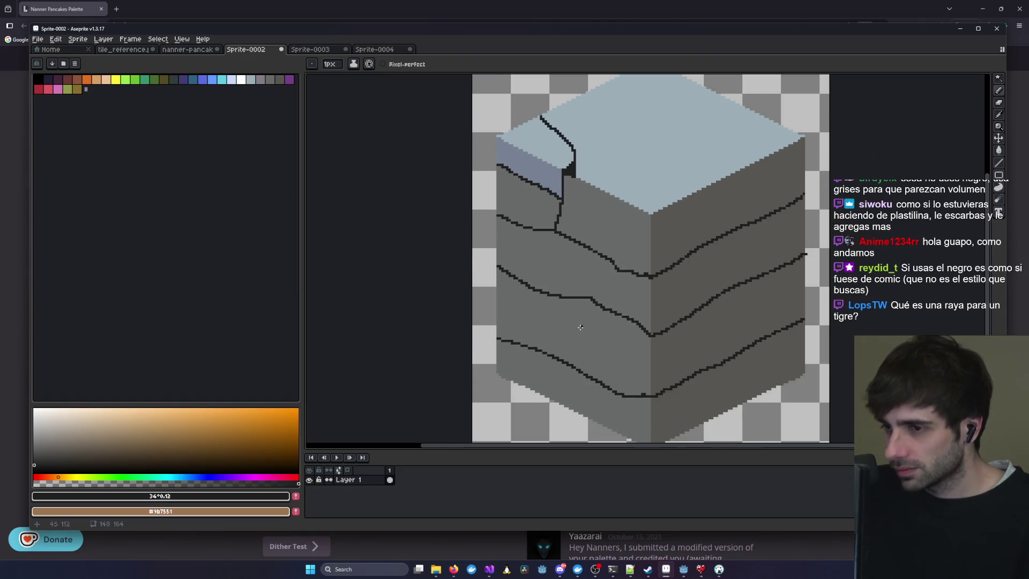
scroll(580, 323, "down", 3)
mouse_move(562, 282)
left_mouse_down()
mouse_move(581, 296)
mouse_move(582, 322)
mouse_move(584, 294)
left_mouse_up()
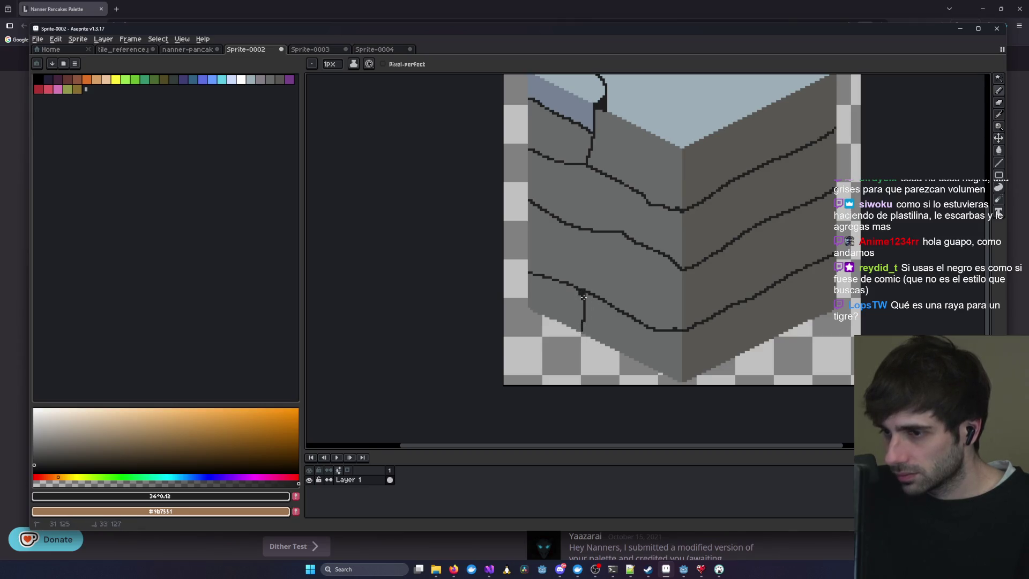
left_click_drag(646, 326, 639, 362)
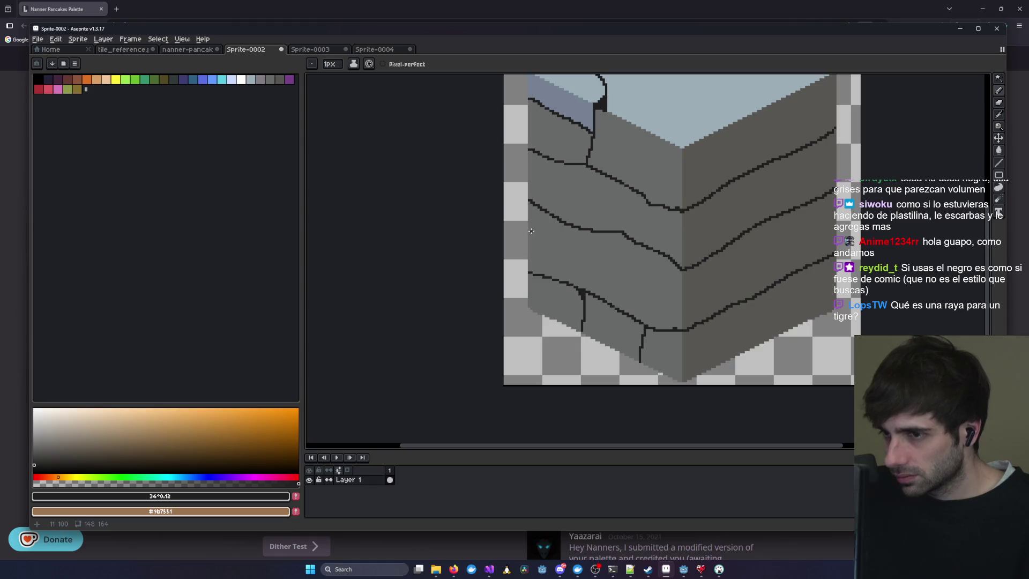
- Redraw the long crack across the left face and add two vertical brick joints
mouse_move(529, 226)
left_mouse_down()
mouse_move(566, 261)
mouse_move(592, 233)
mouse_move(569, 258)
mouse_move(603, 273)
left_mouse_up()
key("ctrl+z")
key("ctrl+z")
key("ctrl+z")
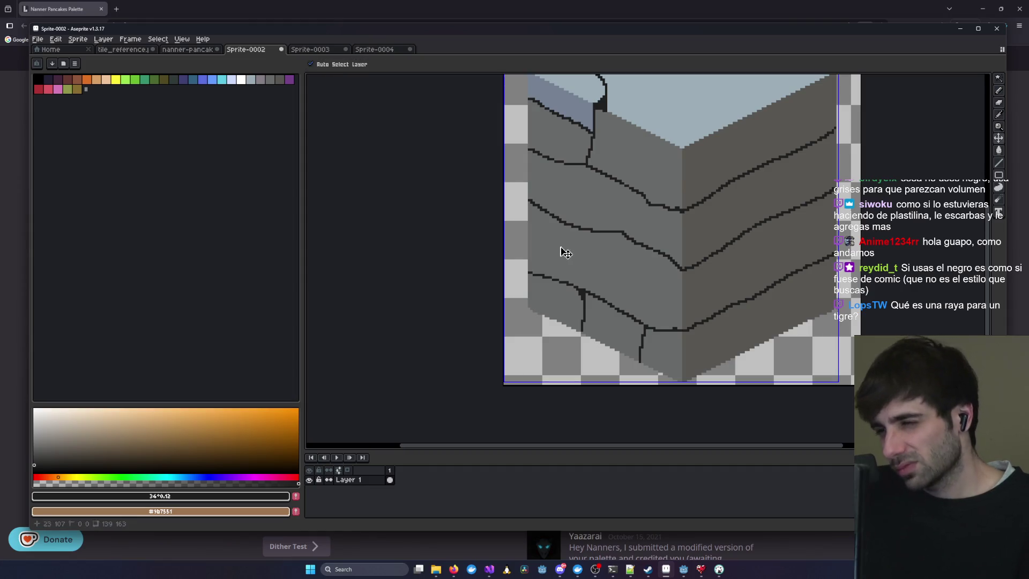
left_click_drag(529, 232, 650, 297)
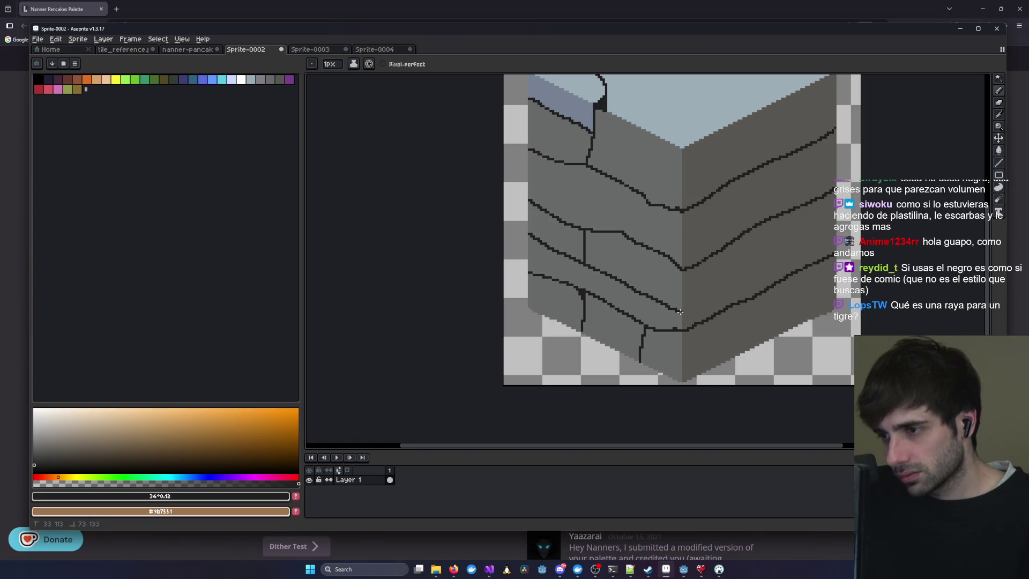
left_click_drag(655, 250, 652, 296)
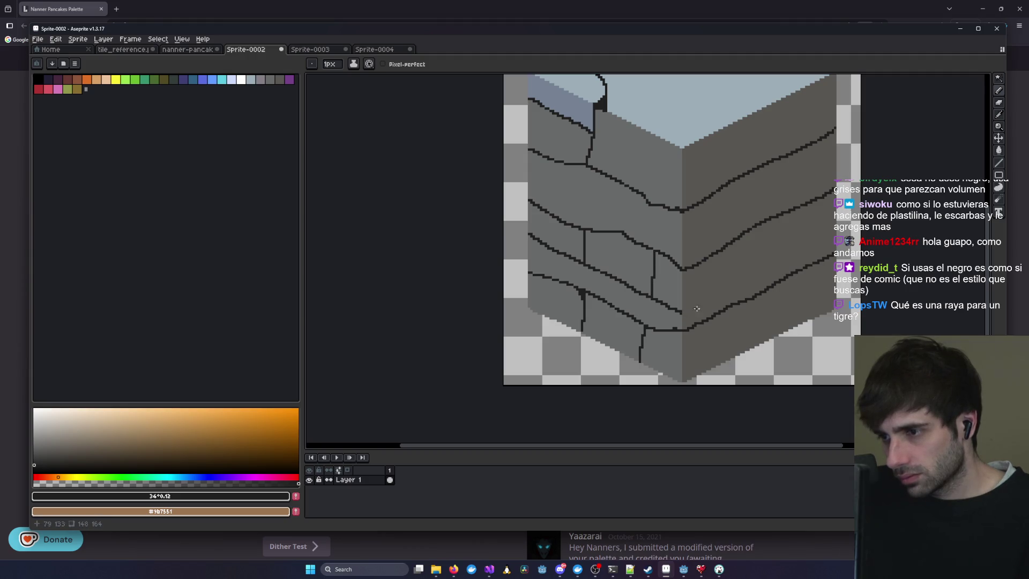
mouse_move(717, 252)
left_mouse_down()
mouse_move(719, 286)
mouse_move(692, 309)
mouse_move(714, 298)
mouse_move(680, 276)
left_mouse_up()
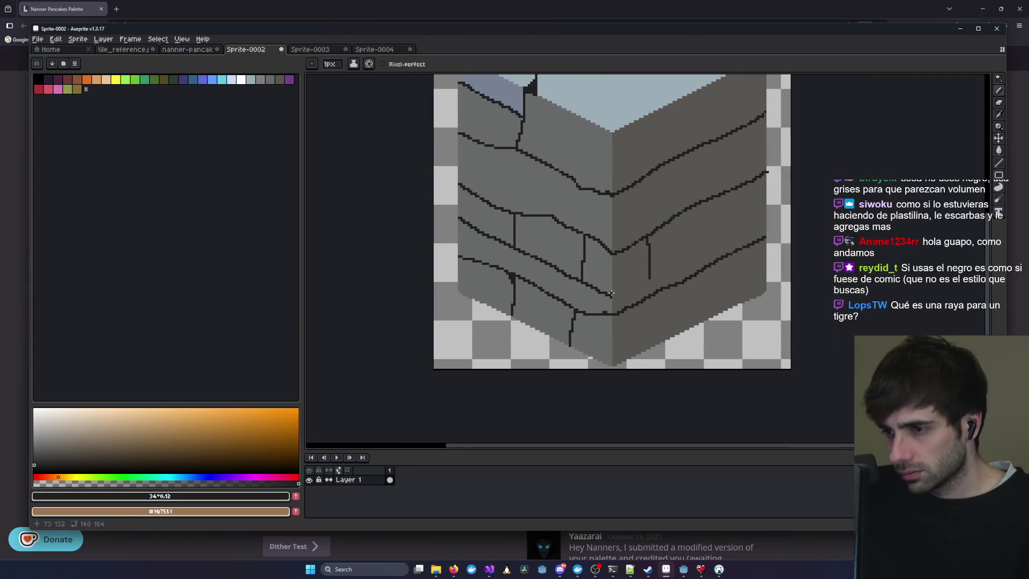
- Extend the right-face crack to the edge and add a vertical joint beside it
key("v")
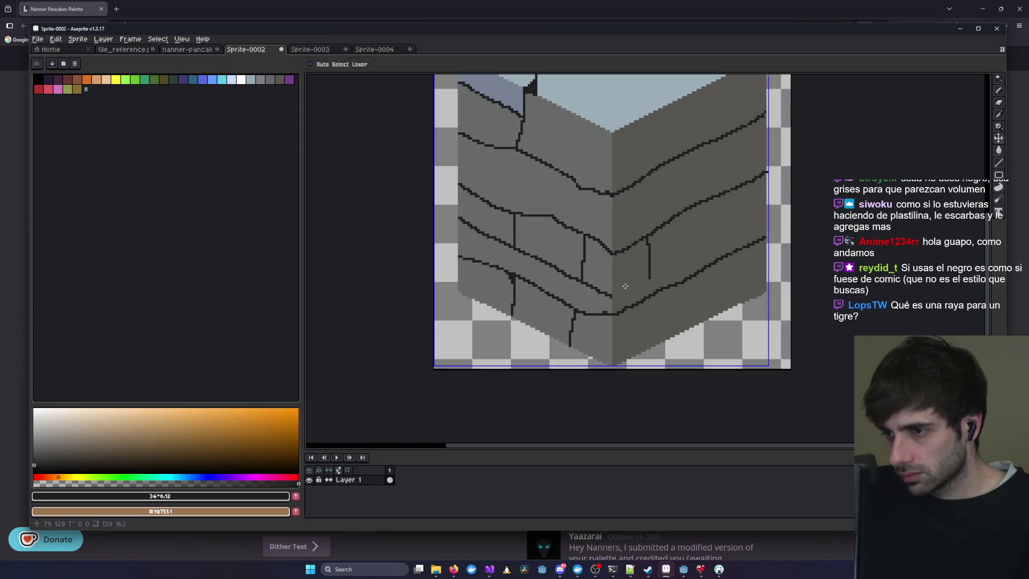
scroll(611, 290, "up", 2)
mouse_move(611, 290)
left_mouse_down()
mouse_move(683, 251)
mouse_move(508, 337)
left_mouse_up()
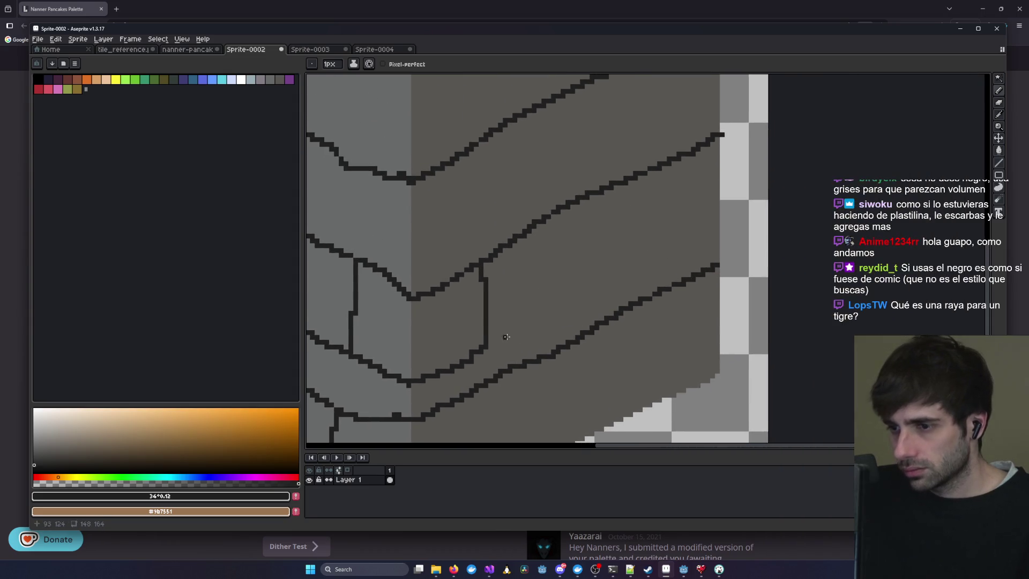
scroll(519, 308, "down", 3)
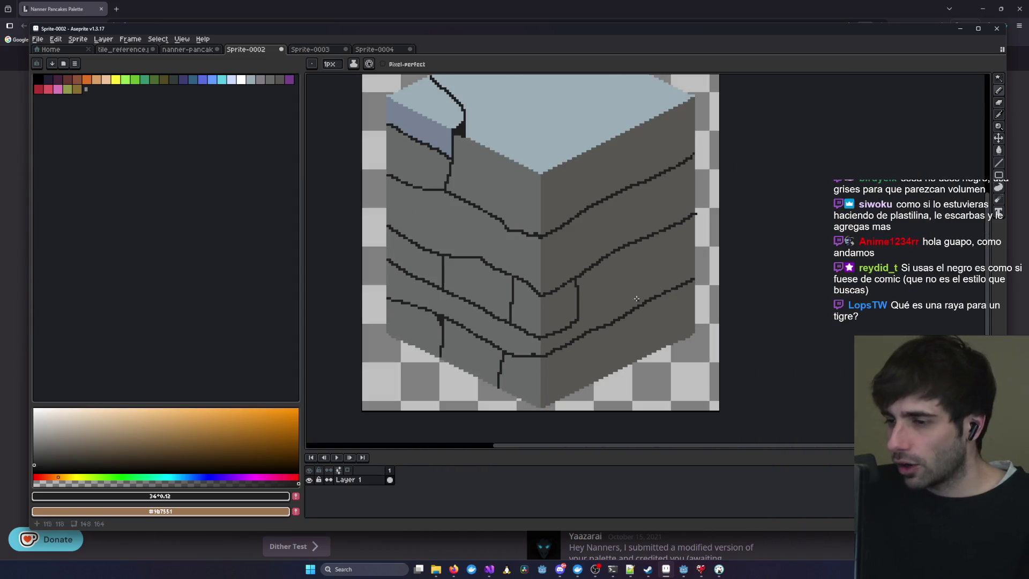
key("ctrl+z")
key("ctrl+z")
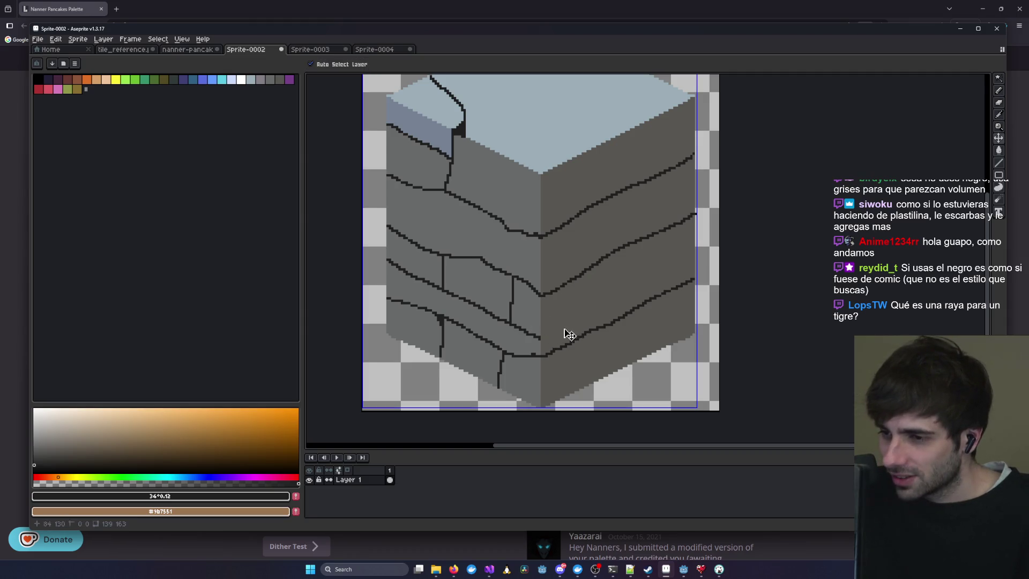
key("b")
left_click_drag(540, 338, 571, 312)
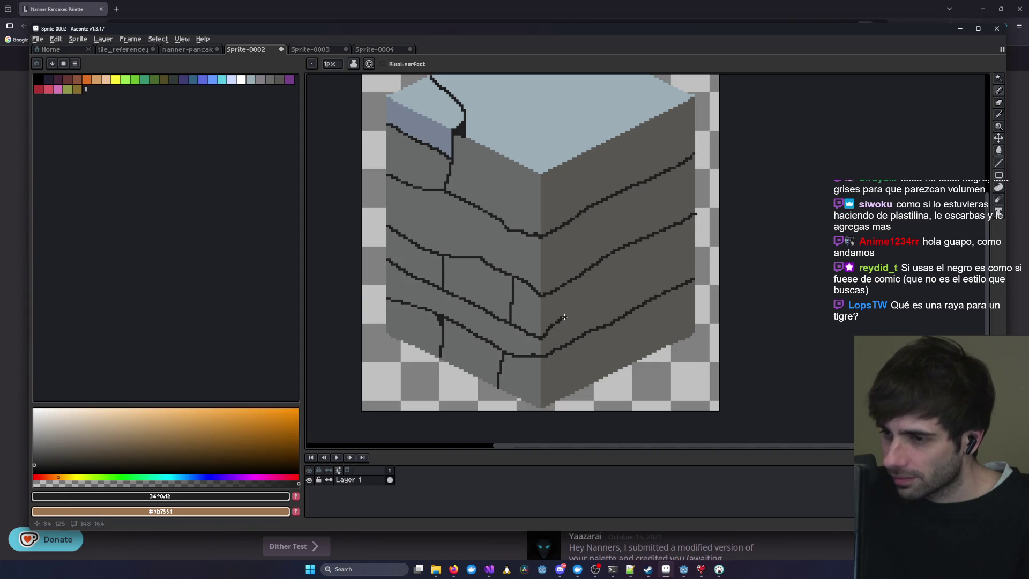
key("ctrl+z")
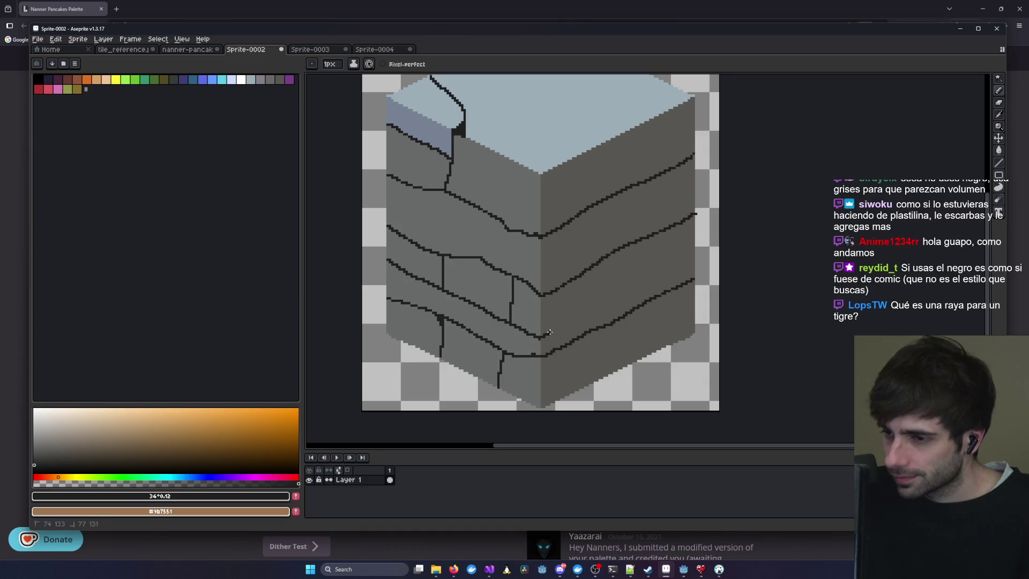
left_click_drag(592, 297, 697, 248)
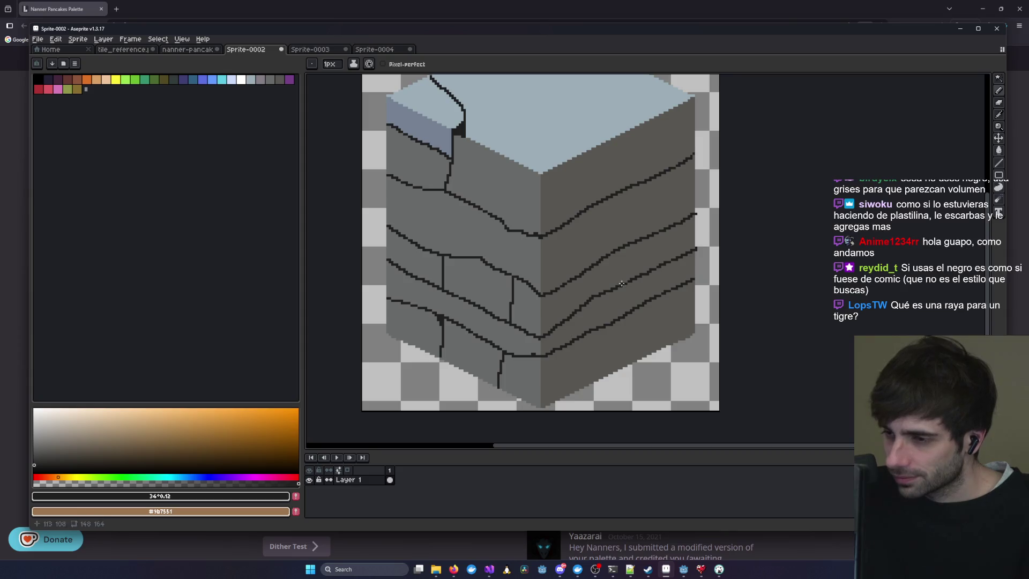
left_click_drag(578, 278, 577, 308)
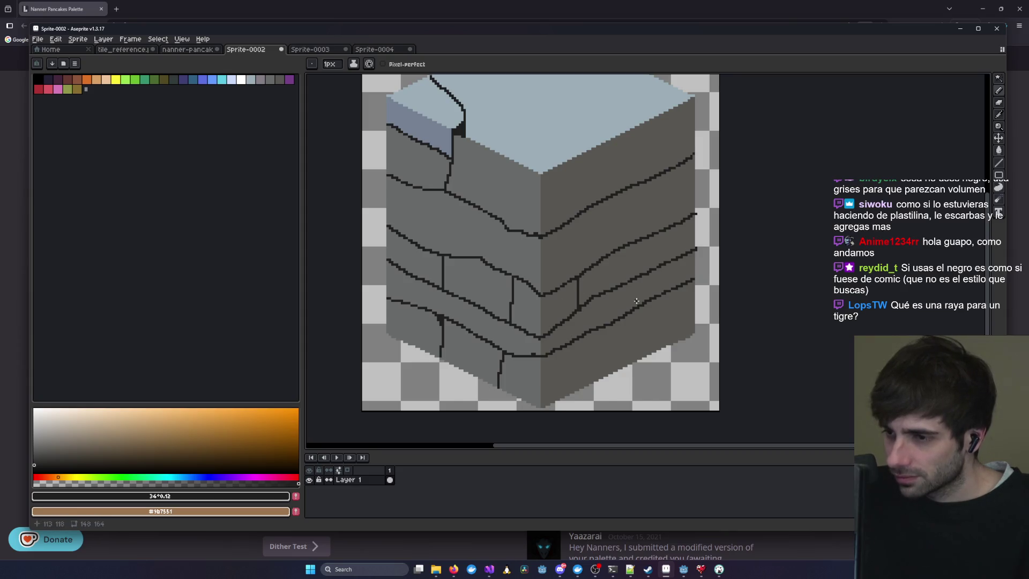
- Add vertical brick joints on the right face and below the corner junction
scroll(636, 302, "down", 3)
scroll(639, 304, "up", 3)
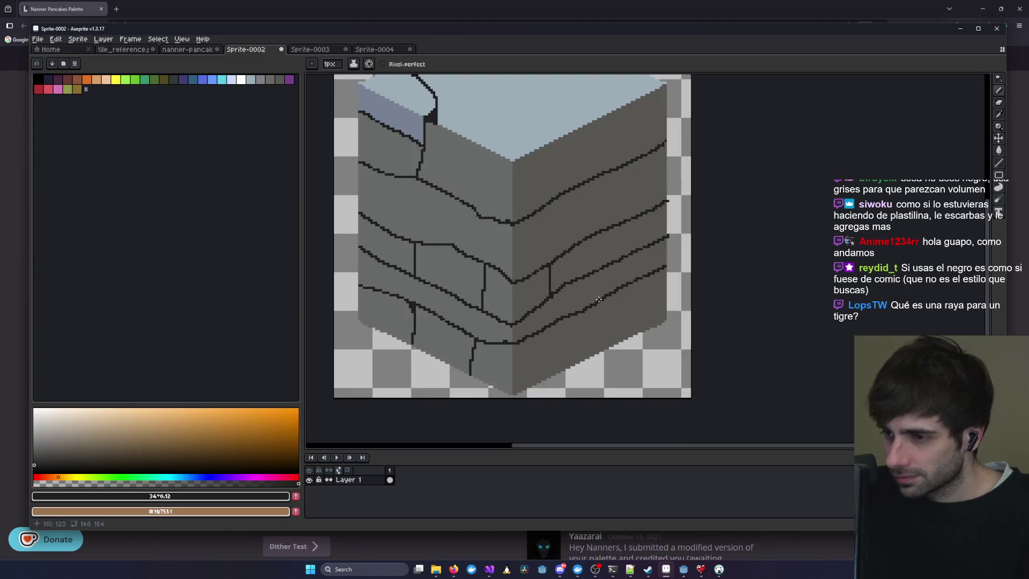
left_click_drag(625, 224, 625, 254)
left_click_drag(567, 192, 579, 243)
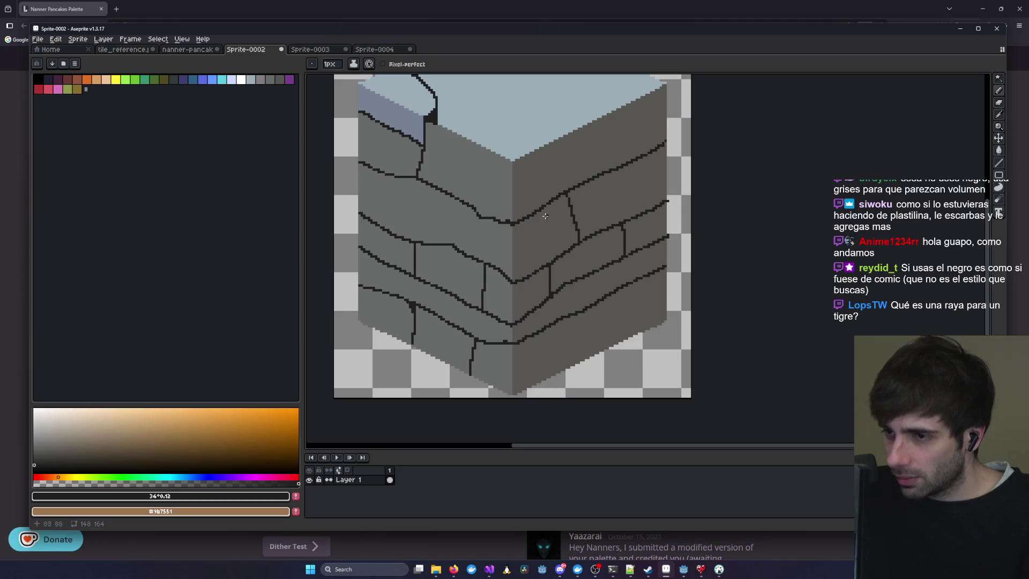
left_click_drag(517, 221, 555, 254)
key("ctrl+z")
left_click_drag(523, 223, 531, 261)
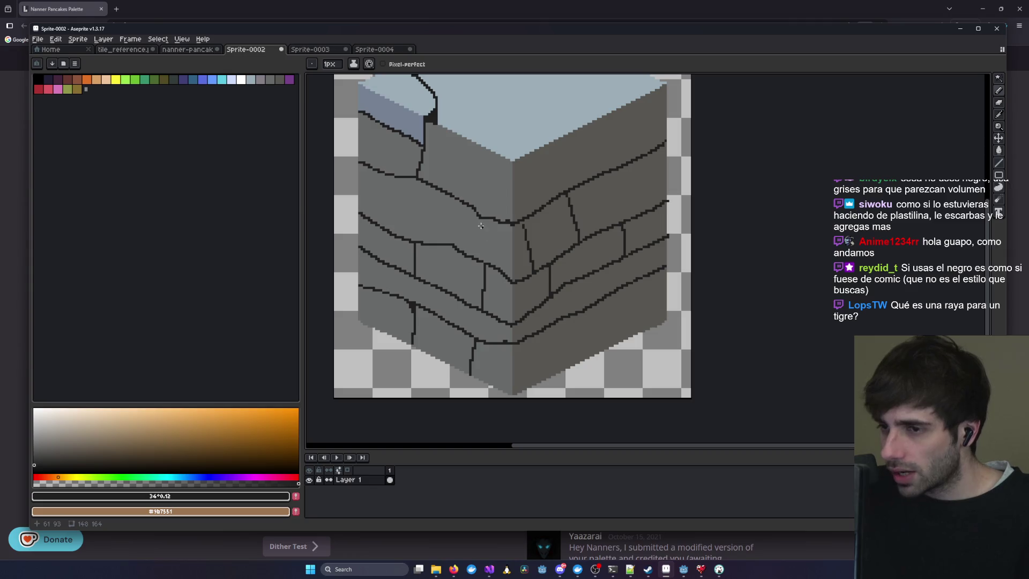
- Add two vertical joints on the left face, redrawing the second one
left_click_drag(475, 215, 474, 244)
left_click_drag(391, 233, 395, 180)
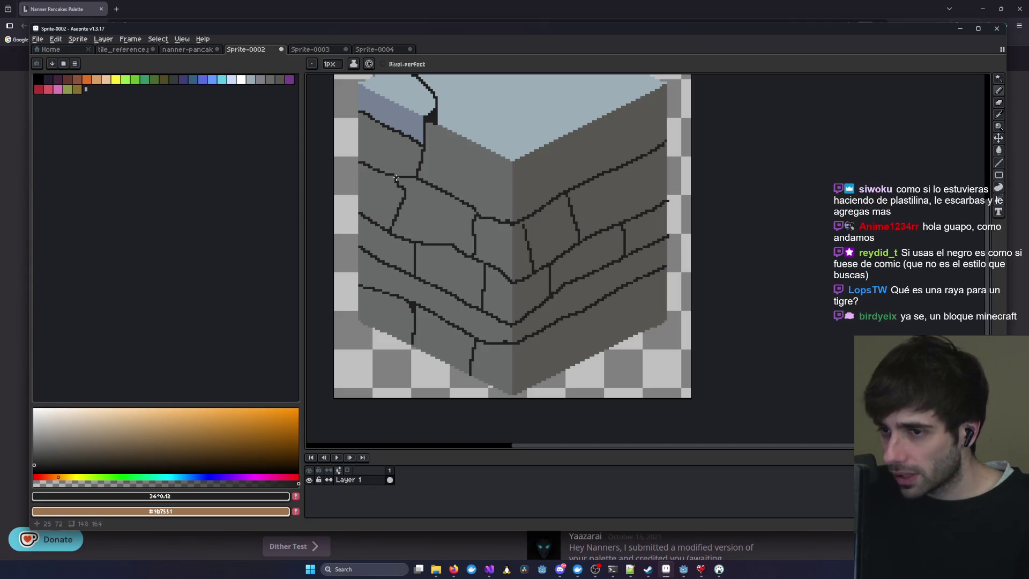
key("v")
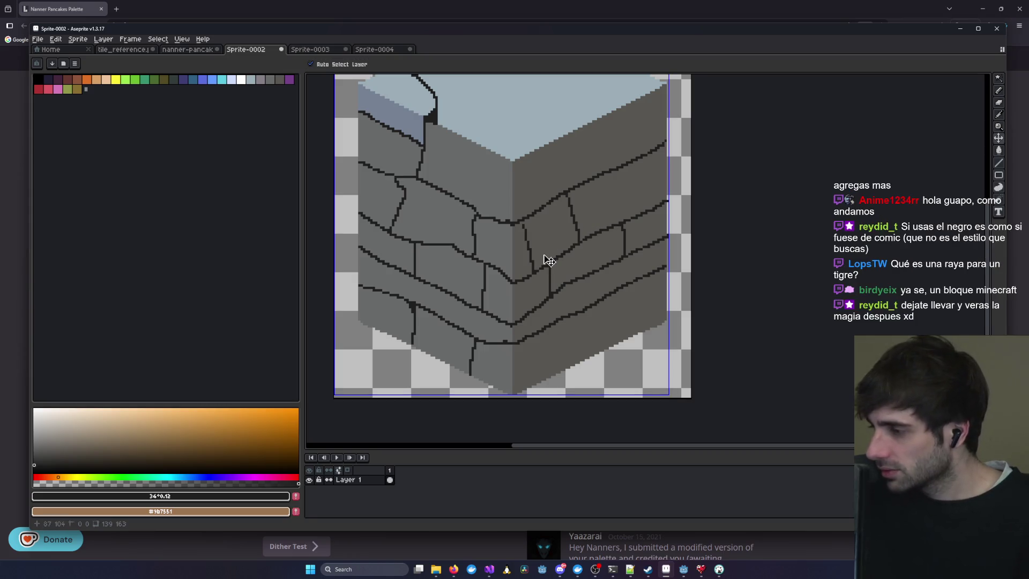
key("ctrl+z")
key("b")
left_click_drag(397, 177, 397, 232)
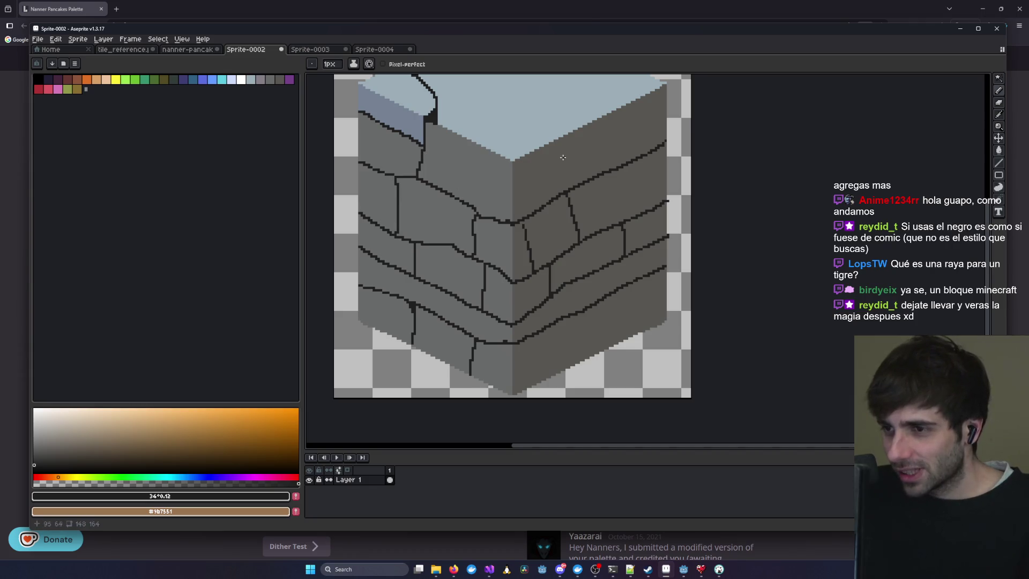
- Draw vertical cracks under the top edges and down the block's front corner
left_click_drag(536, 151, 542, 206)
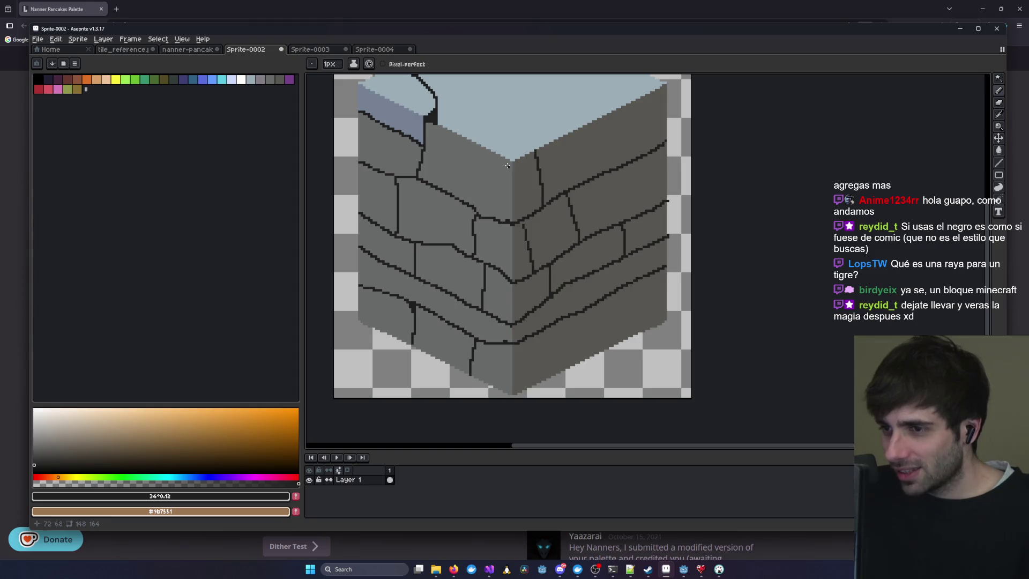
left_click_drag(513, 160, 513, 212)
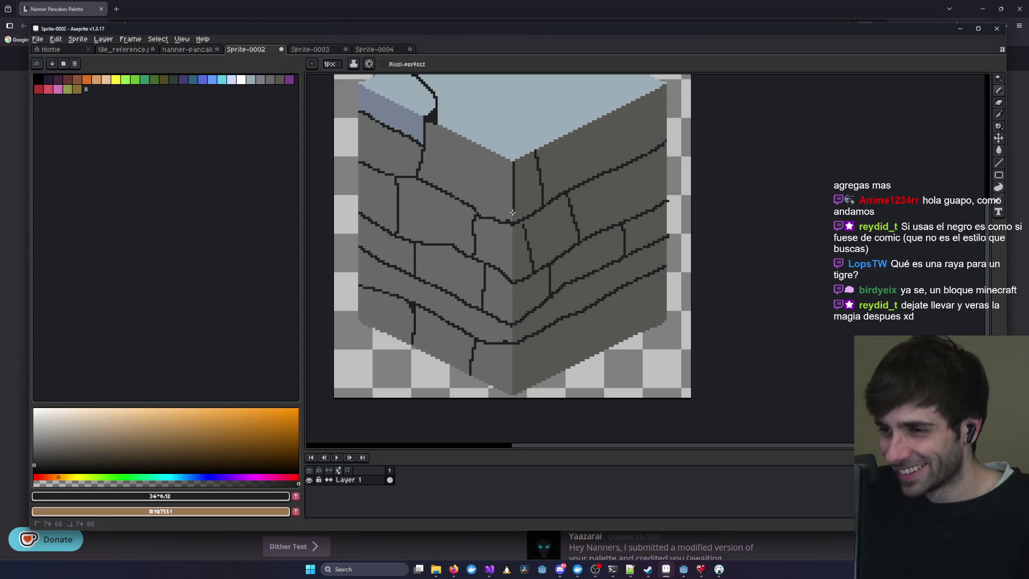
left_click_drag(484, 150, 475, 203)
key("ctrl+z")
left_click_drag(477, 142, 486, 200)
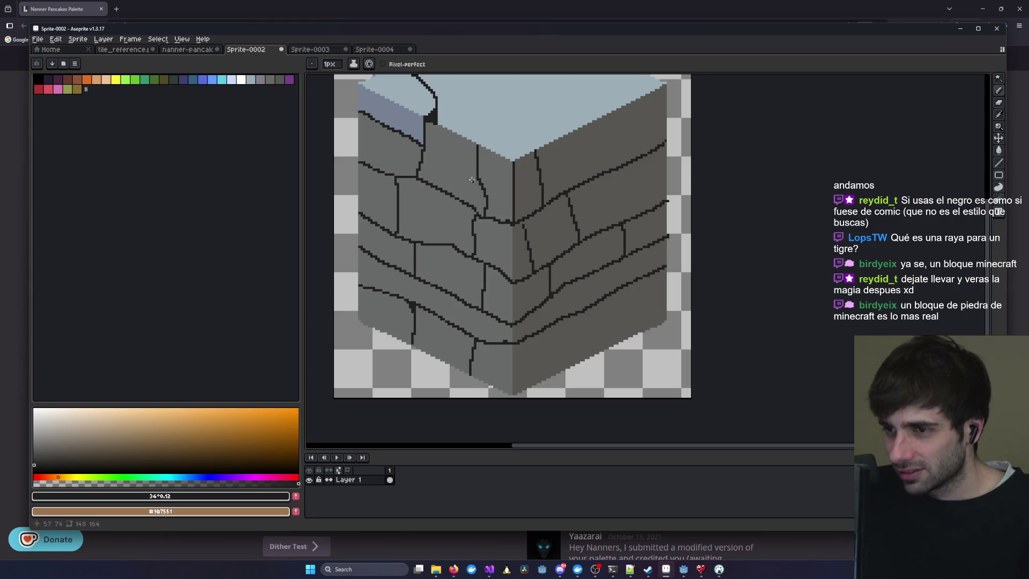
scroll(597, 203, "down", 3)
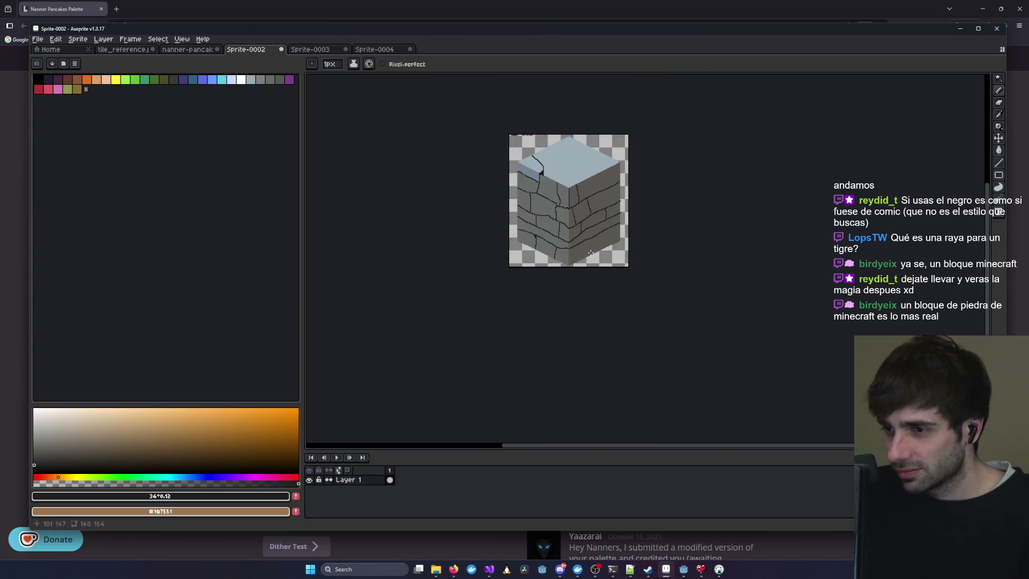
- Darken the crack near the bottom corner and add two short vertical joints on the right face
scroll(550, 253, "up", 3)
mouse_move(503, 243)
left_mouse_down()
mouse_move(521, 247)
mouse_move(556, 228)
mouse_move(521, 245)
mouse_move(569, 267)
left_mouse_up()
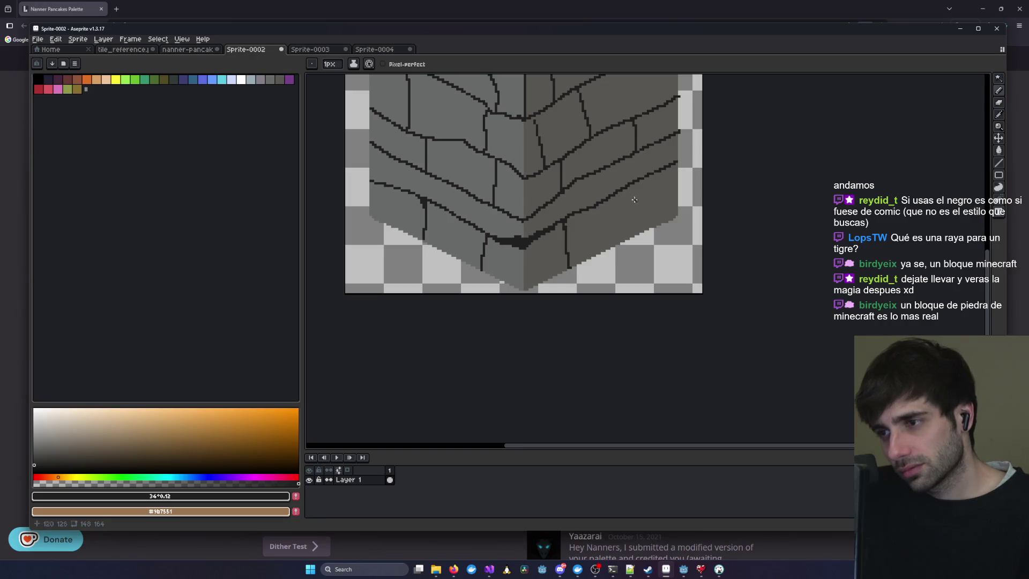
left_click_drag(629, 186, 631, 234)
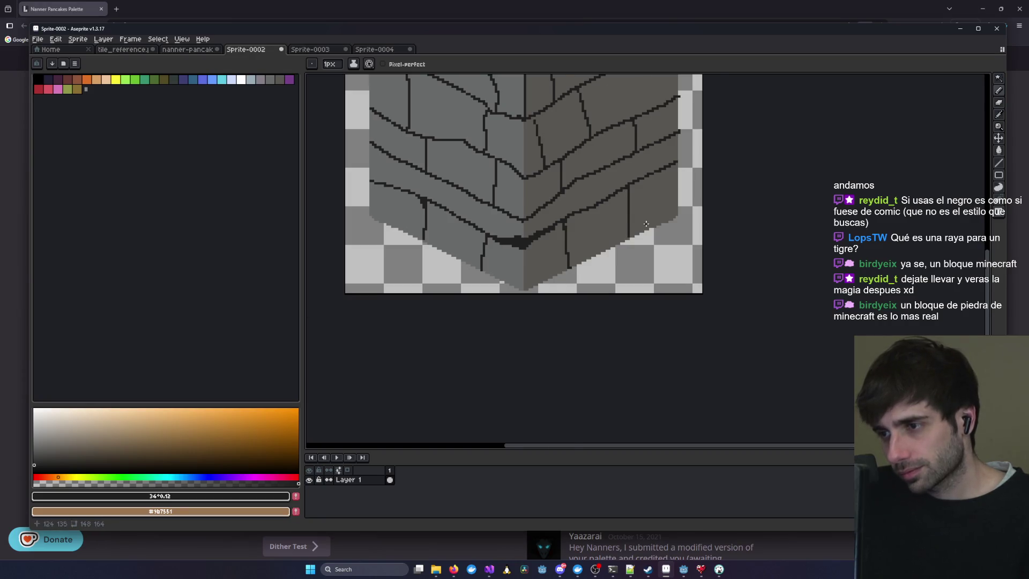
scroll(631, 236, "up", 2)
scroll(632, 244, "down", 3)
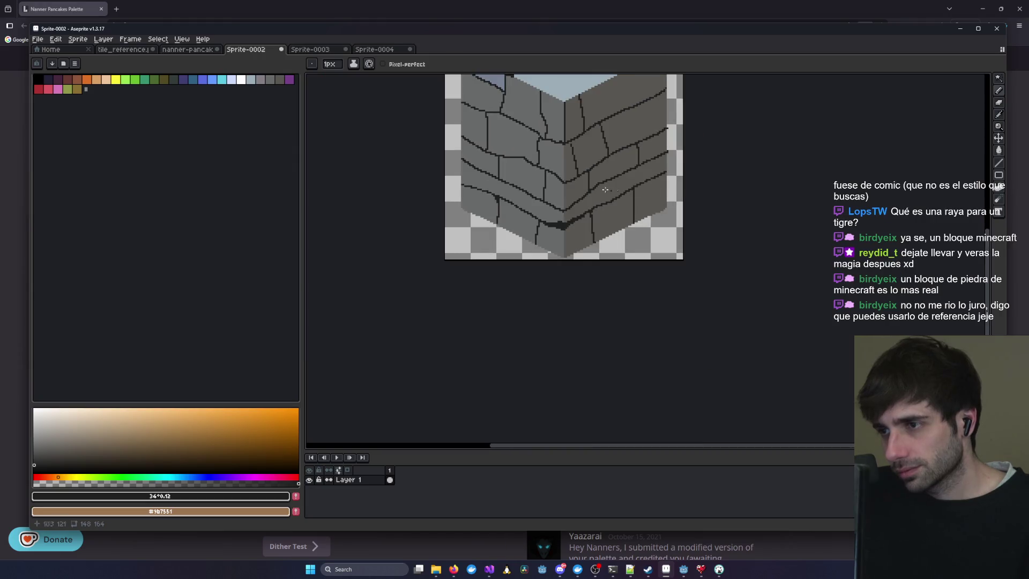
scroll(660, 190, "up", 3)
left_click_drag(644, 191, 646, 219)
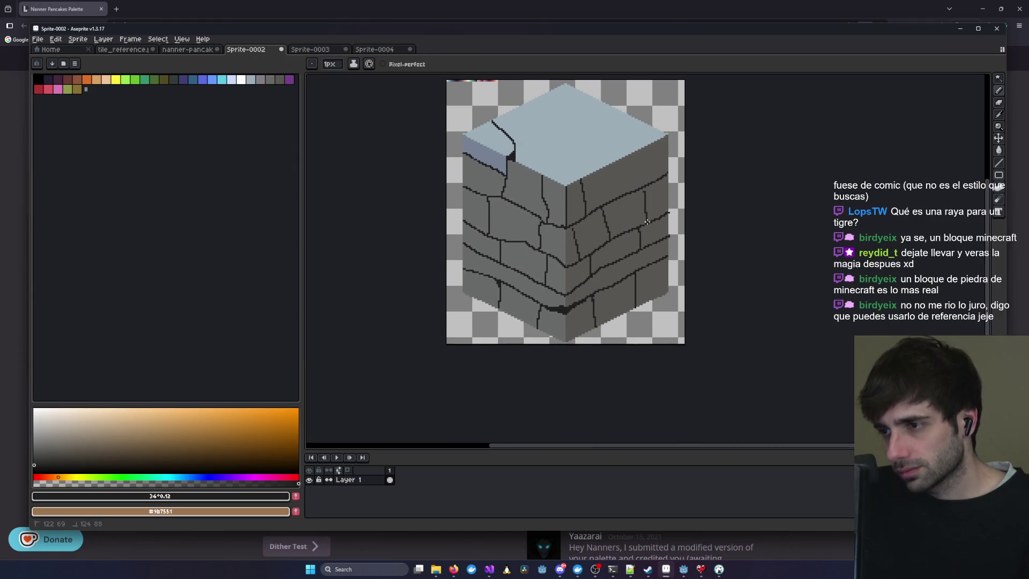
scroll(647, 221, "up", 3)
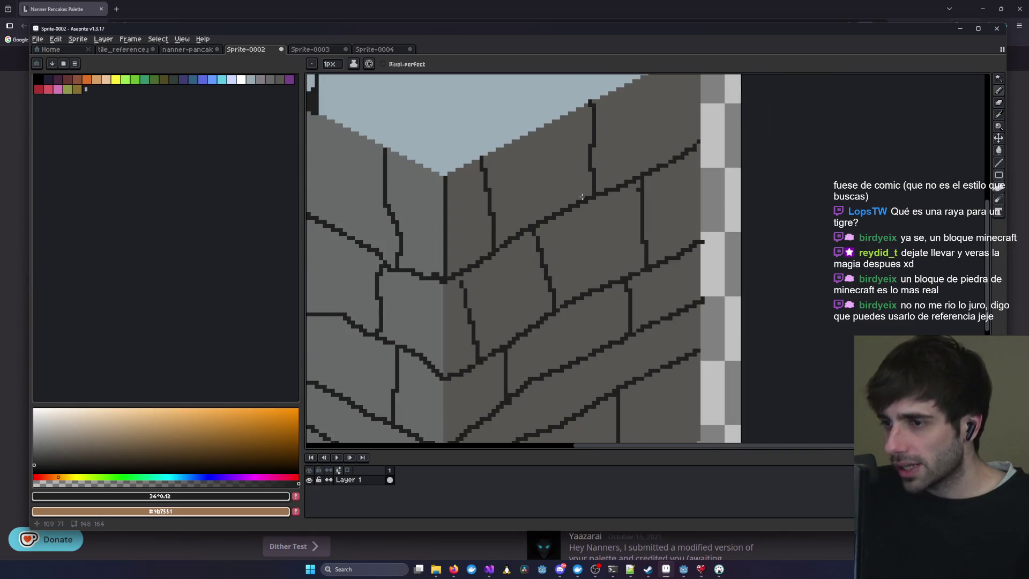
scroll(613, 221, "down", 3)
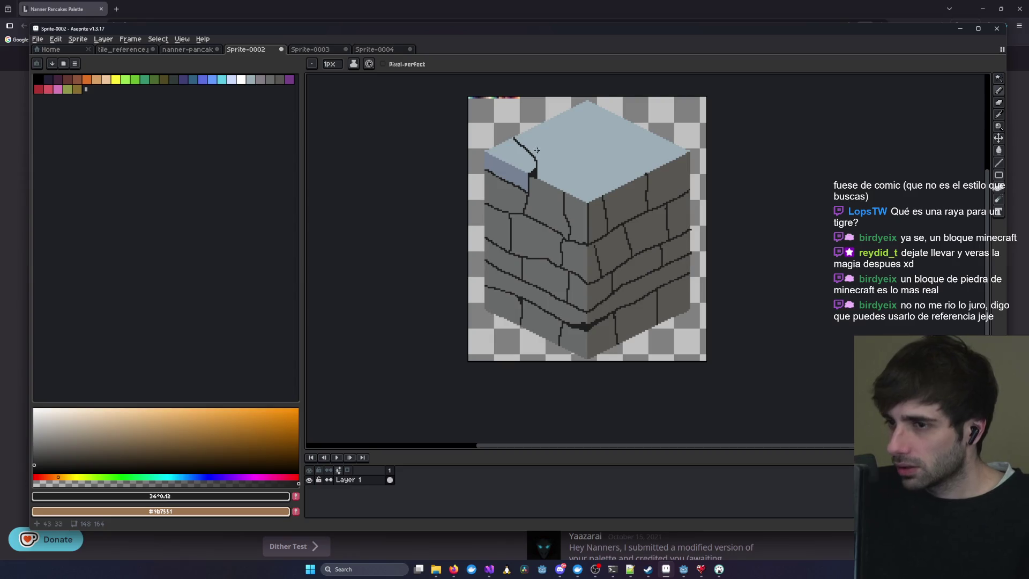
- Draw and lengthen the first branching cracks on the top face
left_click_drag(535, 160, 589, 183)
key("ctrl+z")
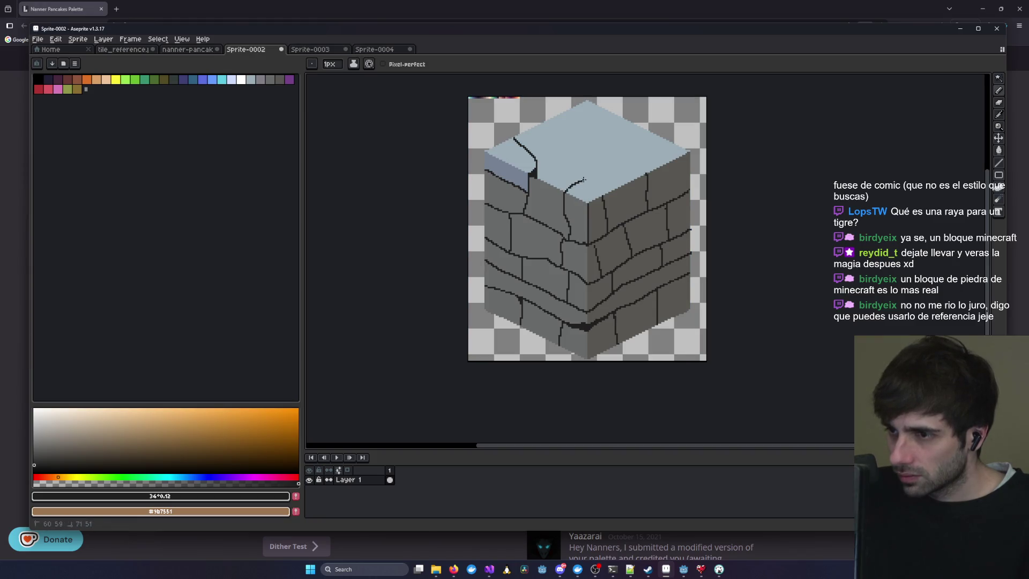
mouse_move(593, 185)
left_mouse_down()
mouse_move(601, 193)
mouse_move(593, 172)
left_mouse_up()
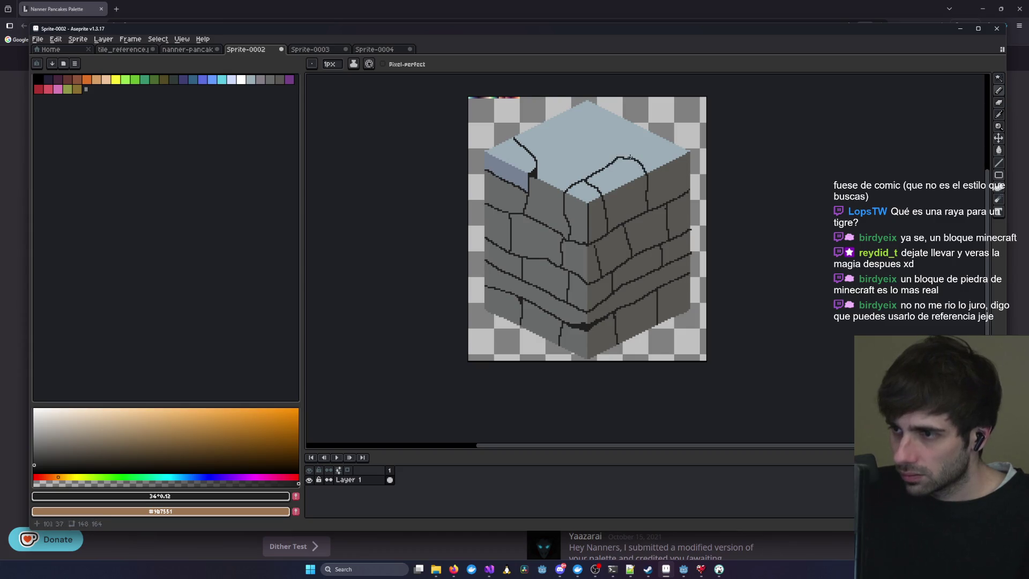
left_click_drag(630, 155, 648, 150)
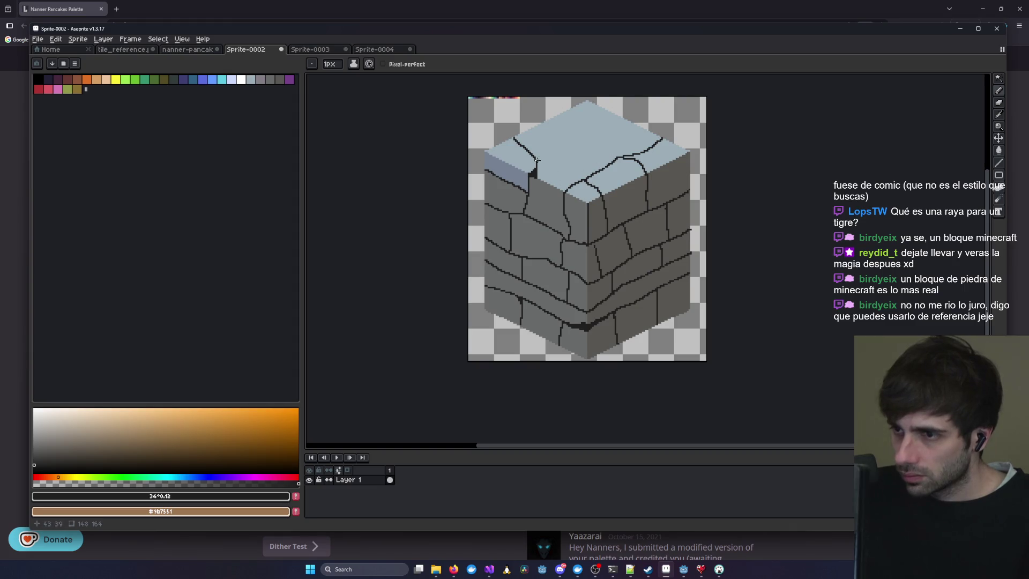
left_click_drag(557, 163, 571, 164)
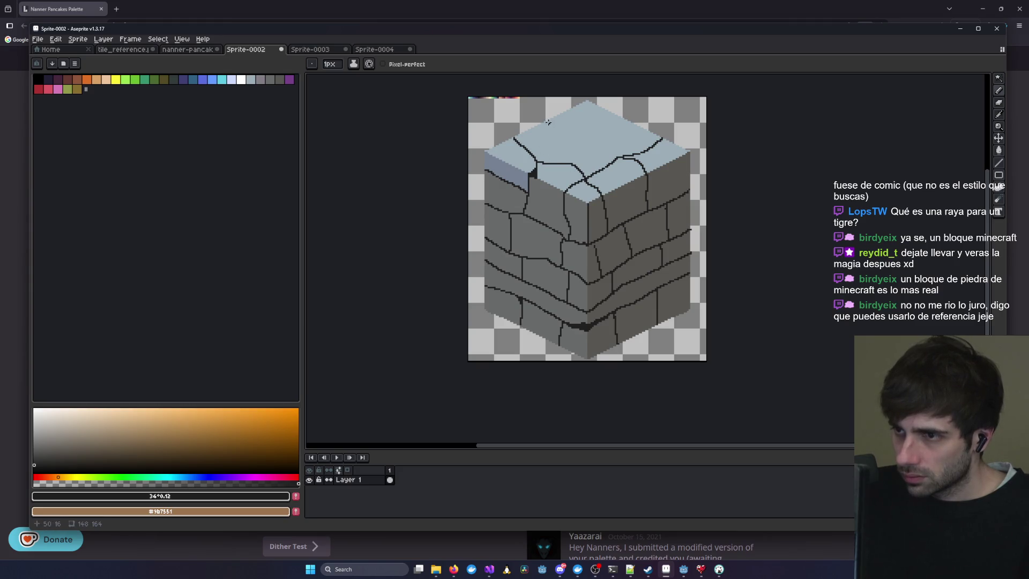
- Add diagonal, curving and downward cracks spreading across the rest of the top face
scroll(552, 123, "up", 2)
mouse_move(547, 118)
left_mouse_down()
mouse_move(591, 177)
mouse_move(594, 205)
left_mouse_up()
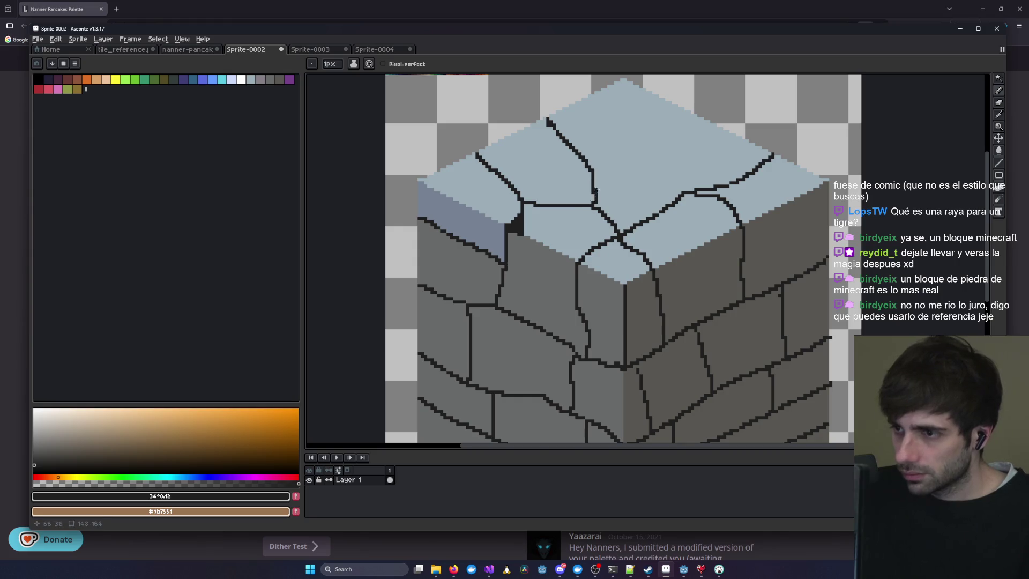
mouse_move(592, 167)
left_mouse_down()
mouse_move(681, 173)
mouse_move(697, 188)
left_mouse_up()
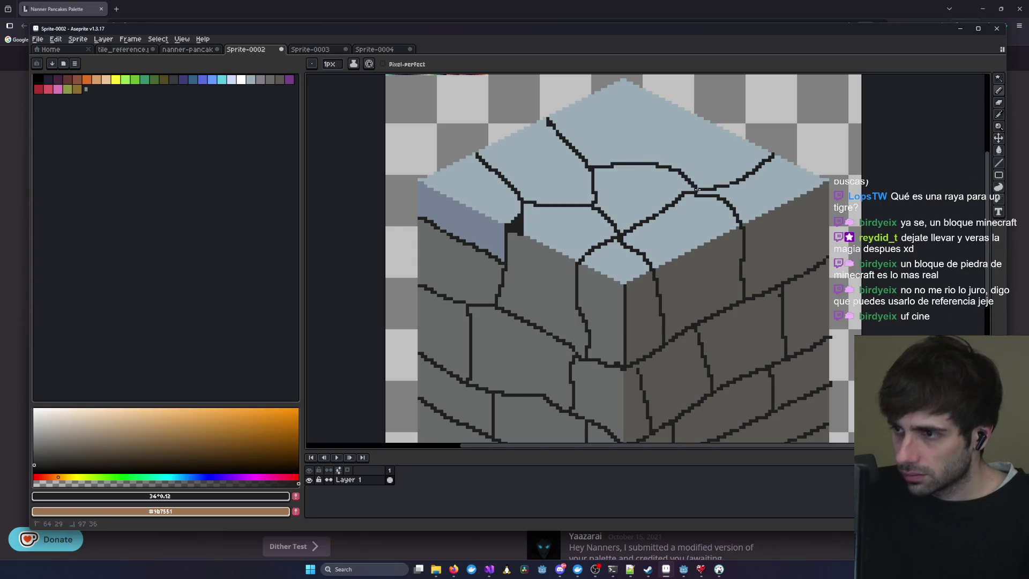
left_click_drag(604, 91, 647, 161)
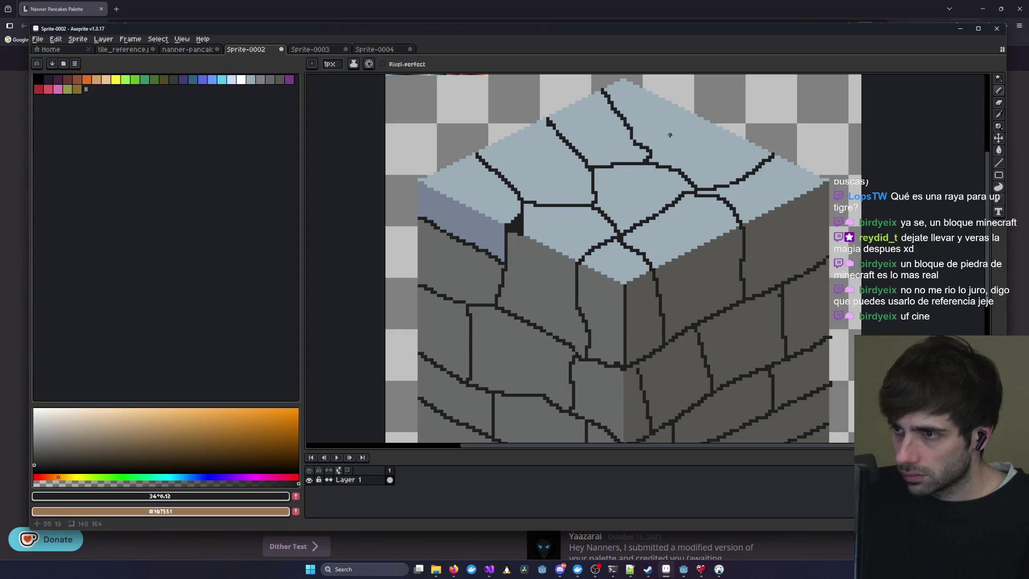
mouse_move(651, 152)
left_mouse_down()
mouse_move(715, 127)
mouse_move(584, 146)
left_mouse_up()
scroll(545, 252, "down", 3)
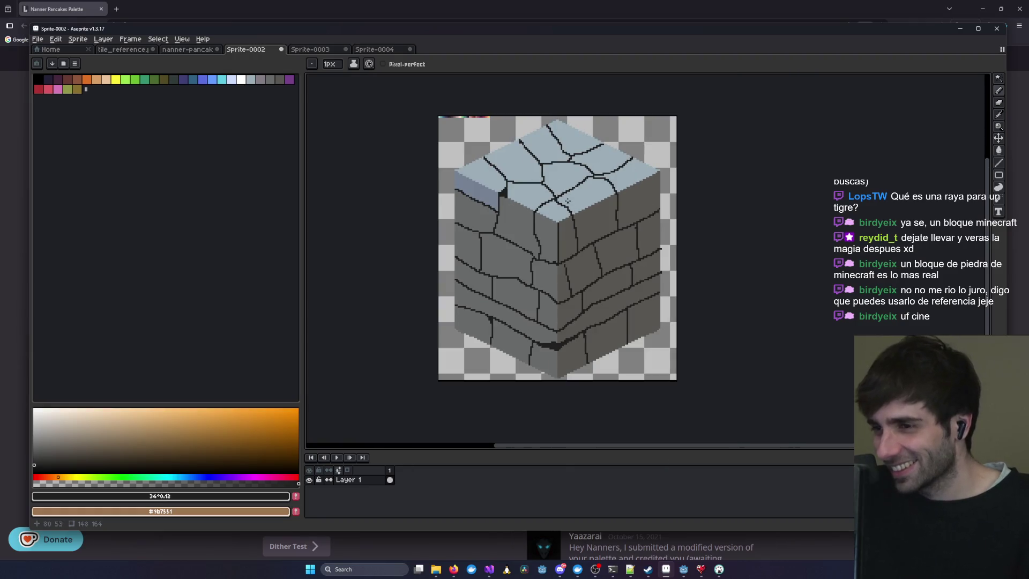
scroll(538, 232, "up", 2)
scroll(538, 232, "left", 3)
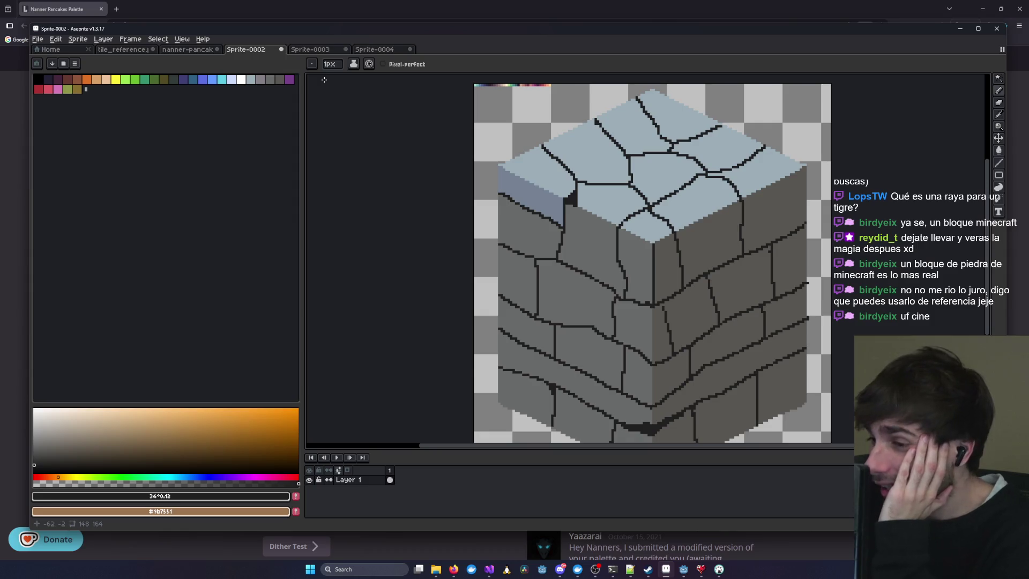
scroll(636, 303, "up", 1)
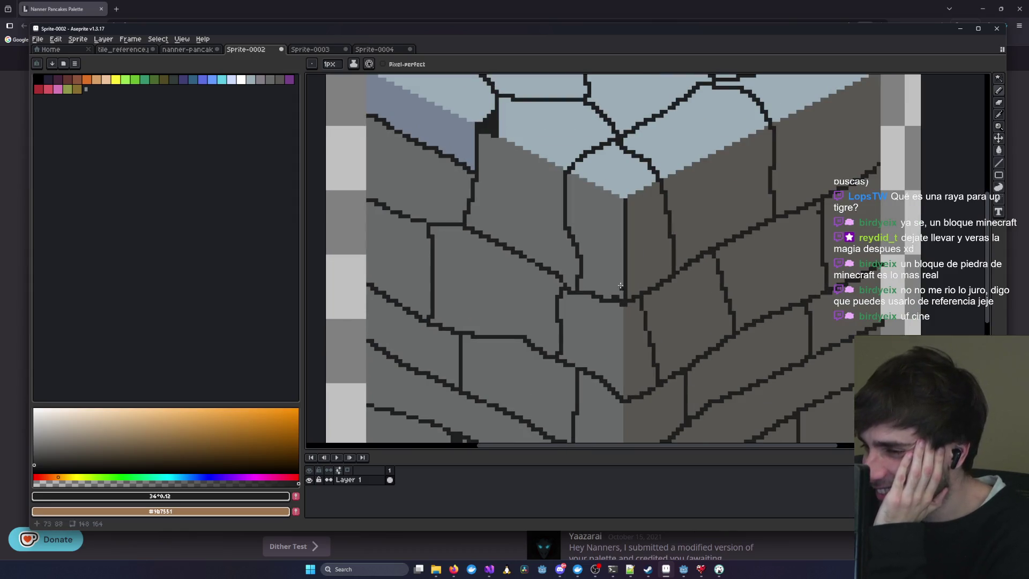
scroll(622, 287, "down", 1)
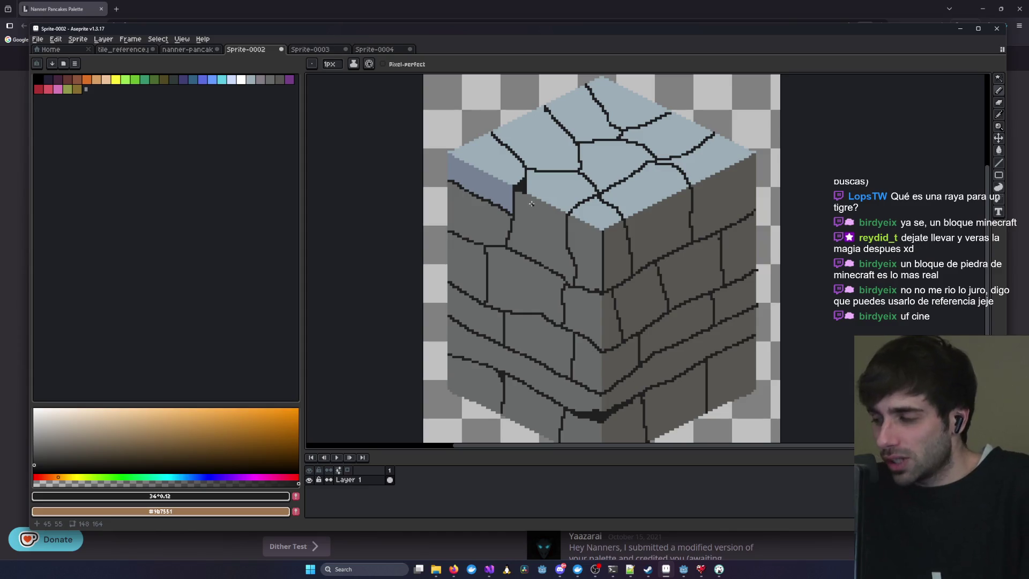
left_click(317, 48)
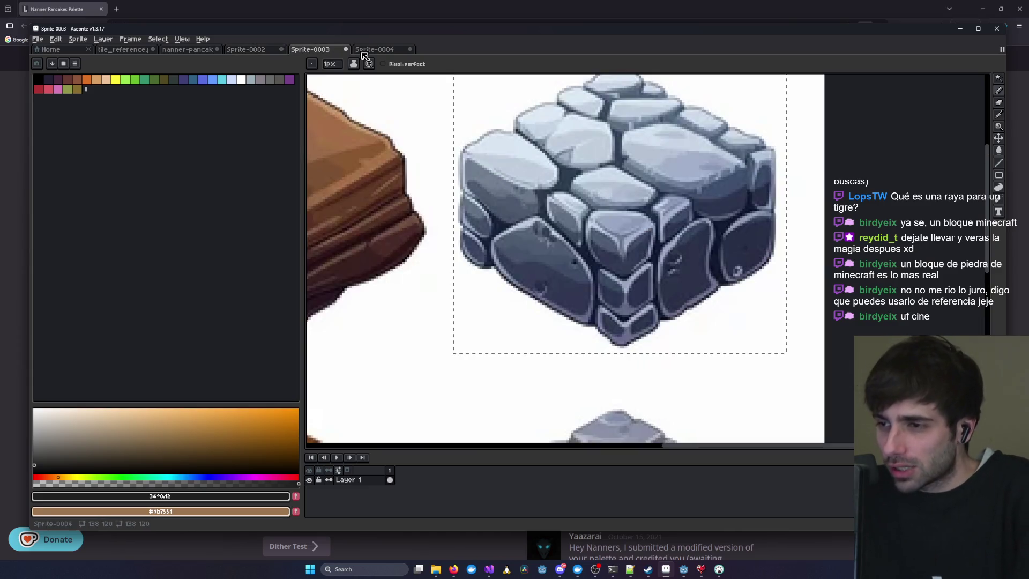
scroll(521, 236, "up", 2)
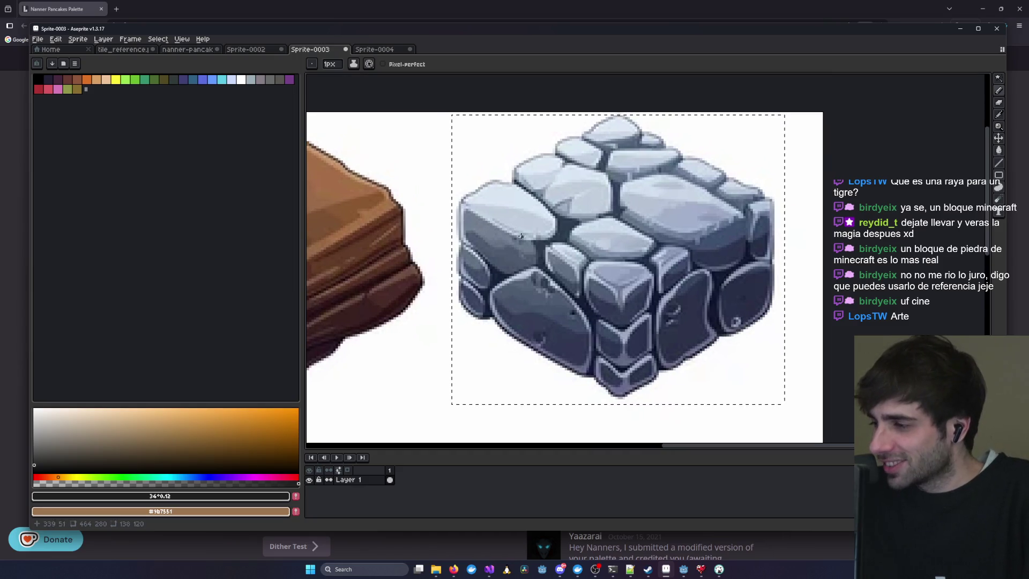
left_click(254, 50)
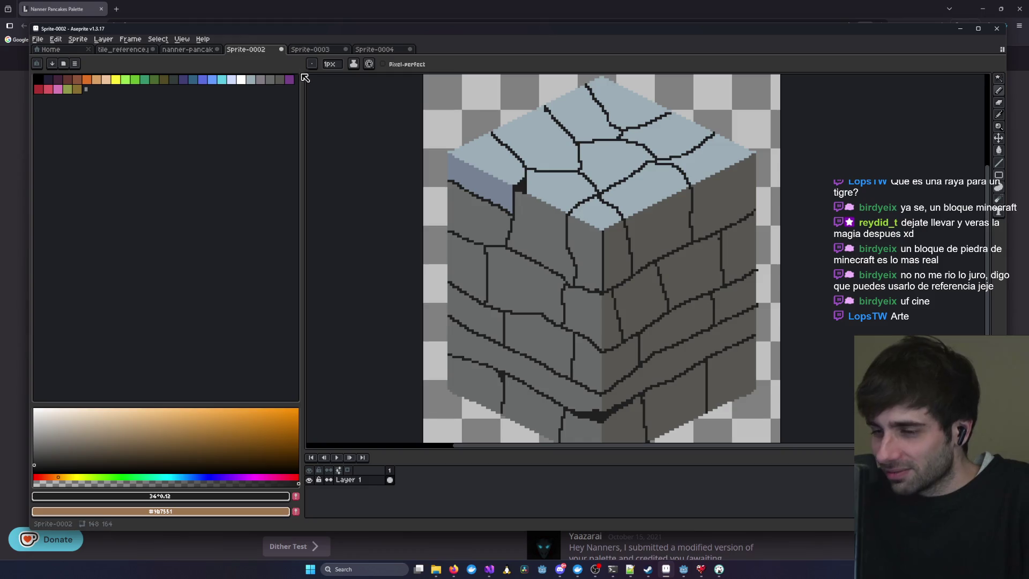
left_click(315, 50)
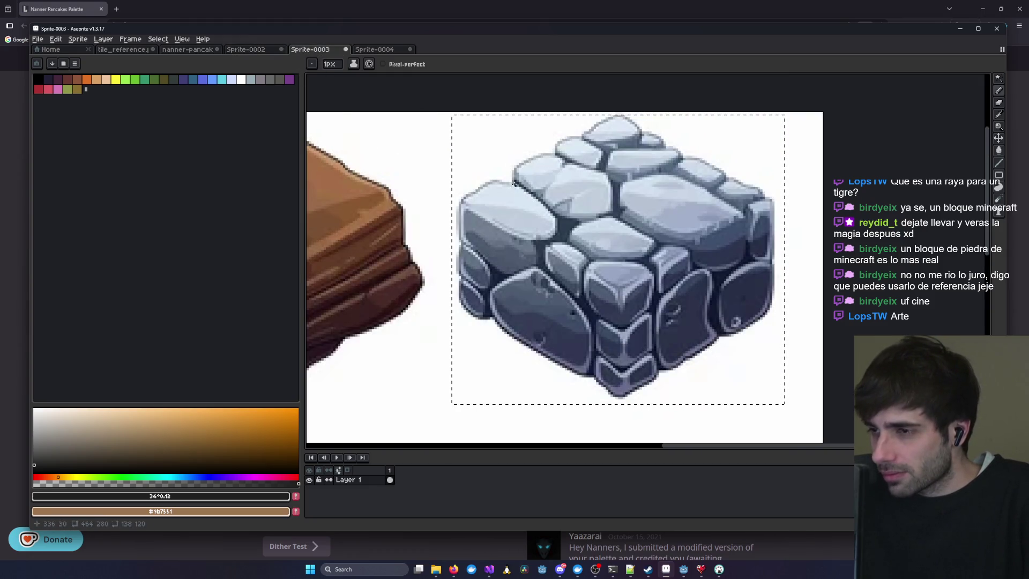
scroll(491, 214, "up", 1)
key("ctrl+shift+Tab")
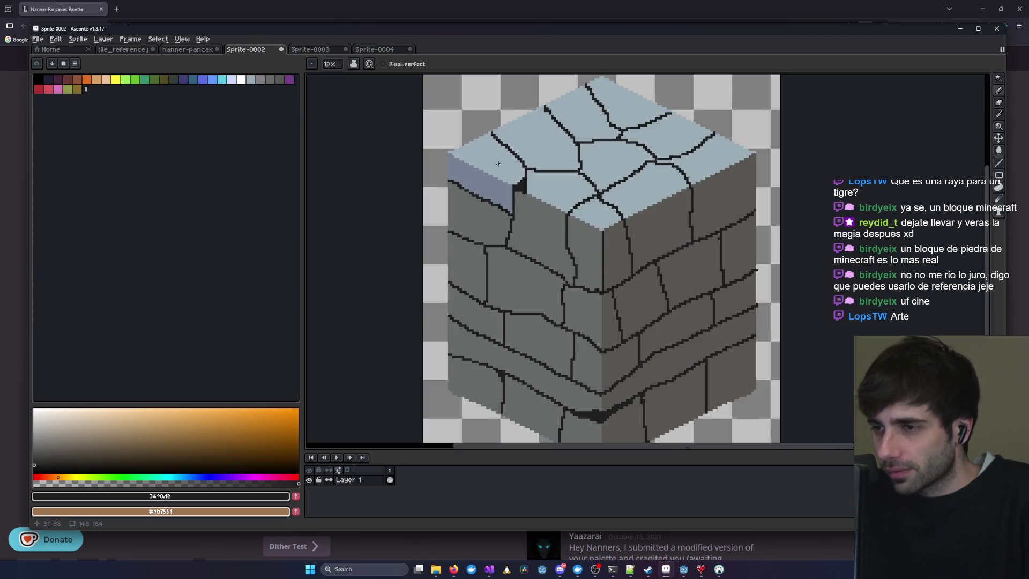
left_click(325, 50)
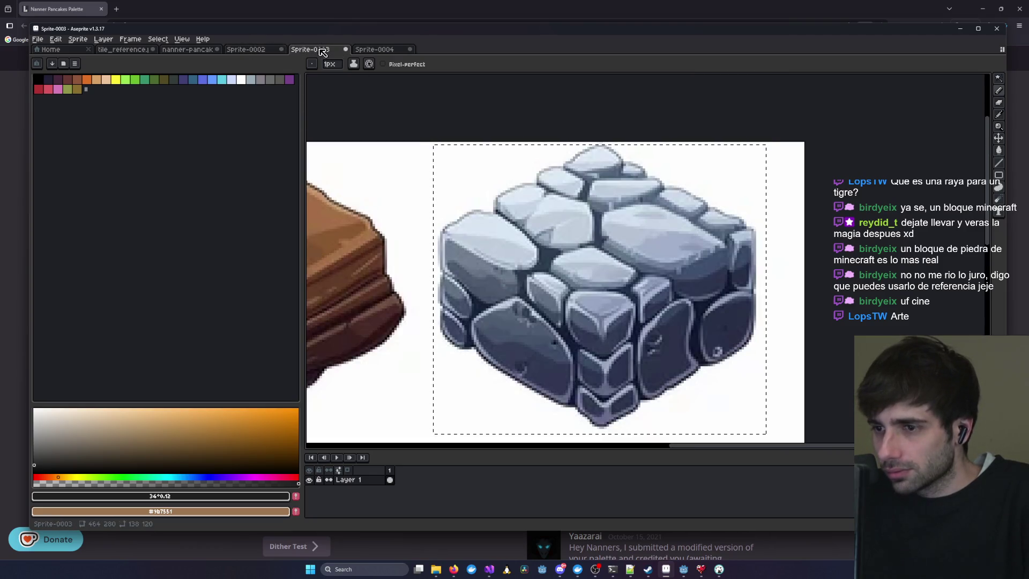
left_click(244, 50)
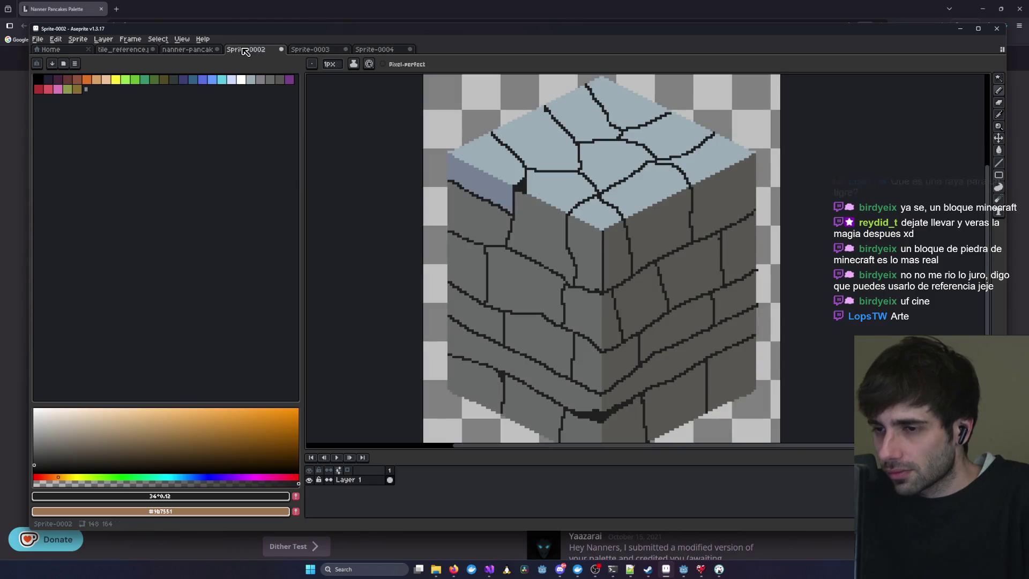
left_click(1001, 92)
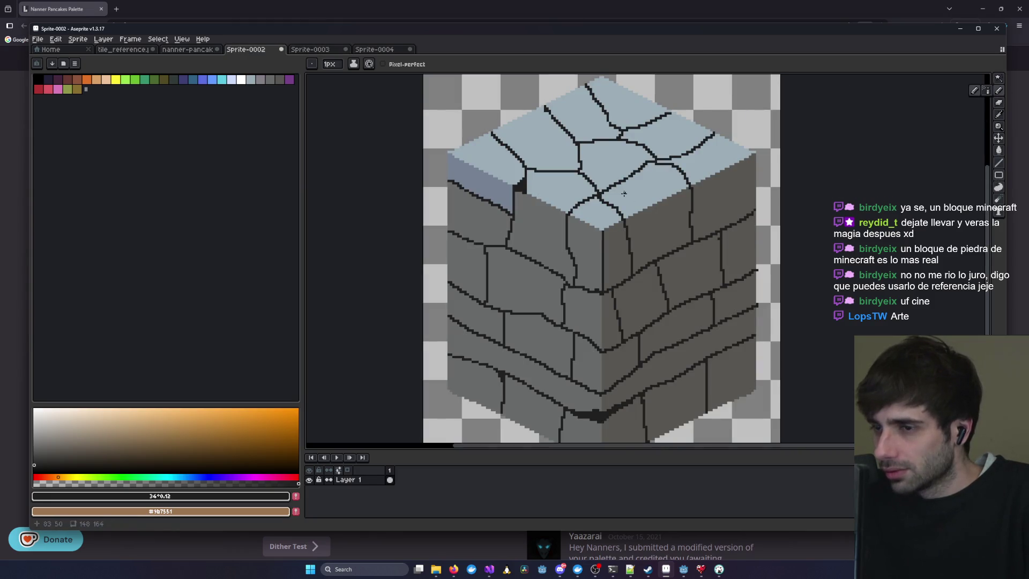
left_click(316, 50)
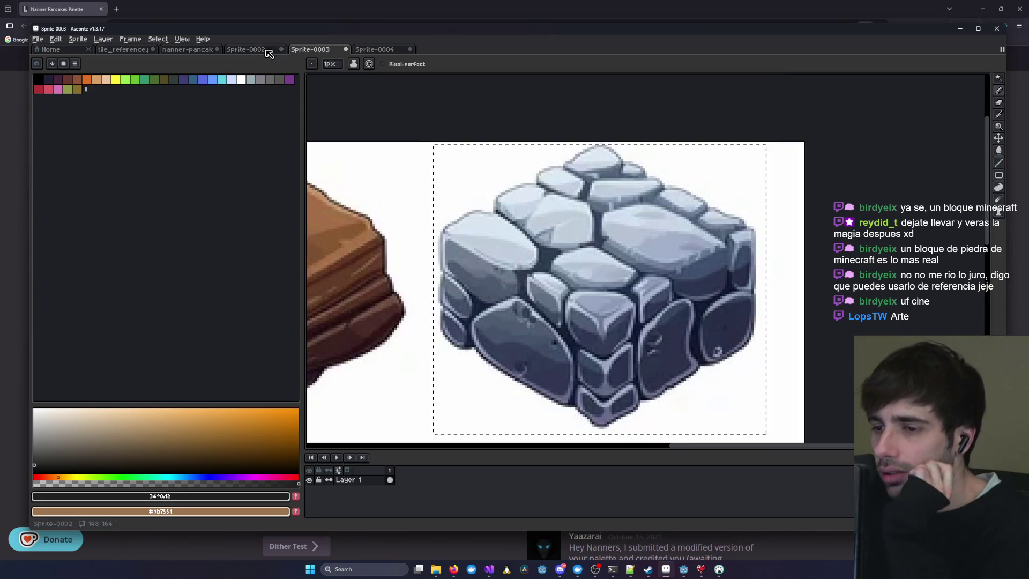
left_click(247, 49)
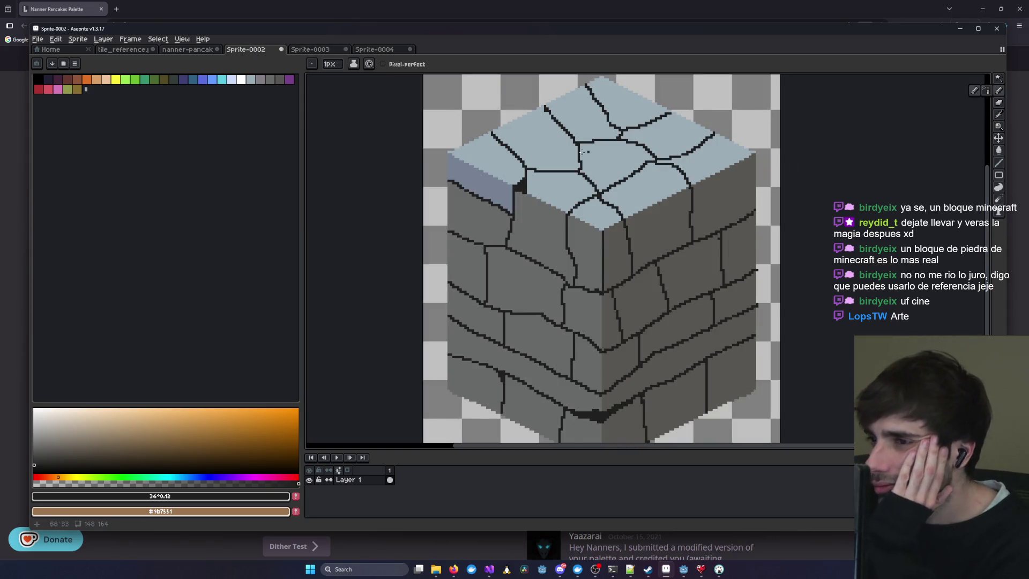
scroll(479, 95, "up", 1)
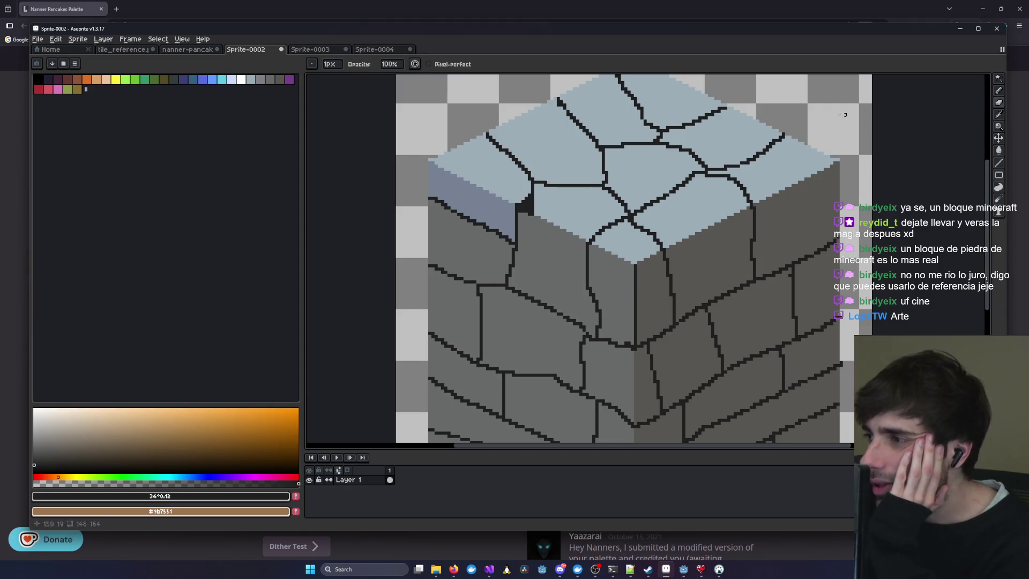
- Glance at the Sprite-0004 reference, then return to the grey block and frame its top face
left_click(375, 50)
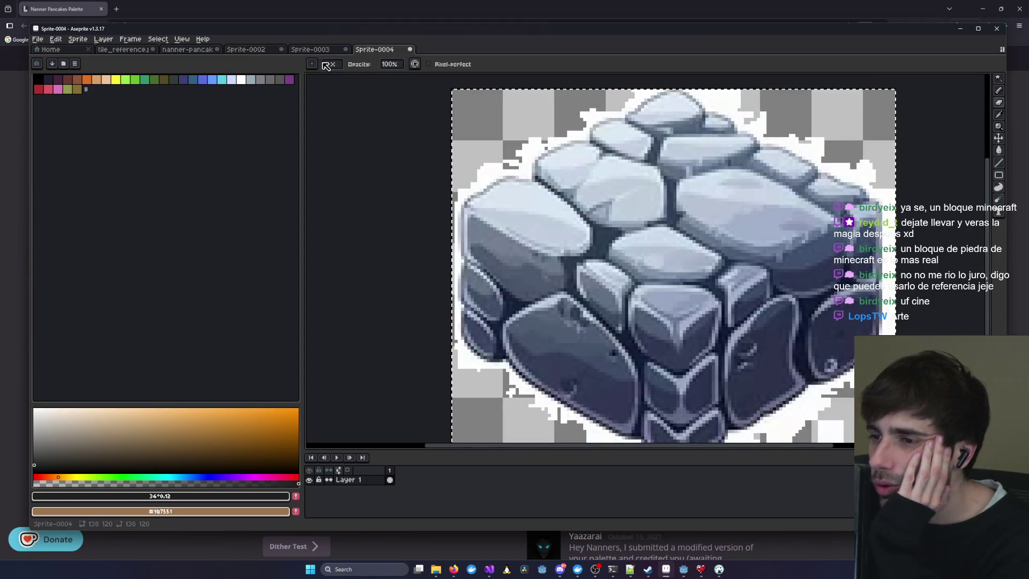
left_click(260, 50)
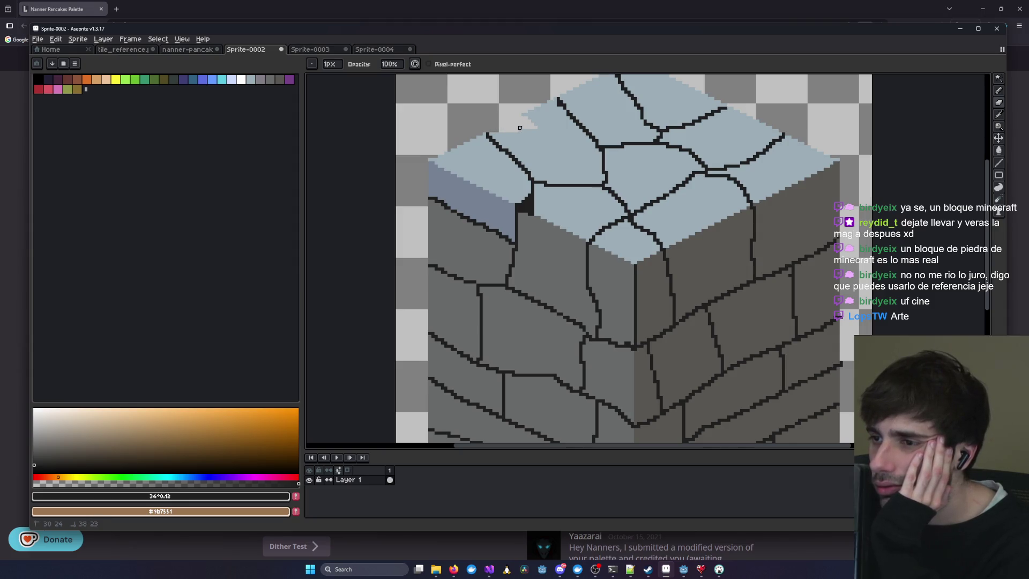
scroll(535, 127, "right", 3)
scroll(535, 127, "up", 1)
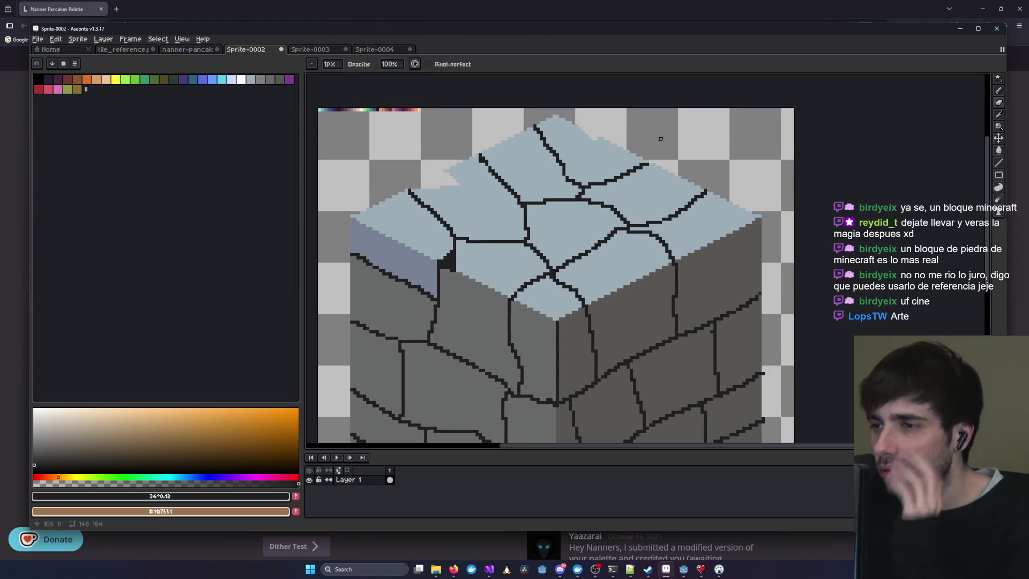
- Check the cobblestone references, then erase stray pale pixels along the block's top-face edge
left_click(374, 50)
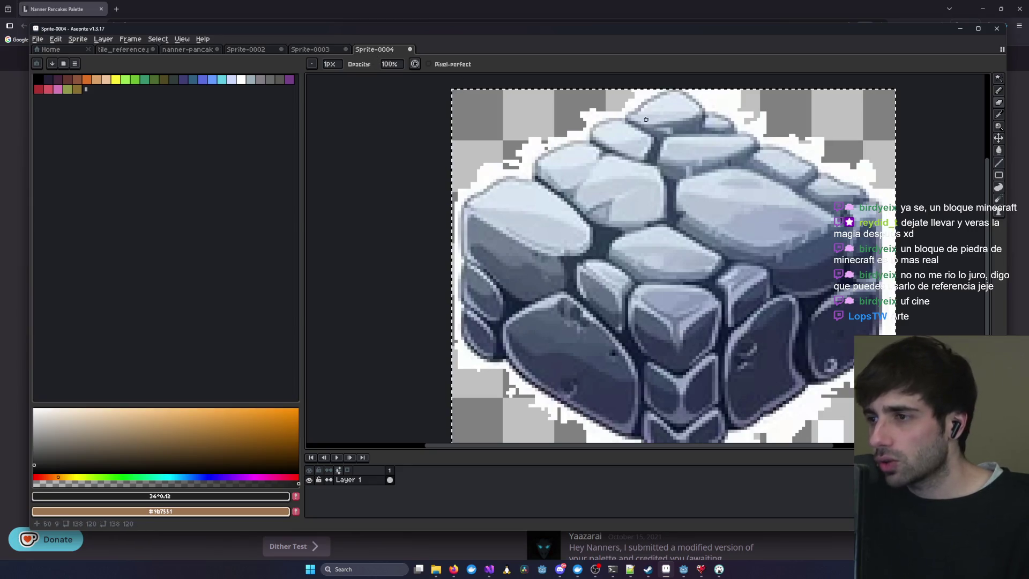
left_click(327, 50)
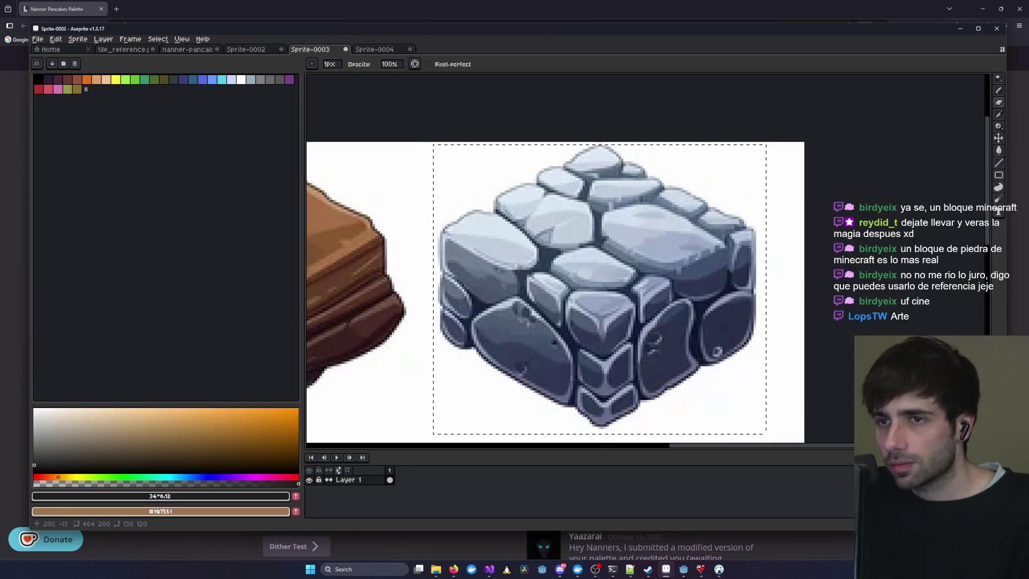
left_click(252, 50)
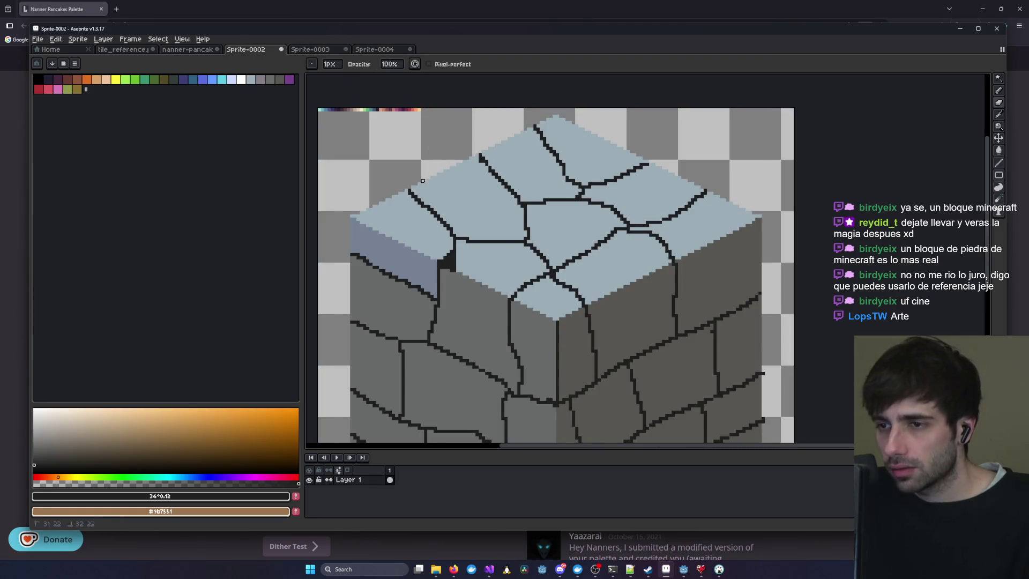
left_click_drag(438, 181, 445, 174)
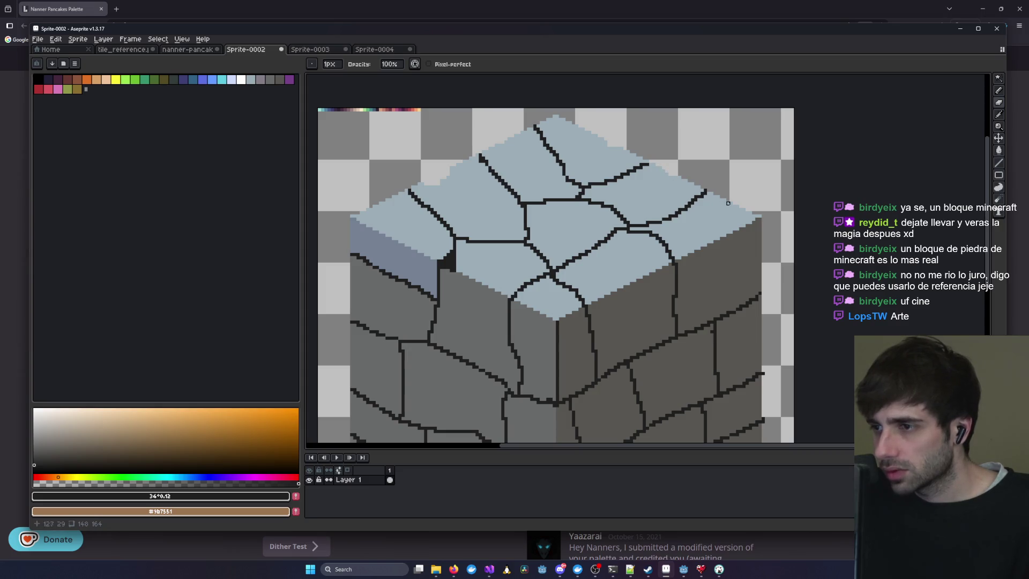
- Compare the grey block against the cobblestone reference sprites, ending back on the grey block
left_click_drag(359, 302, 416, 246)
left_click(373, 49)
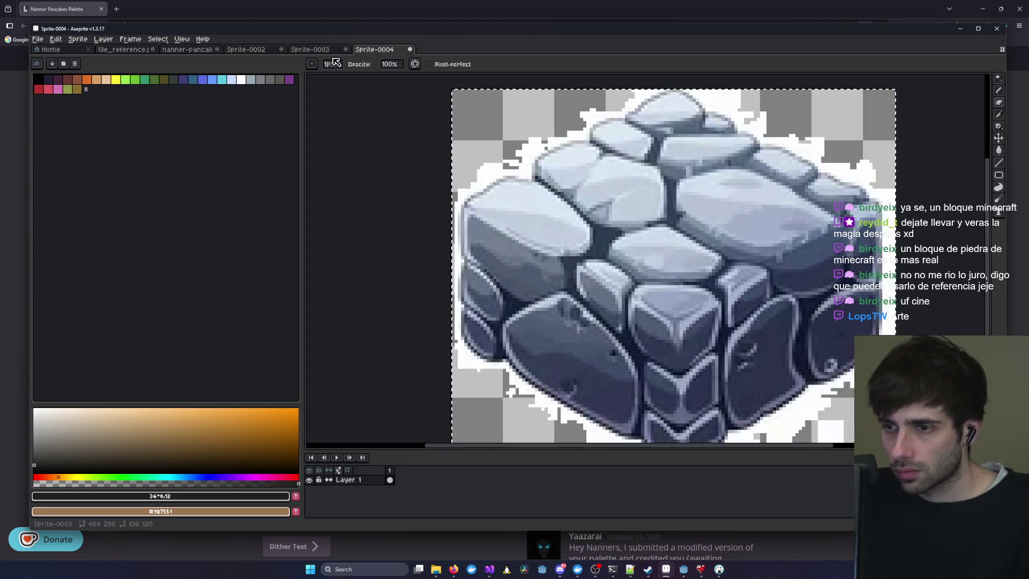
left_click(311, 49)
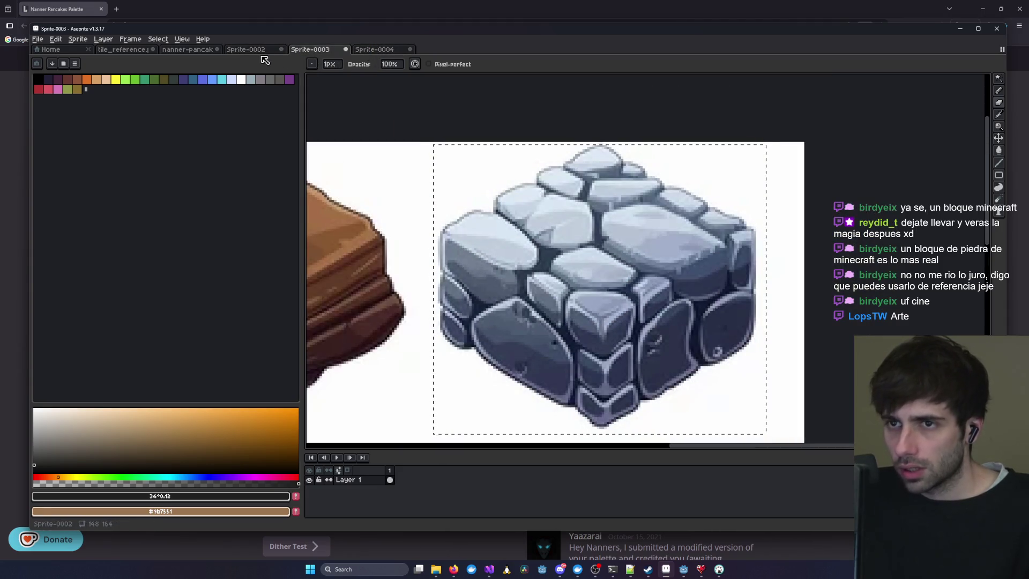
scroll(413, 216, "up", 2)
left_click(375, 49)
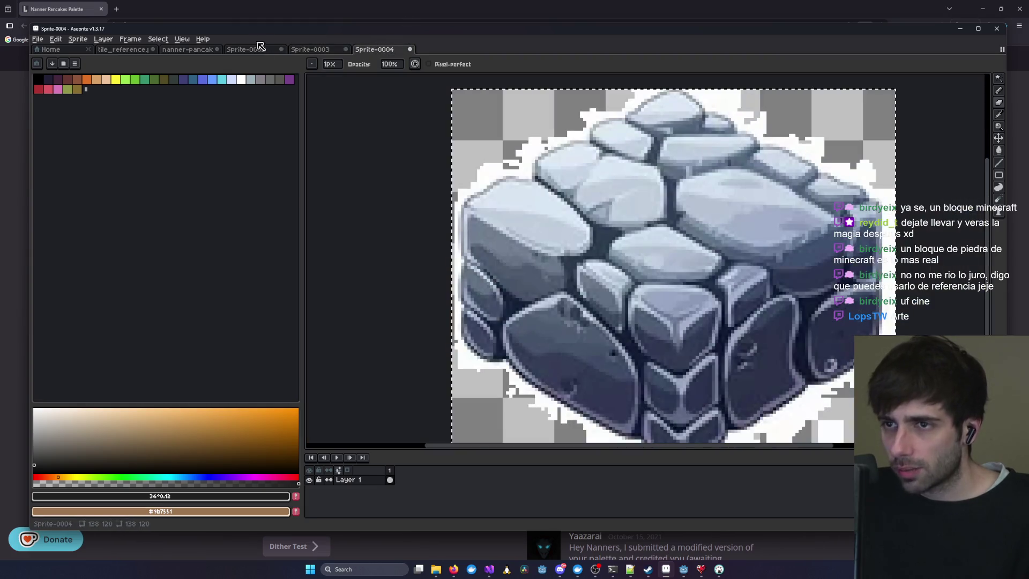
left_click(246, 49)
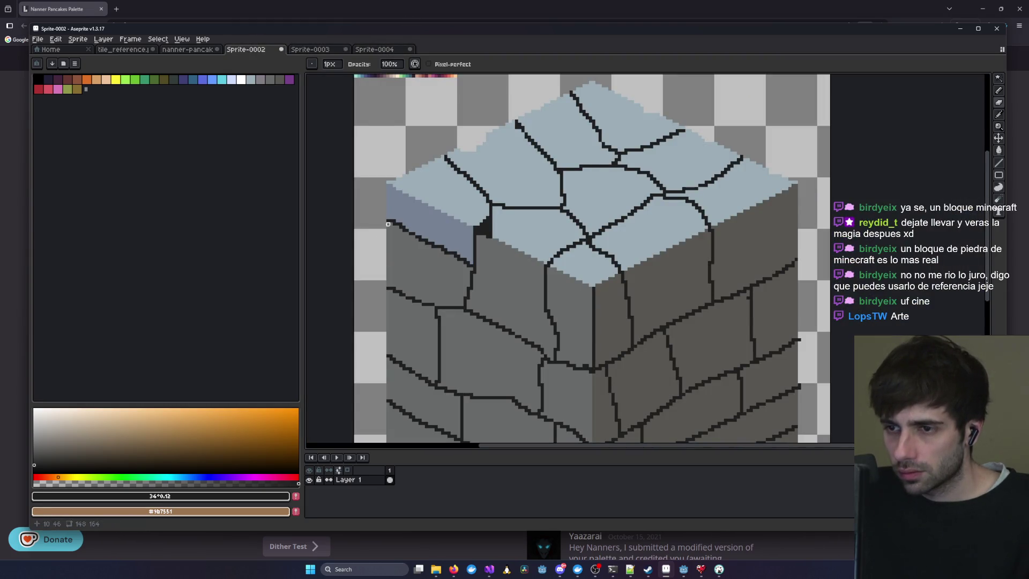
left_click(311, 49)
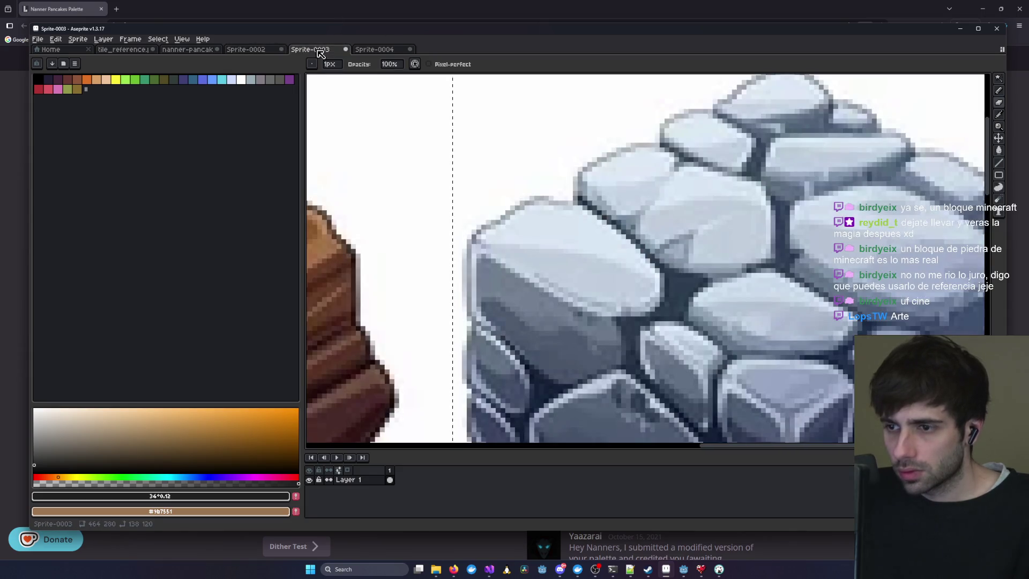
scroll(499, 266, "down", 2)
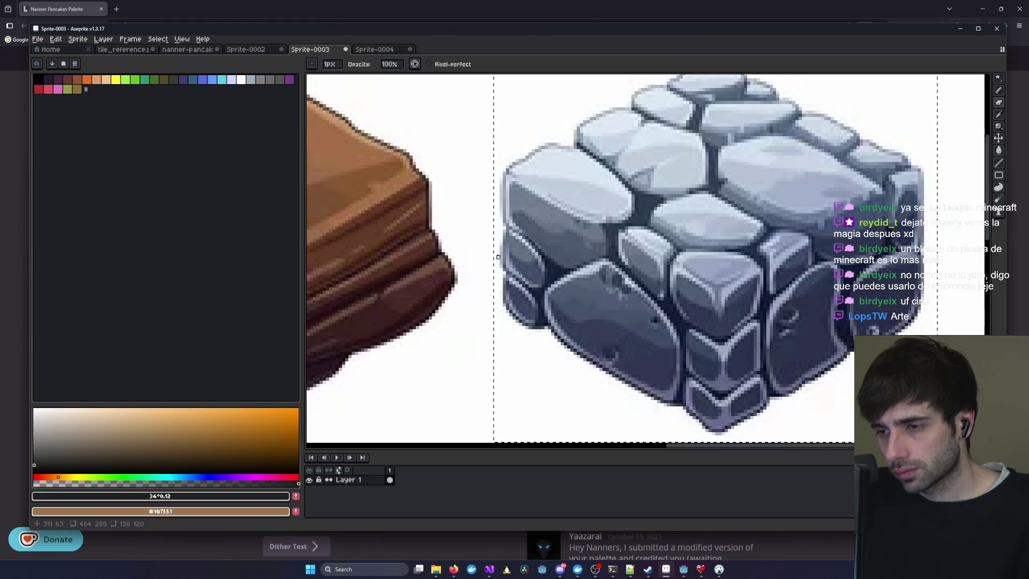
left_click(277, 48)
scroll(375, 289, "up", 3)
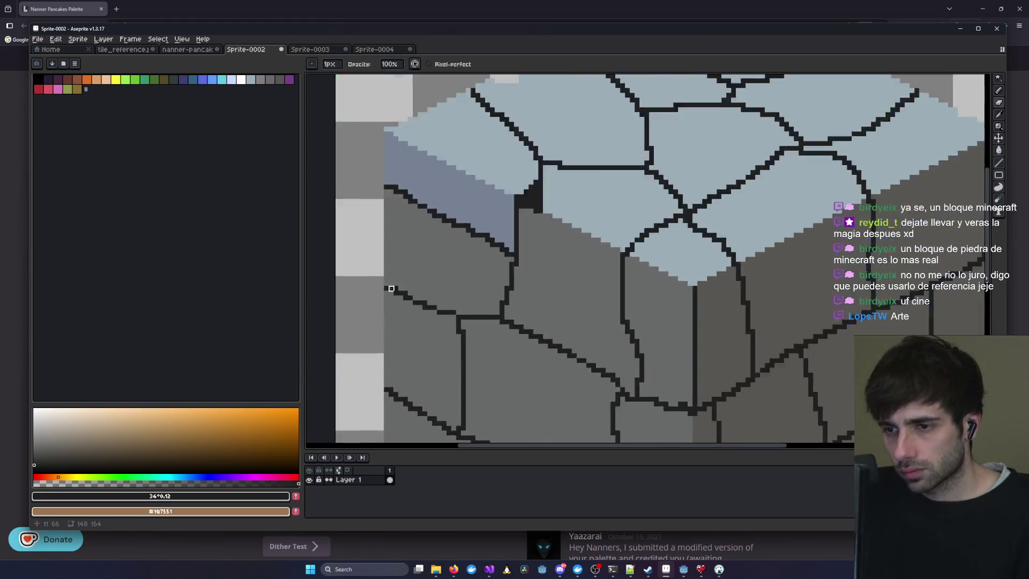
- Zoom and pan around the stone block to inspect its top and right edge
scroll(378, 289, "down", 3)
scroll(381, 332, "up", 3)
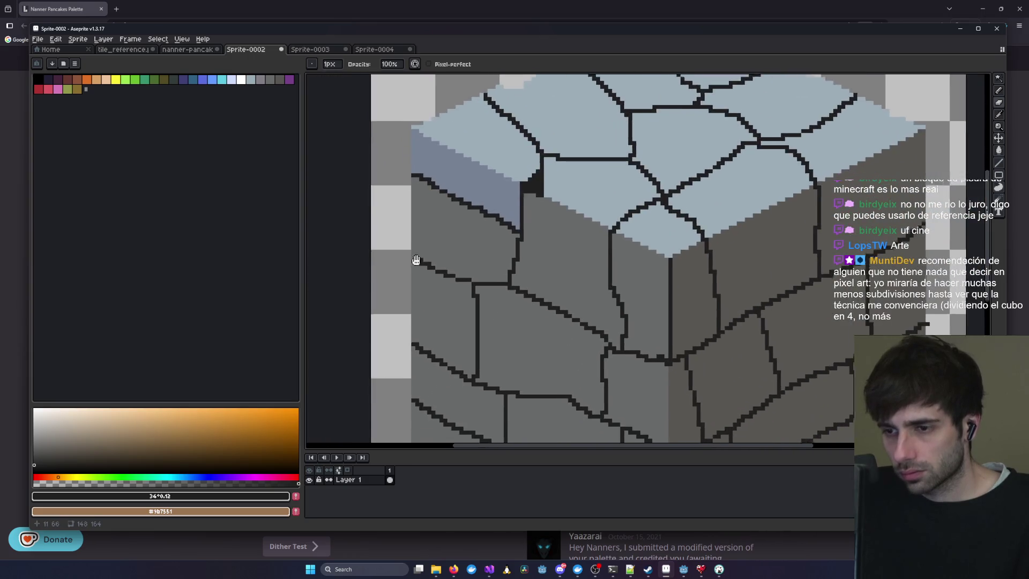
scroll(416, 253, "up", 1)
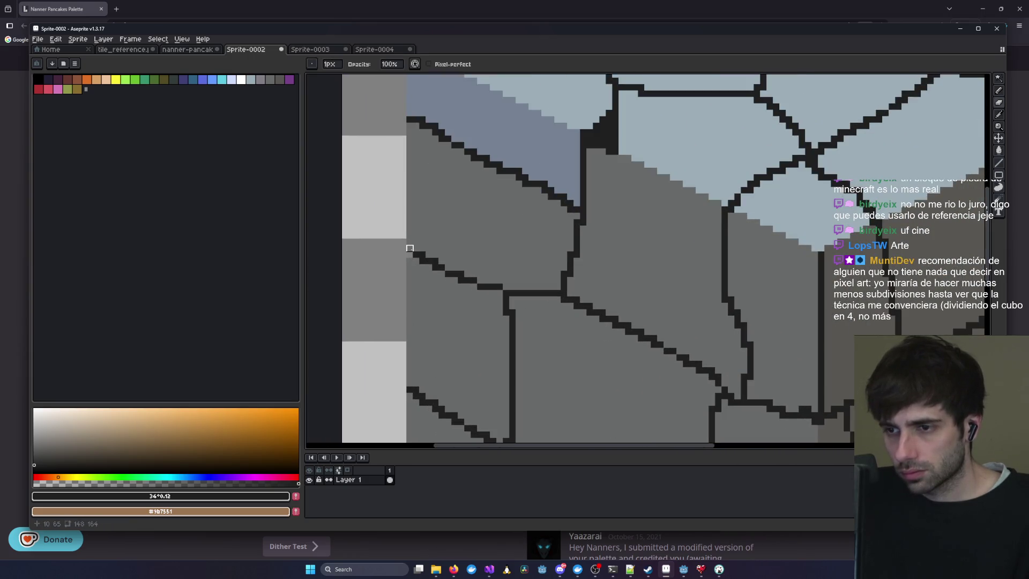
scroll(413, 294, "down", 2)
scroll(477, 207, "up", 1)
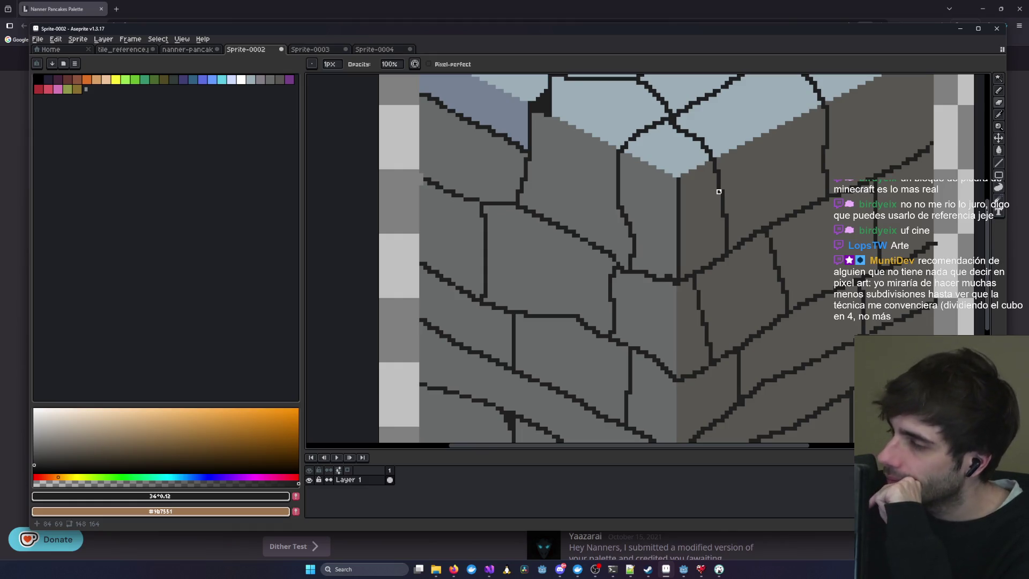
scroll(711, 196, "down", 2)
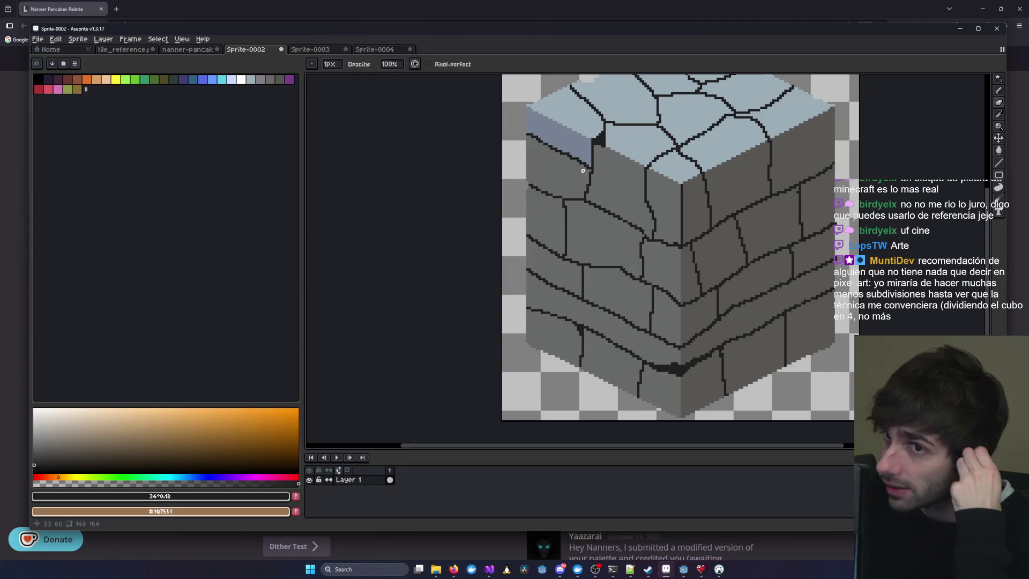
left_click_drag(607, 154, 612, 205)
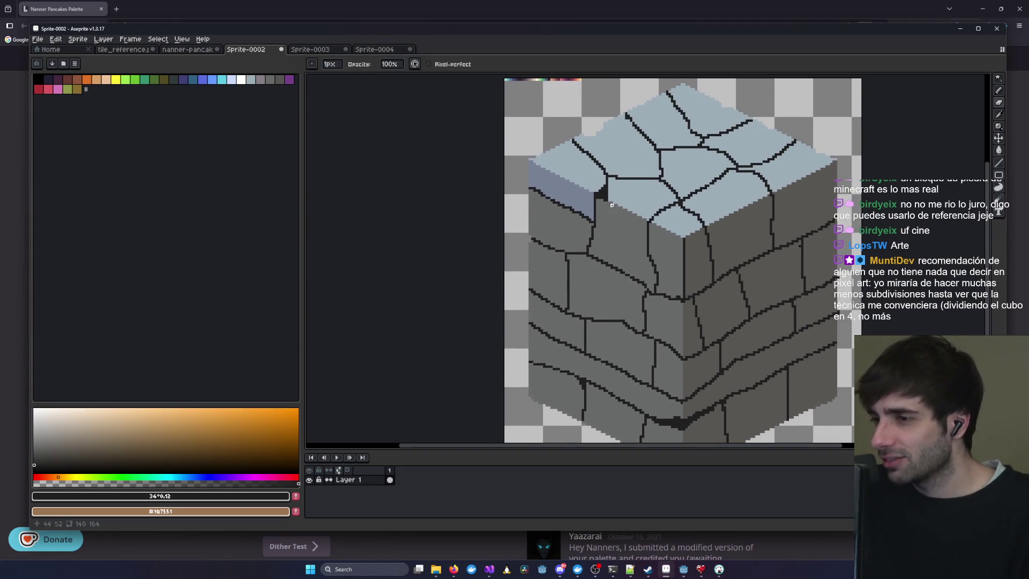
scroll(566, 174, "up", 1)
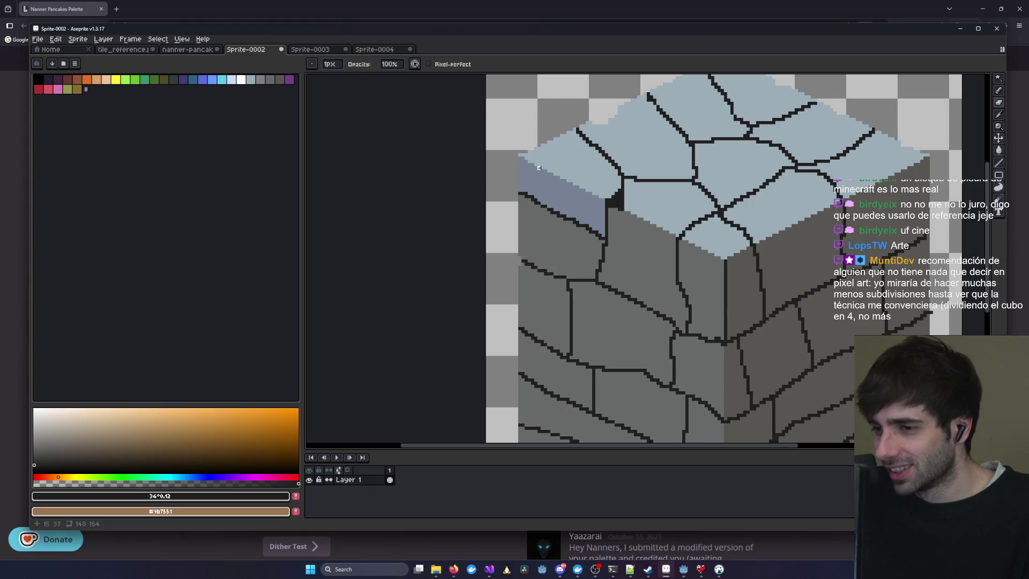
scroll(529, 269, "up", 1)
scroll(520, 244, "up", 1)
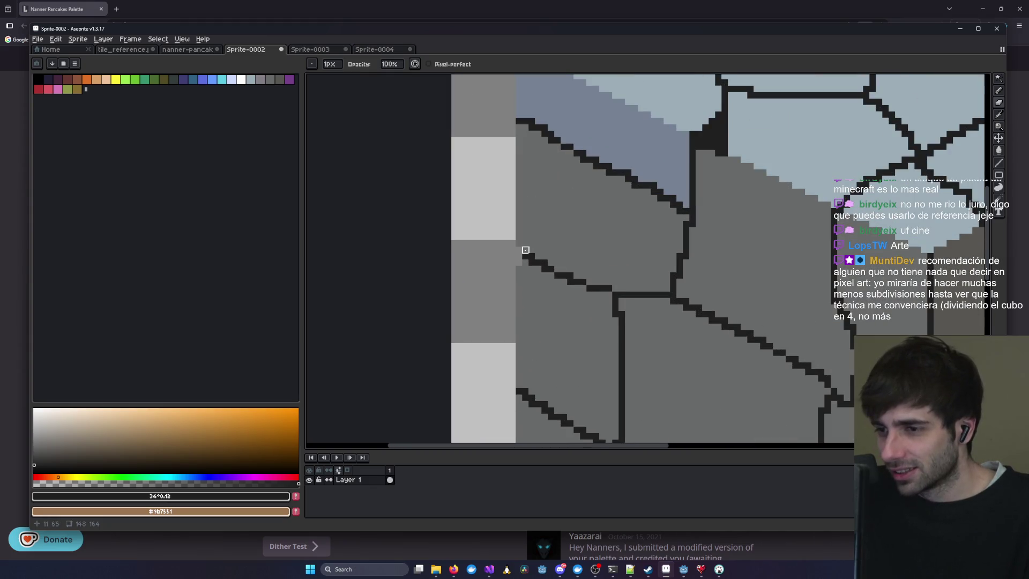
scroll(538, 273, "down", 3)
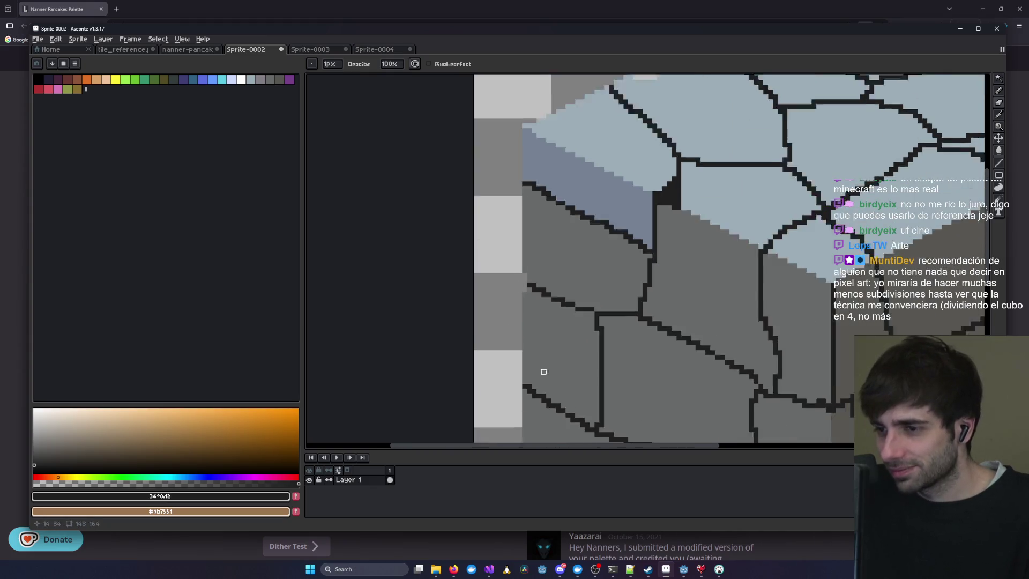
scroll(537, 272, "up", 3)
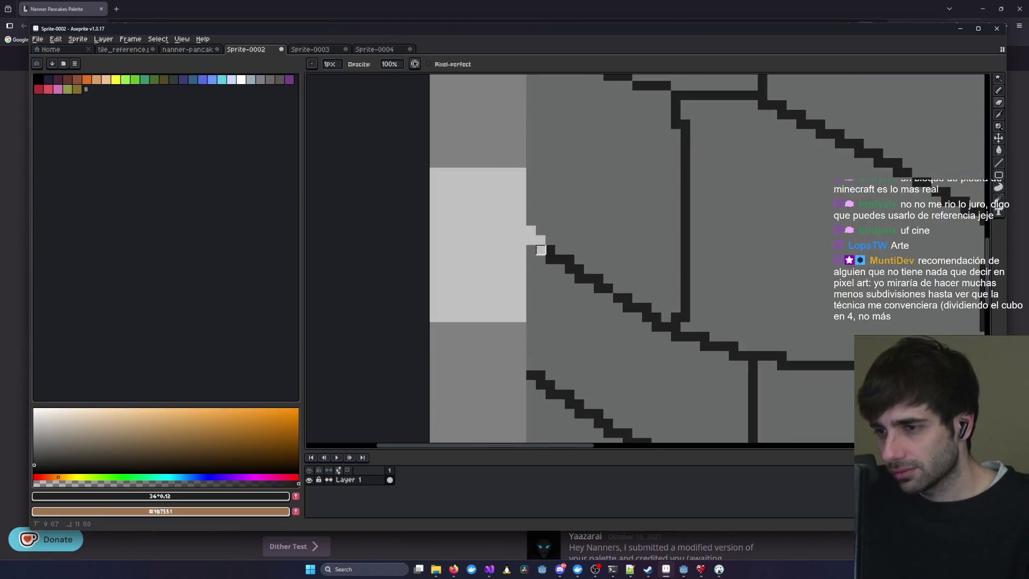
scroll(533, 290, "down", 2)
scroll(533, 290, "down", 2)
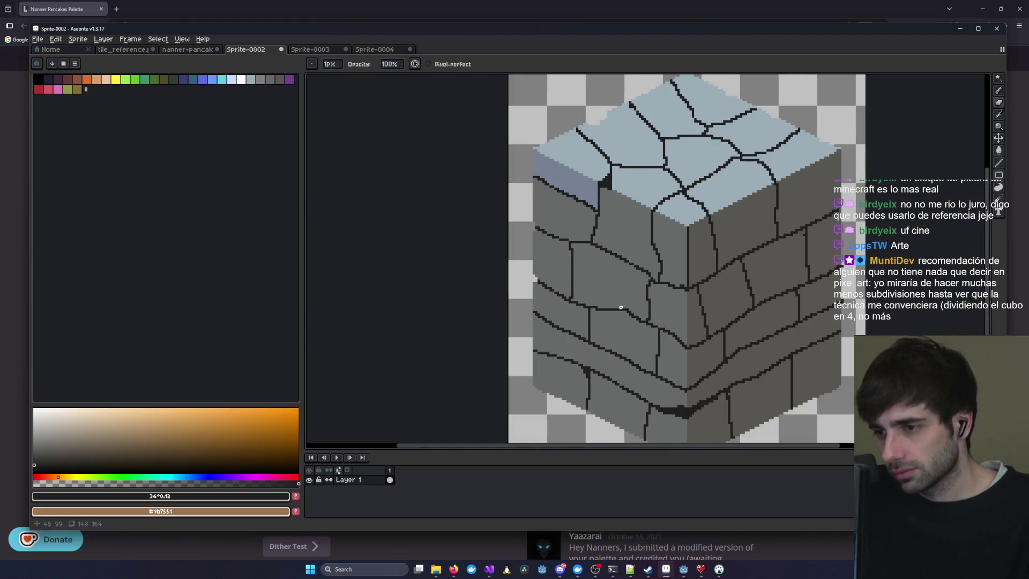
- Erase the stray pixels along the block's right edge, both upper and lower
left_click_drag(621, 307, 500, 255)
scroll(712, 260, "up", 3)
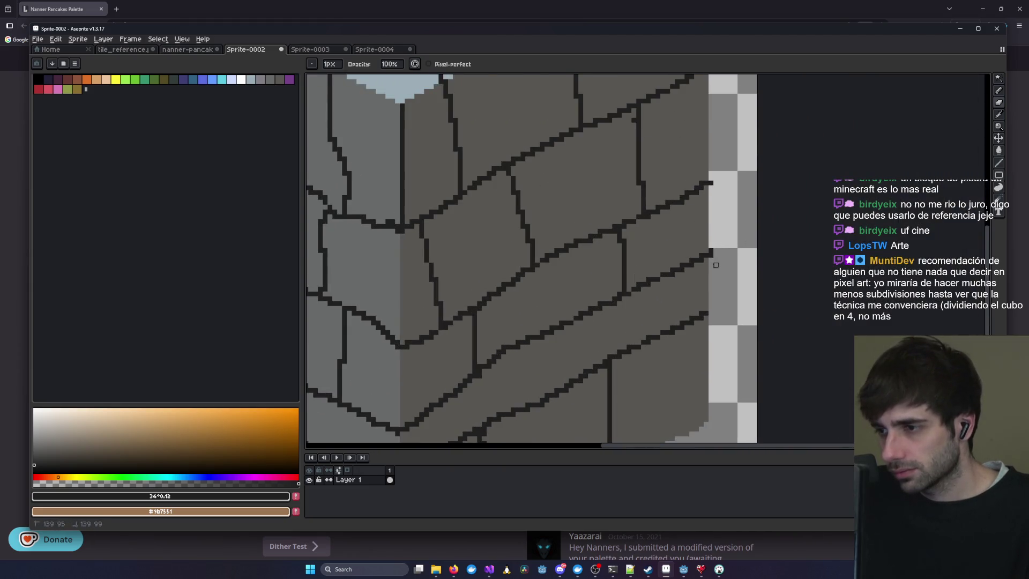
scroll(707, 176, "up", 1)
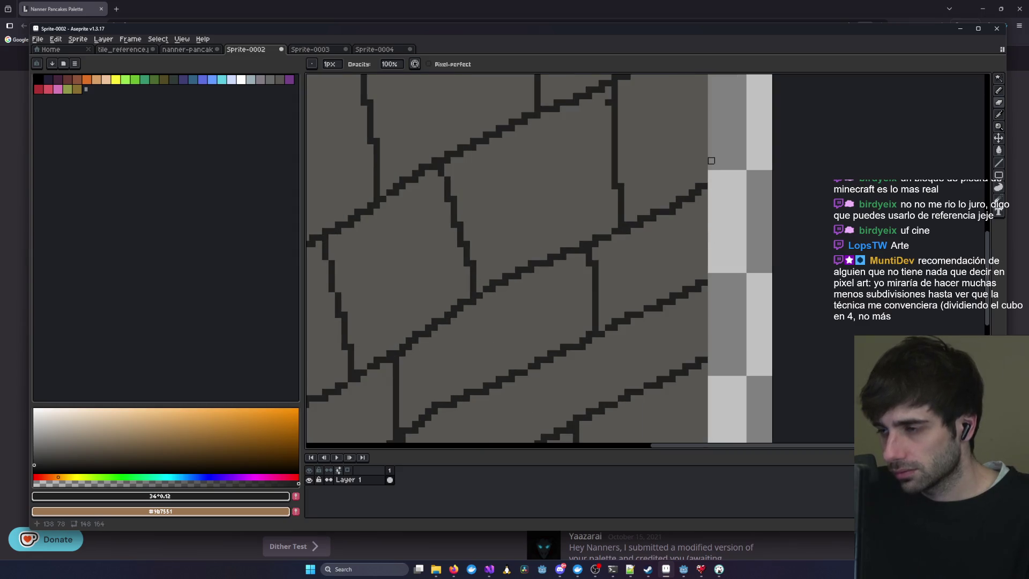
left_click_drag(703, 184, 702, 196)
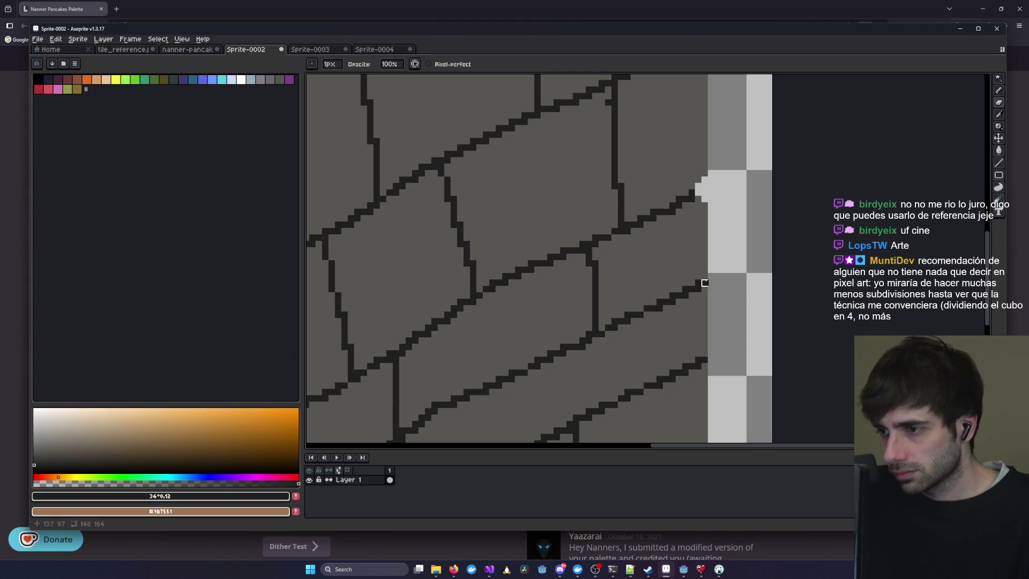
left_click(705, 360)
scroll(705, 360, "down", 3)
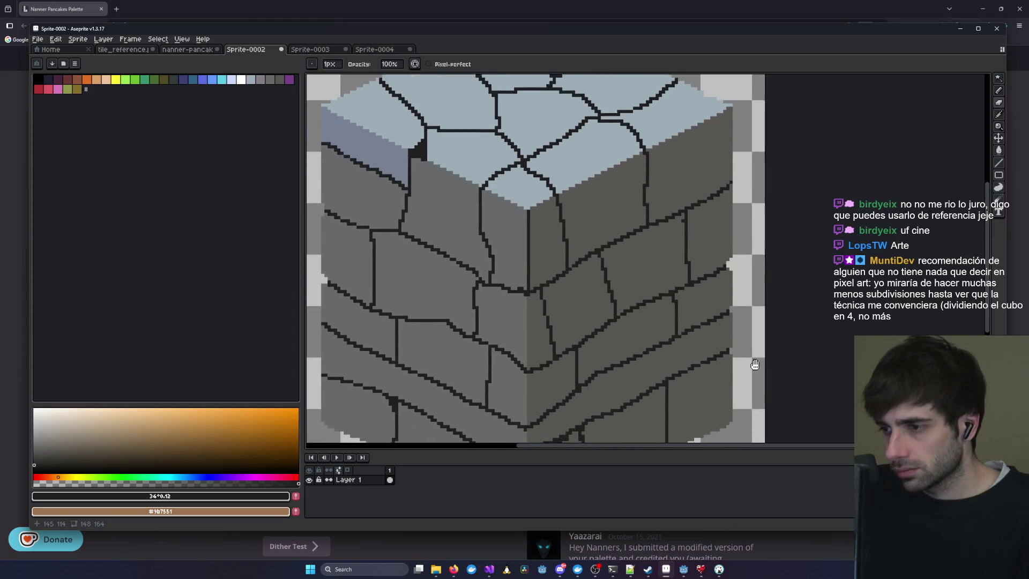
scroll(710, 262, "up", 2)
left_click_drag(642, 230, 649, 355)
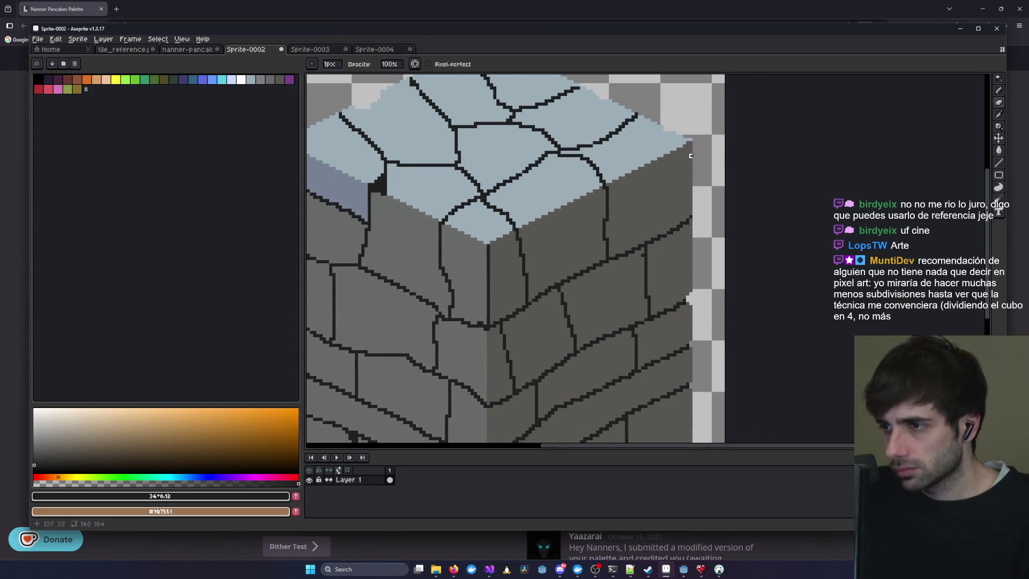
left_click(691, 213)
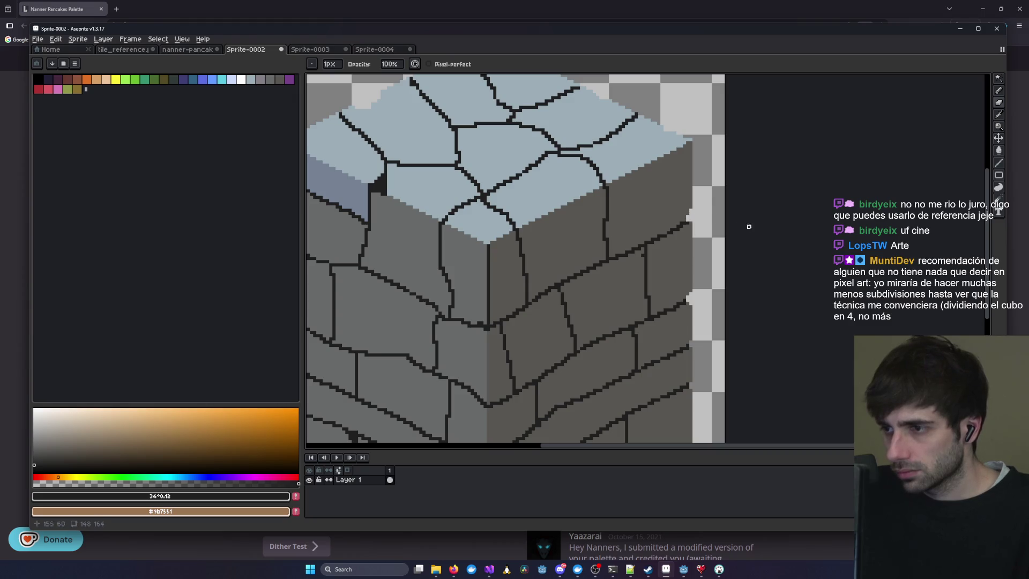
scroll(648, 274, "down", 3)
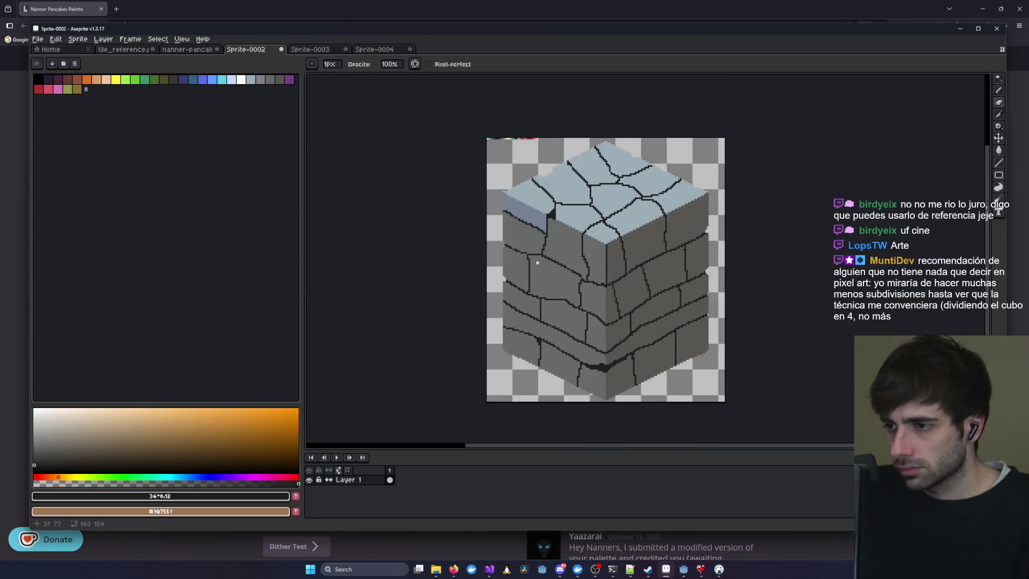
scroll(525, 225, "up", 4)
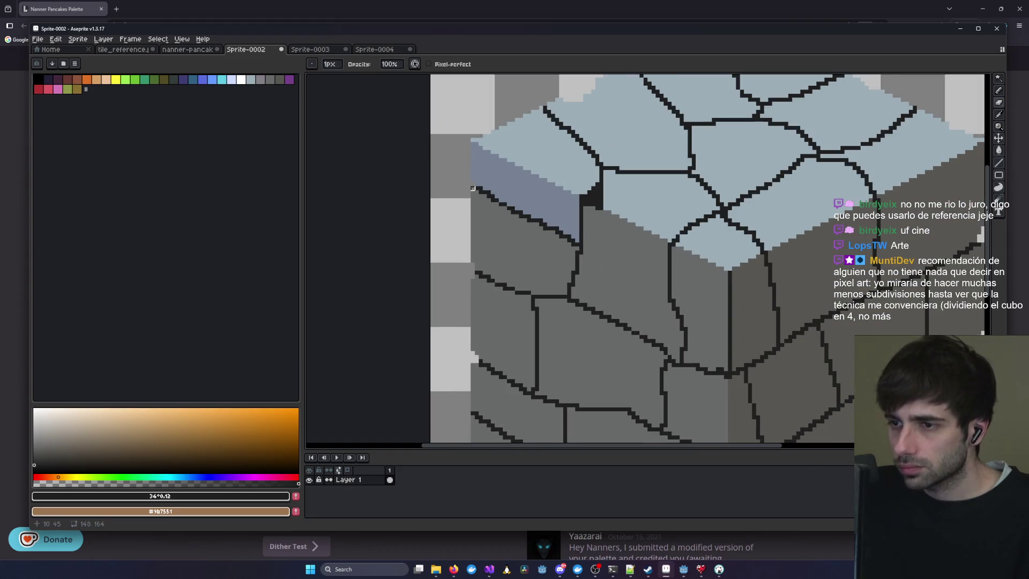
scroll(489, 204, "down", 3)
scroll(539, 188, "up", 3)
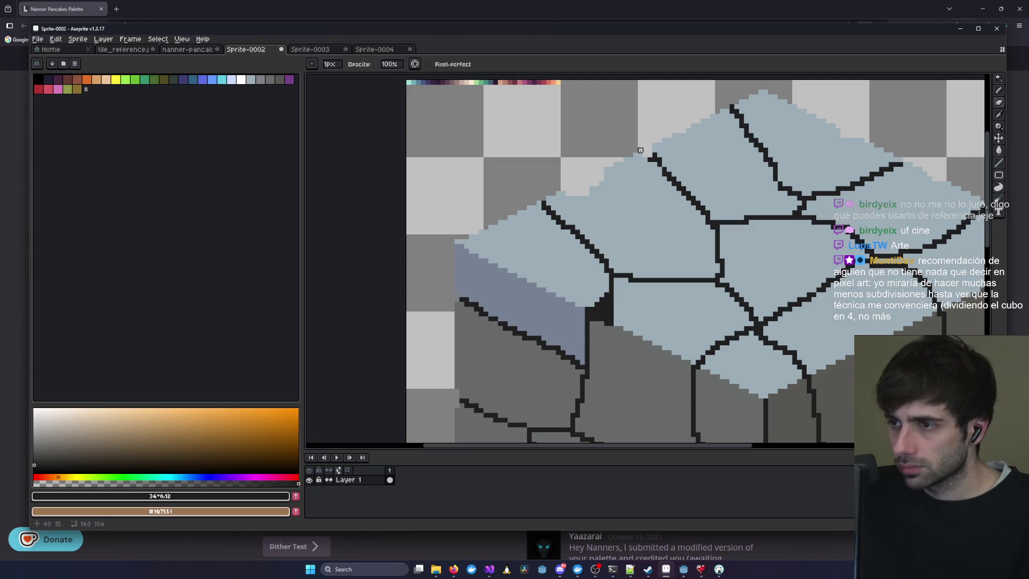
left_click_drag(732, 109, 727, 112)
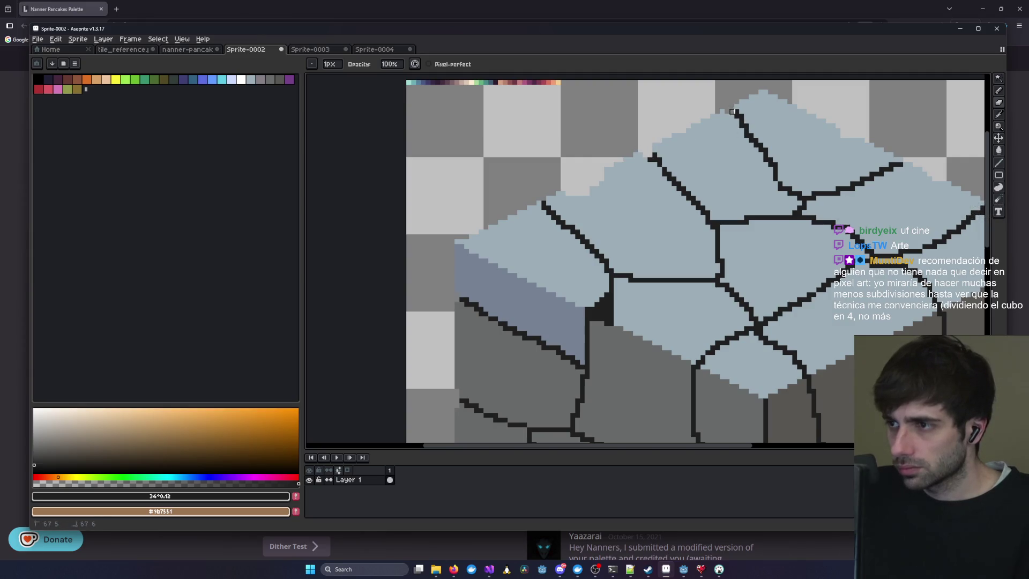
mouse_move(819, 126)
left_mouse_down()
mouse_move(788, 161)
mouse_move(568, 168)
left_mouse_up()
key("v")
key("b")
left_click(524, 169)
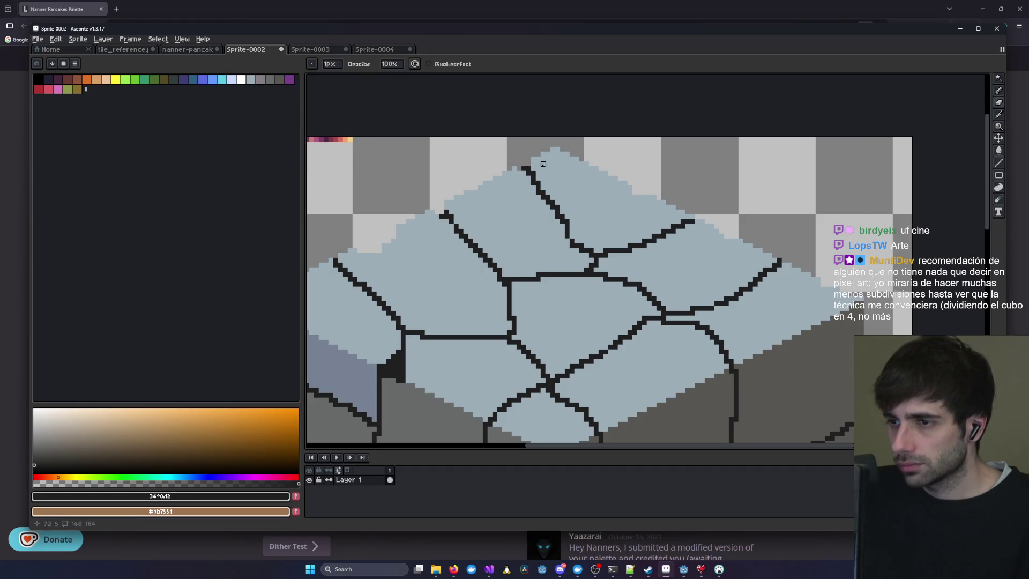
scroll(562, 172, "down", 1)
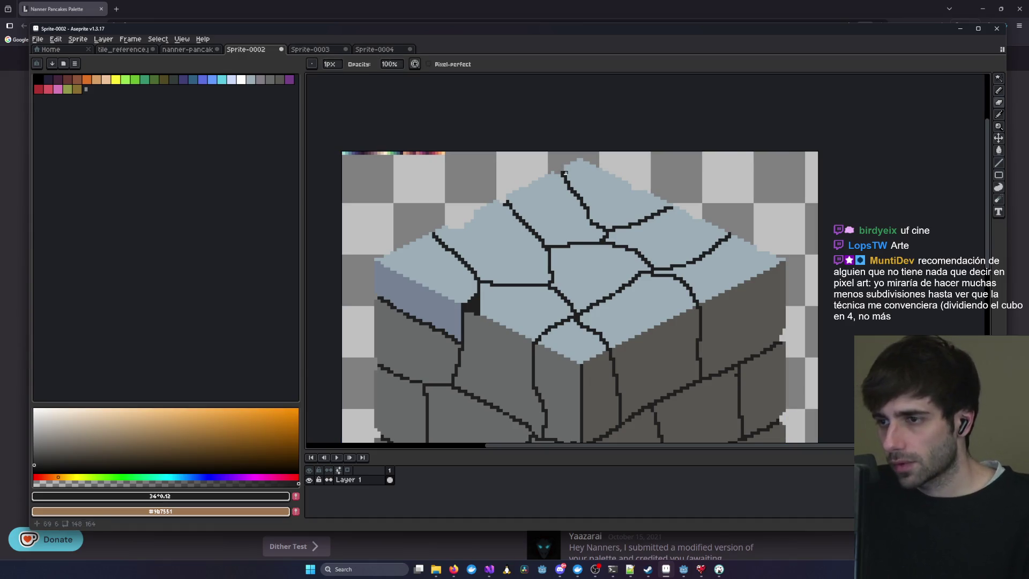
scroll(565, 172, "up", 1)
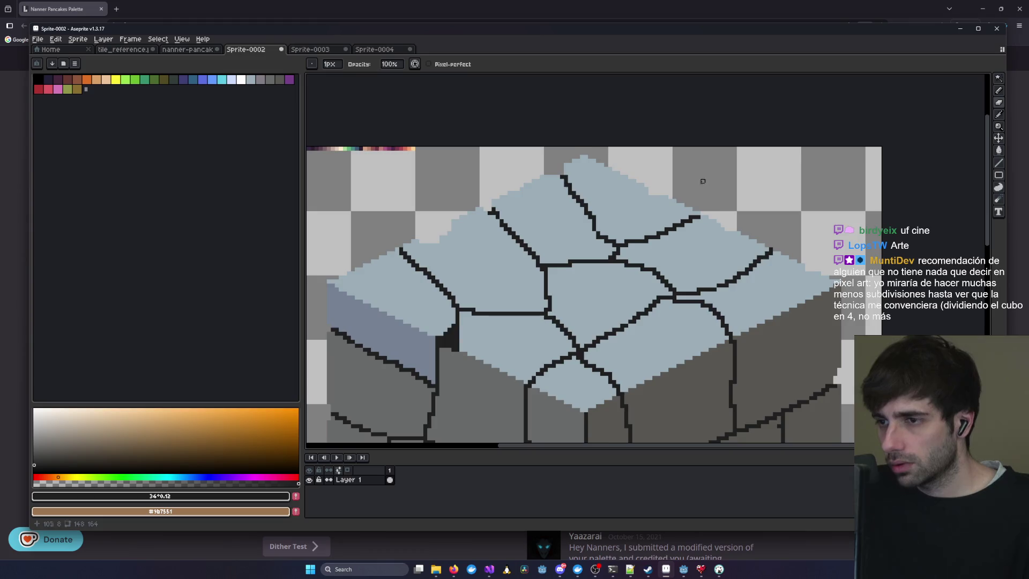
scroll(697, 185, "down", 2)
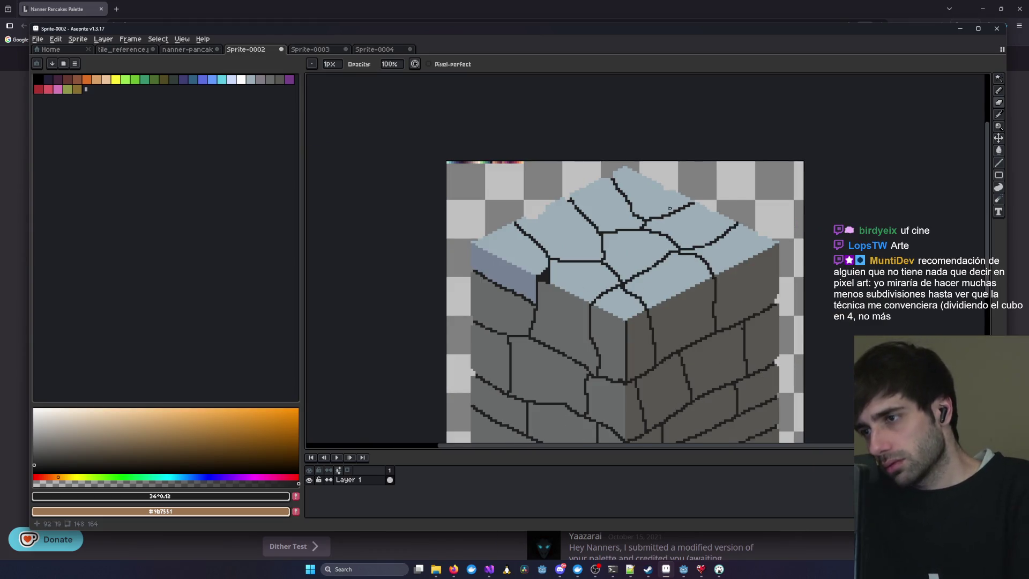
scroll(669, 206, "down", 2)
scroll(691, 284, "up", 2)
left_click_drag(575, 279, 620, 240)
scroll(622, 230, "up", 1)
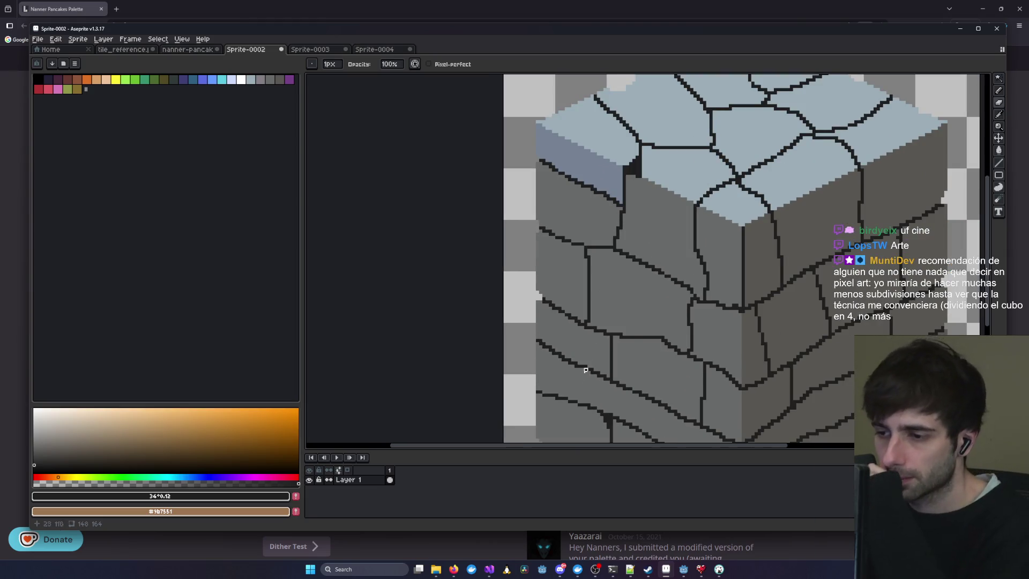
left_click_drag(590, 361, 590, 155)
scroll(580, 200, "up", 2)
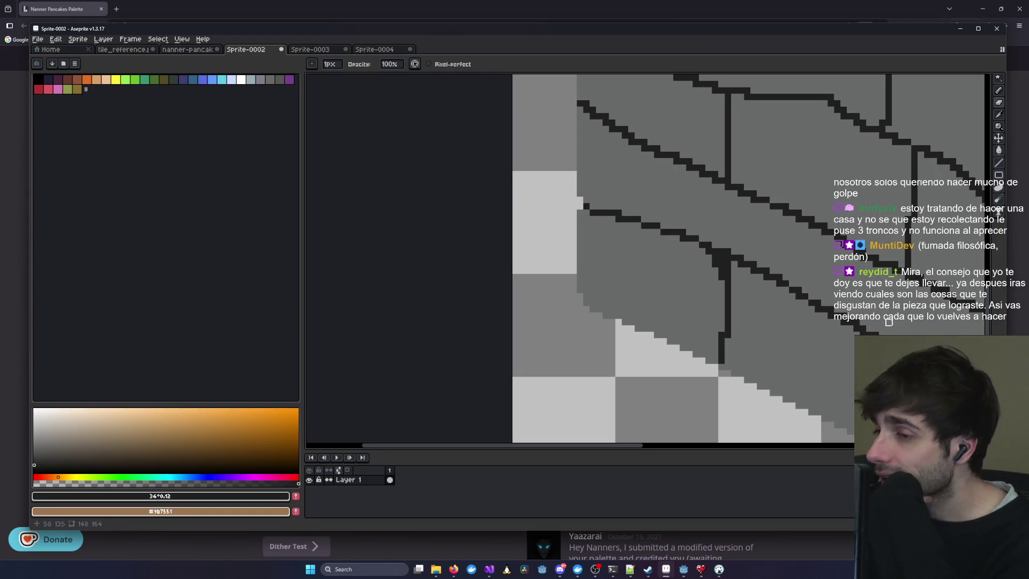
- Zoom out of the canvas and bring the Heart of Fantasy game window to the front
scroll(677, 298, "down", 2)
mouse_move(712, 314)
left_mouse_down()
mouse_move(640, 311)
mouse_move(607, 361)
mouse_move(676, 328)
mouse_move(587, 371)
left_mouse_up()
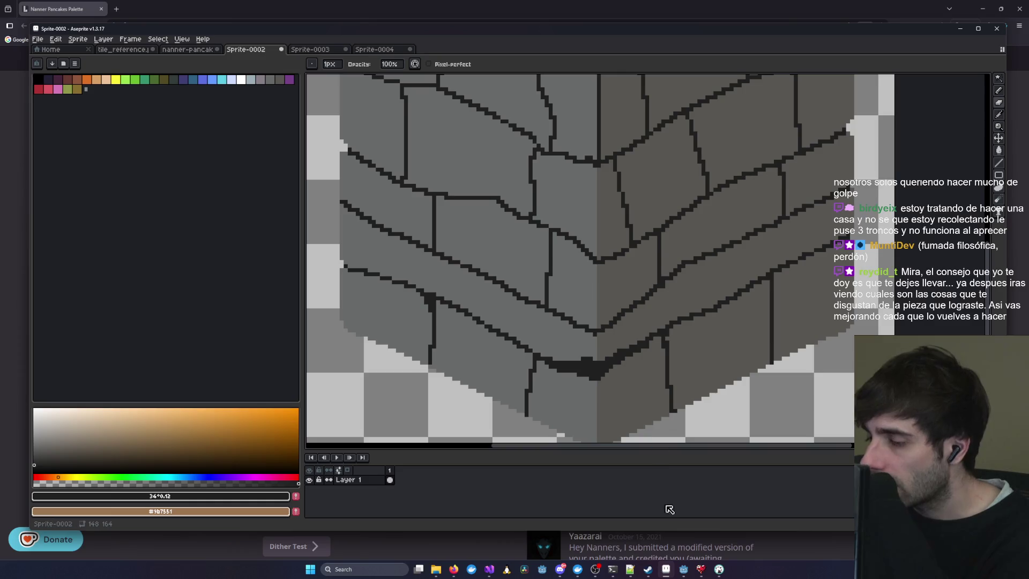
left_click(684, 569)
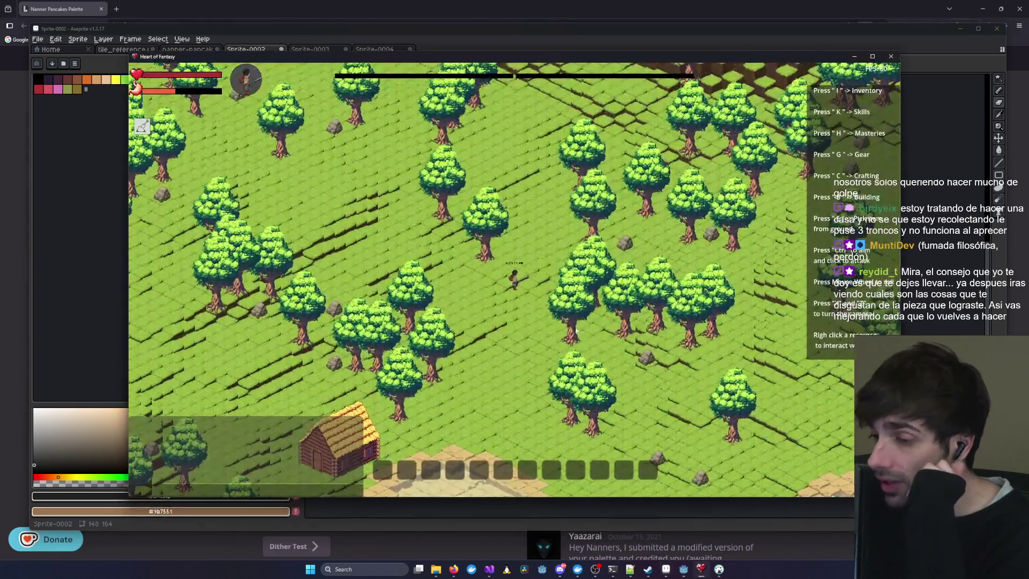
- Choose House from the building list and start placing it
key("b")
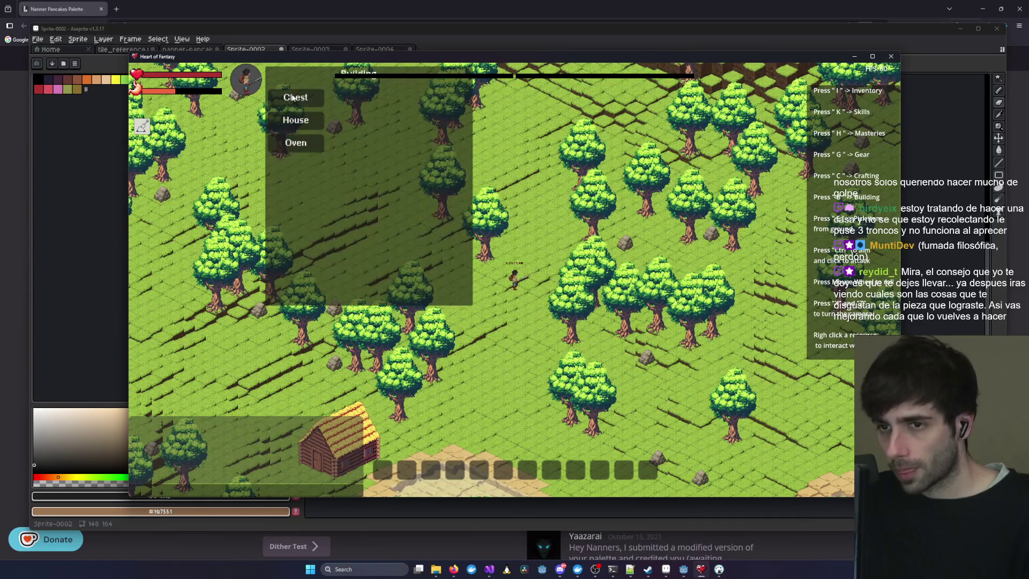
left_click(308, 119)
left_click(391, 277)
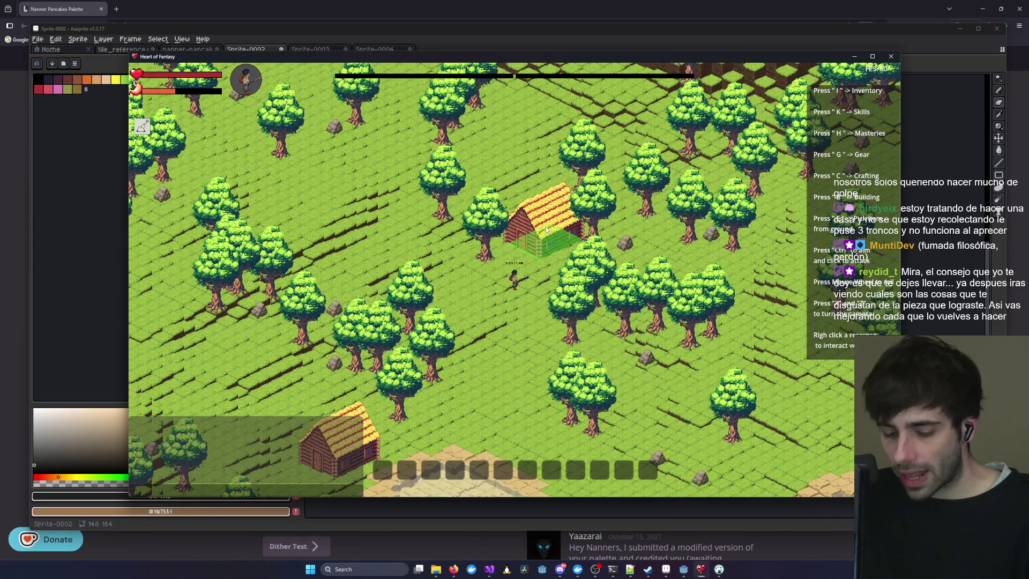
- Rotate the game camera, cancel the House placement and close the game
key("e")
key("e")
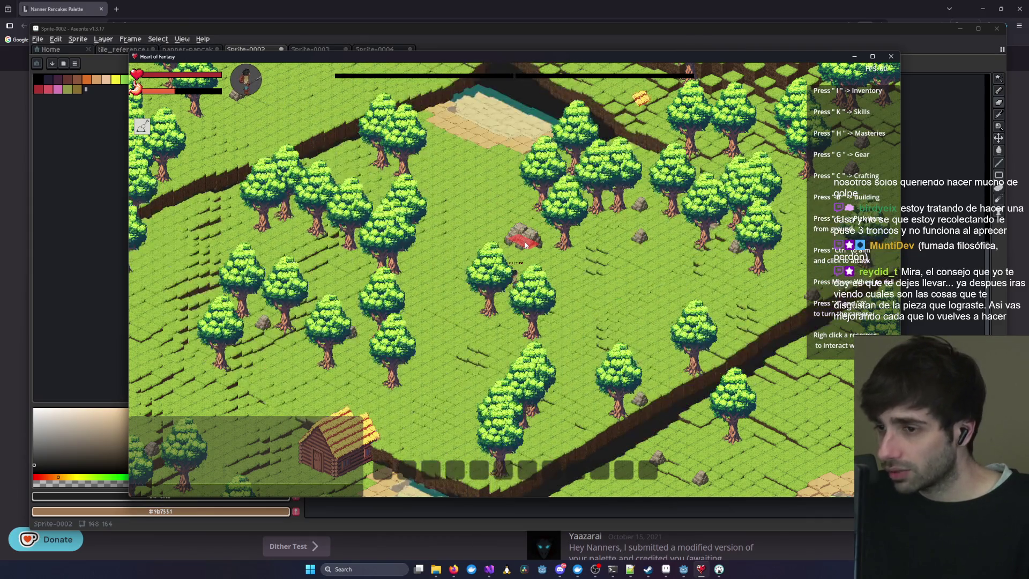
key("e")
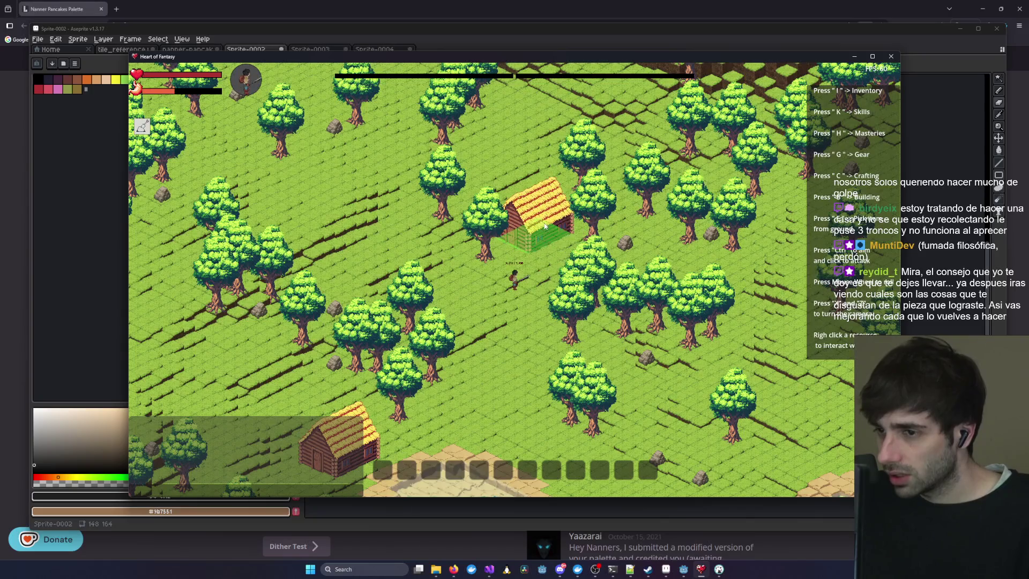
key("e")
key("e")
key("e")
key("e")
key("e")
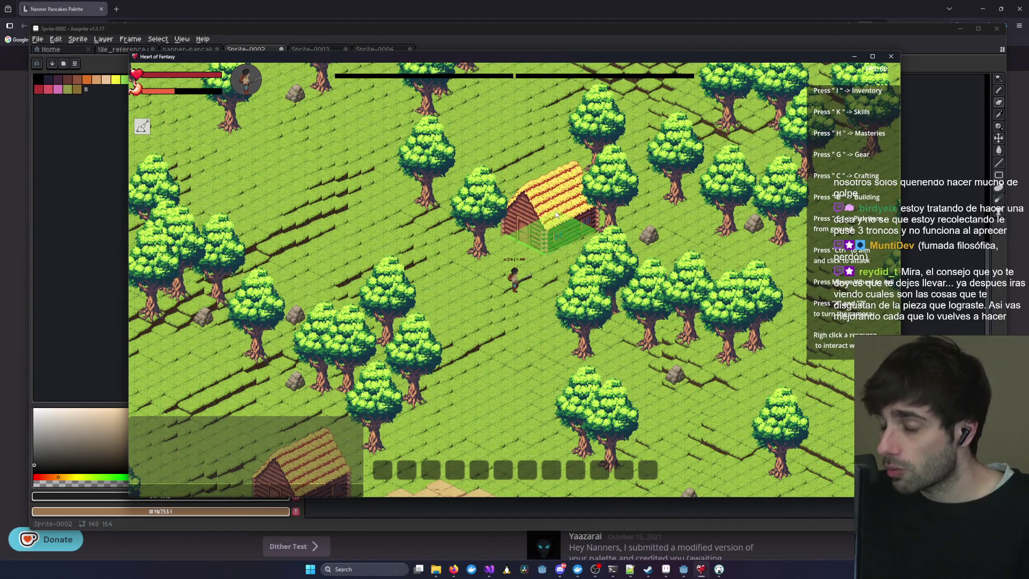
key("b")
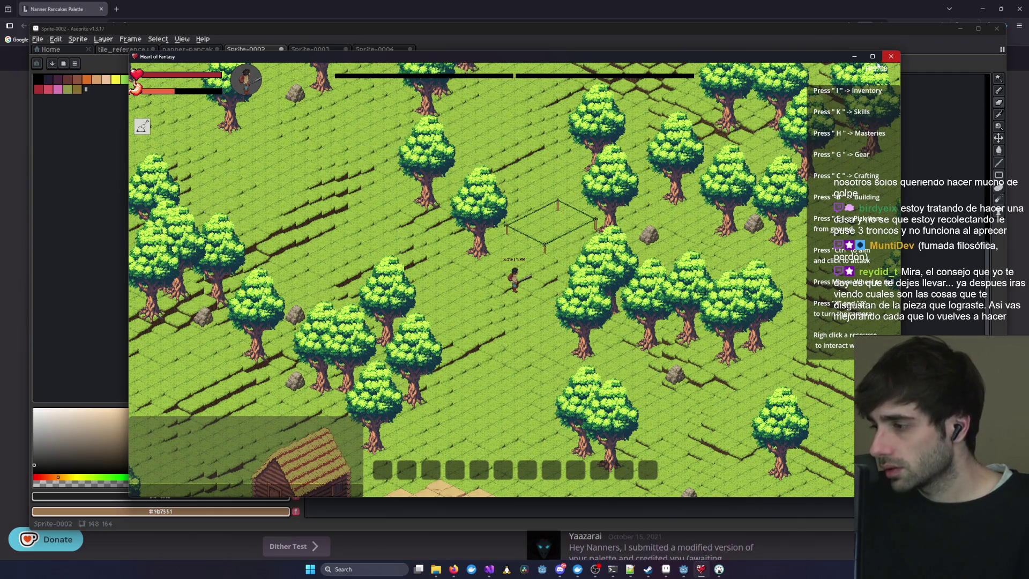
key("alt+F4")
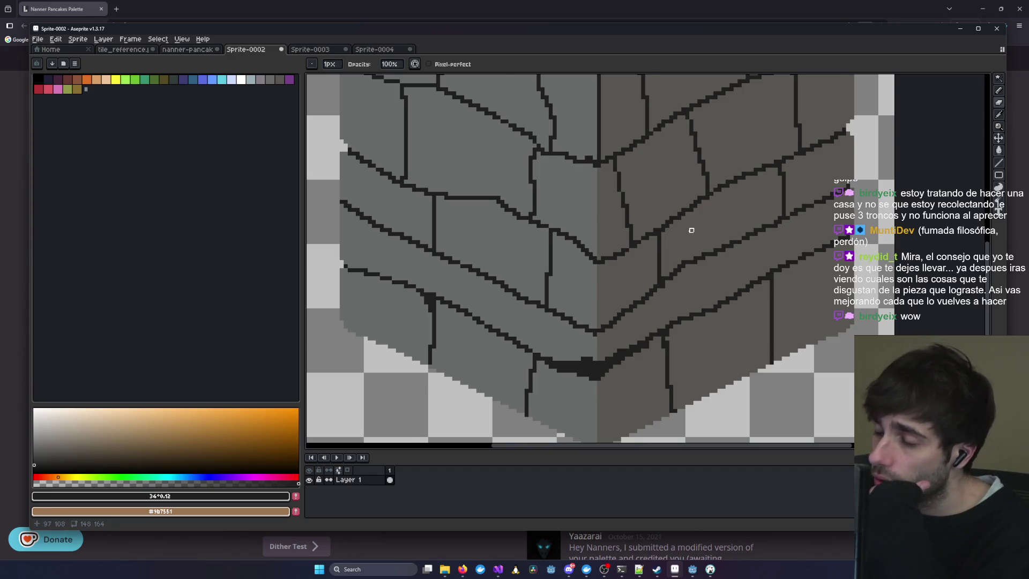
- Review the recentred pixel-art cube, then switch to the Sprite-0003 stone-cube reference
scroll(691, 230, "down", 4)
left_click_drag(642, 173, 670, 214)
scroll(670, 214, "up", 2)
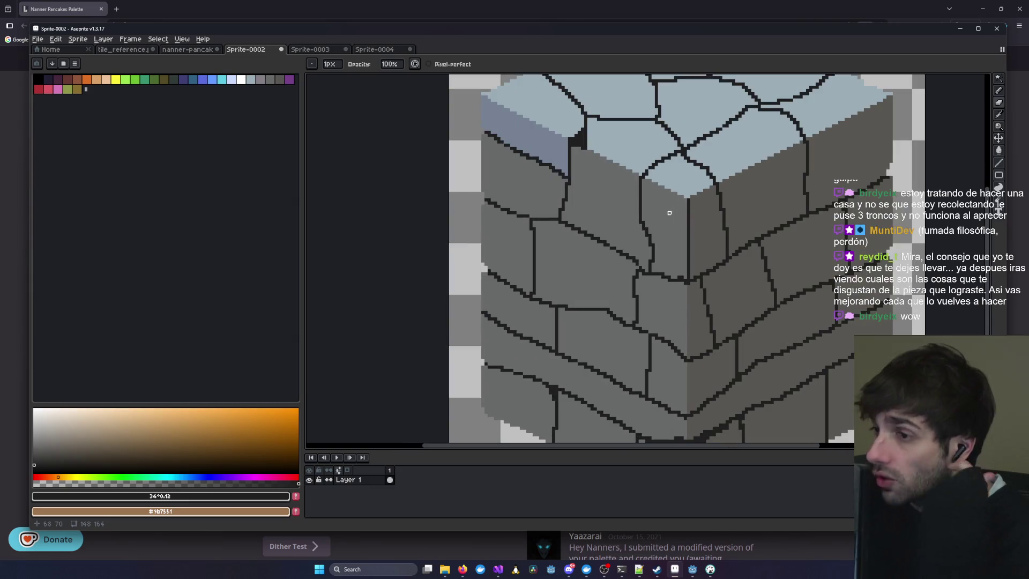
scroll(660, 200, "down", 1)
scroll(648, 296, "up", 1)
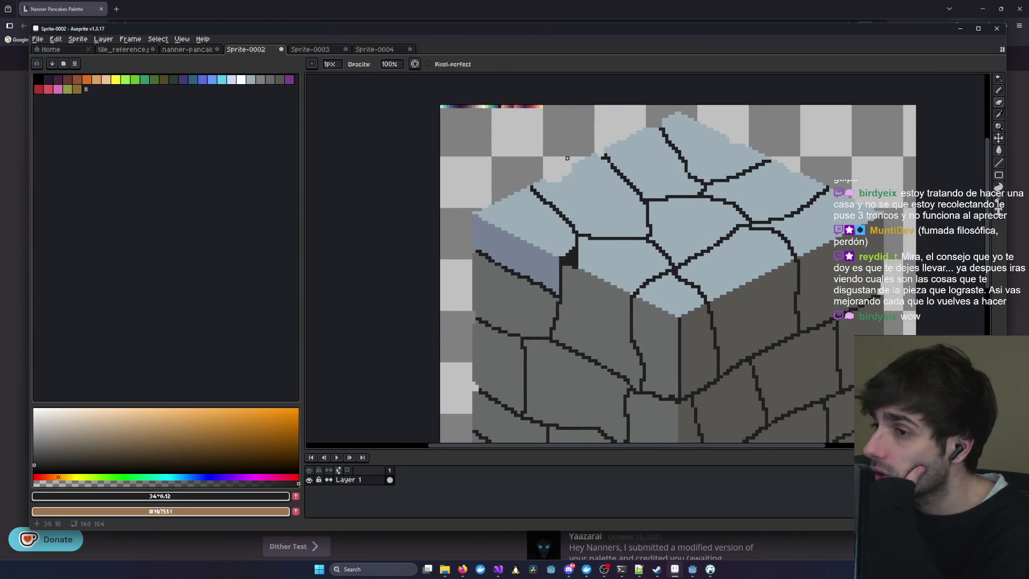
scroll(557, 160, "up", 1)
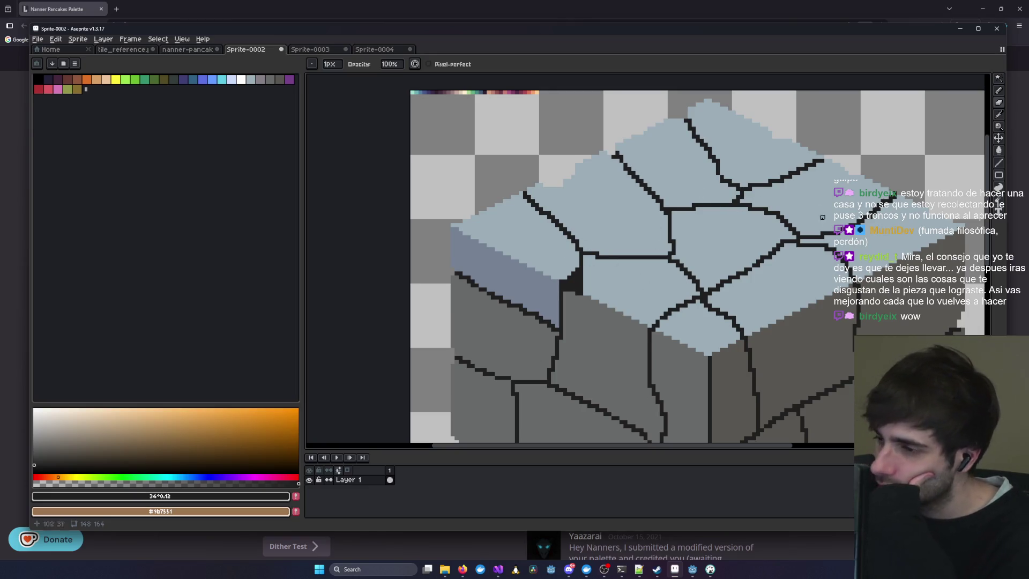
scroll(818, 209, "down", 3)
mouse_move(732, 294)
left_mouse_down()
mouse_move(902, 295)
mouse_move(689, 295)
left_mouse_up()
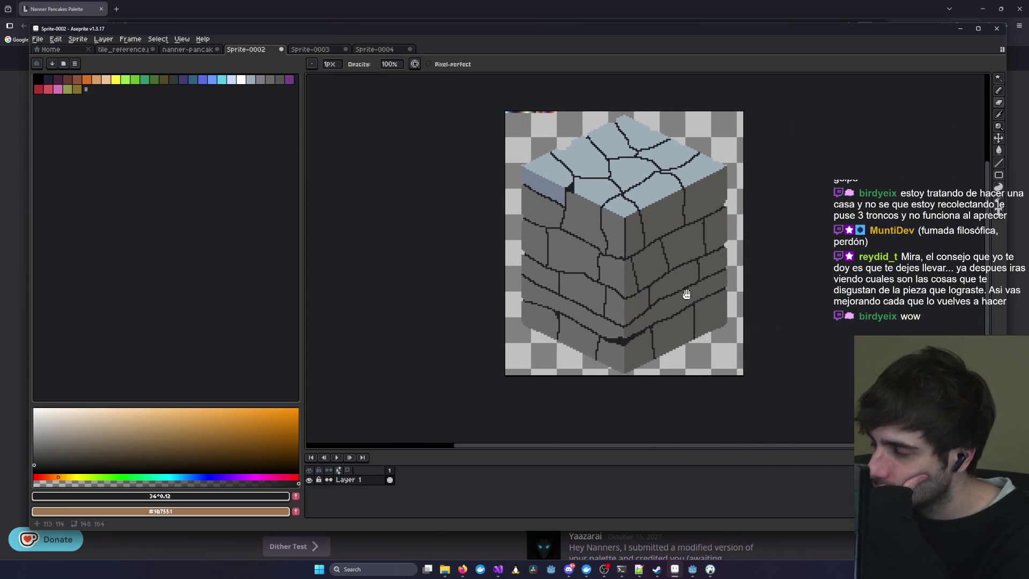
scroll(585, 227, "up", 2)
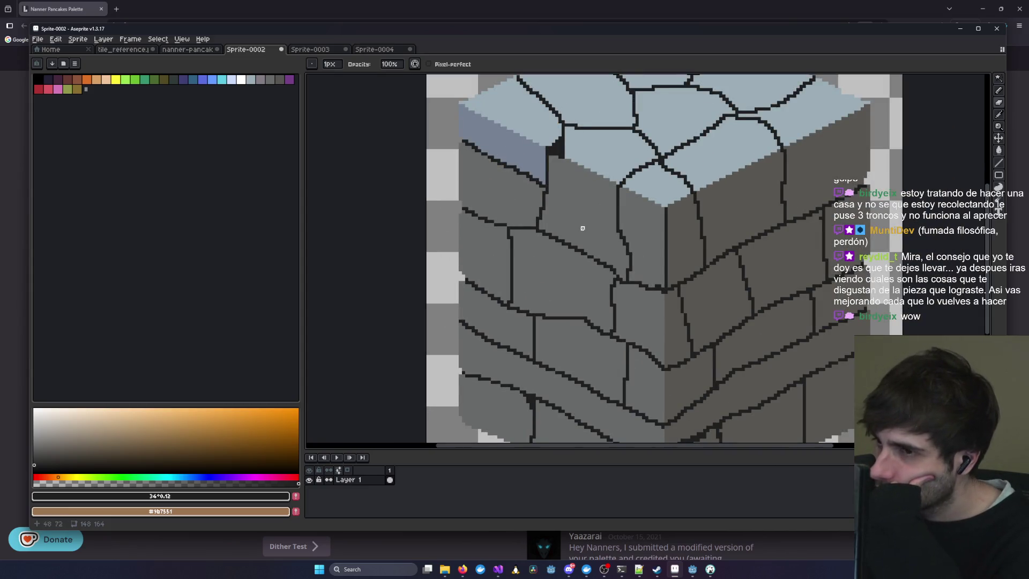
scroll(558, 158, "down", 2)
scroll(557, 362, "up", 2)
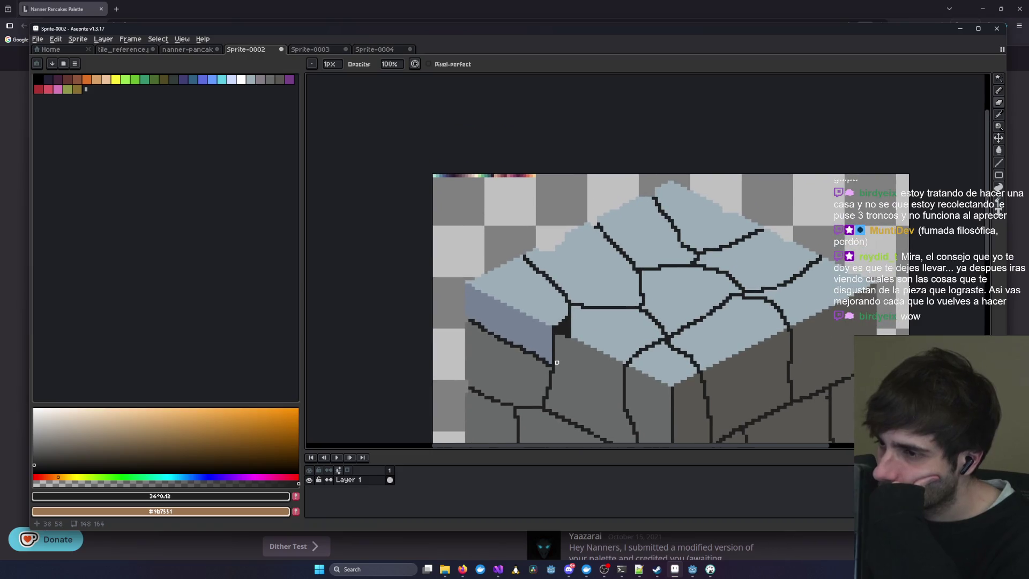
left_click(321, 49)
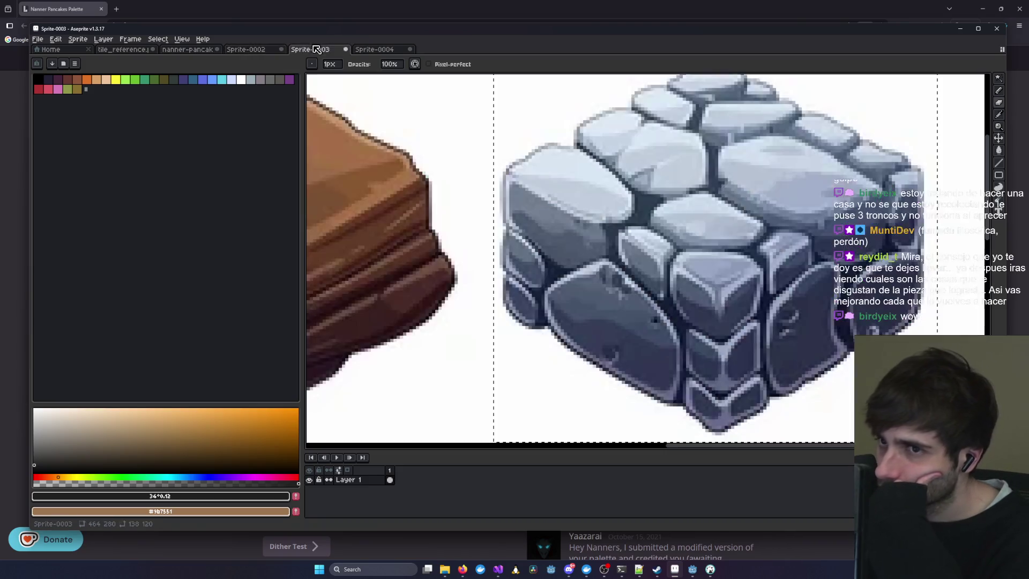
- Compare the Sprite-0002 pixel-art cube against the Sprite-0003 reference several times
left_click(242, 50)
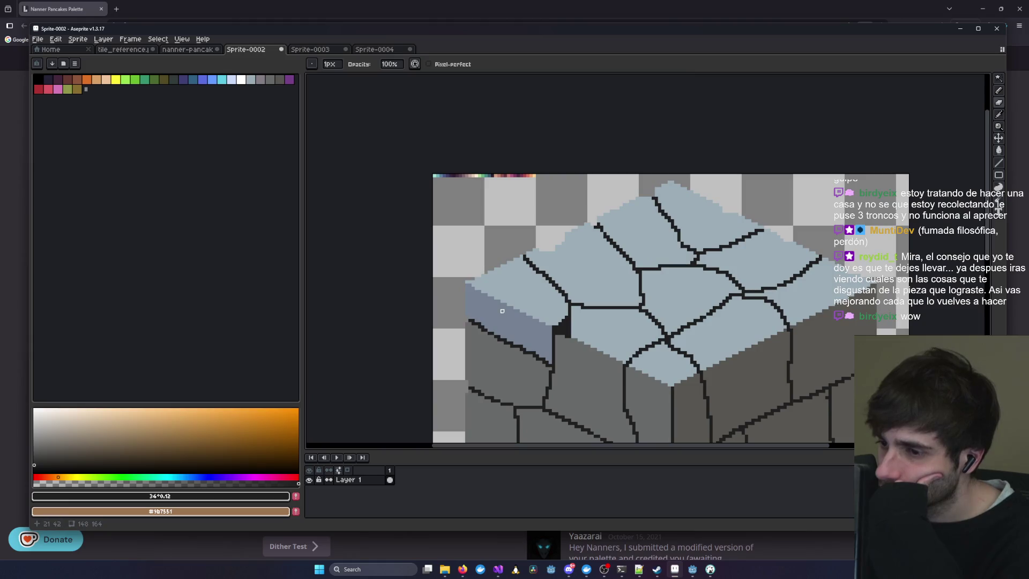
left_click(301, 50)
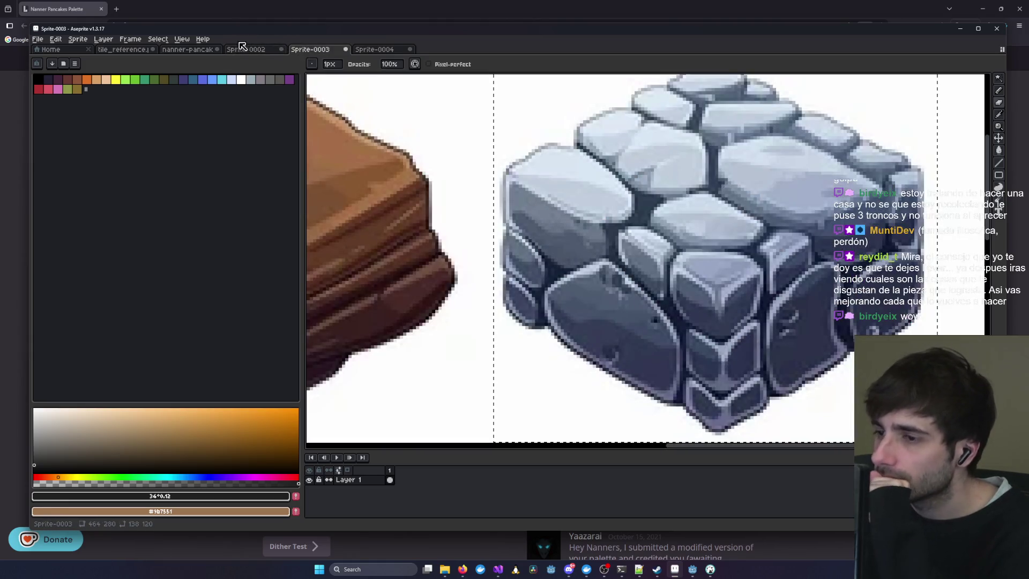
left_click(247, 50)
left_click(310, 49)
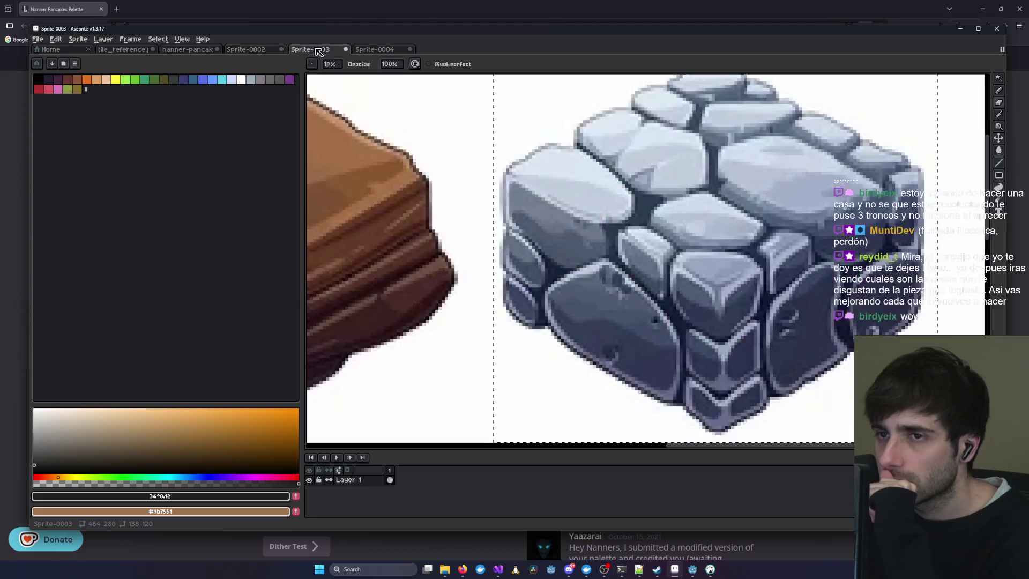
left_click(235, 49)
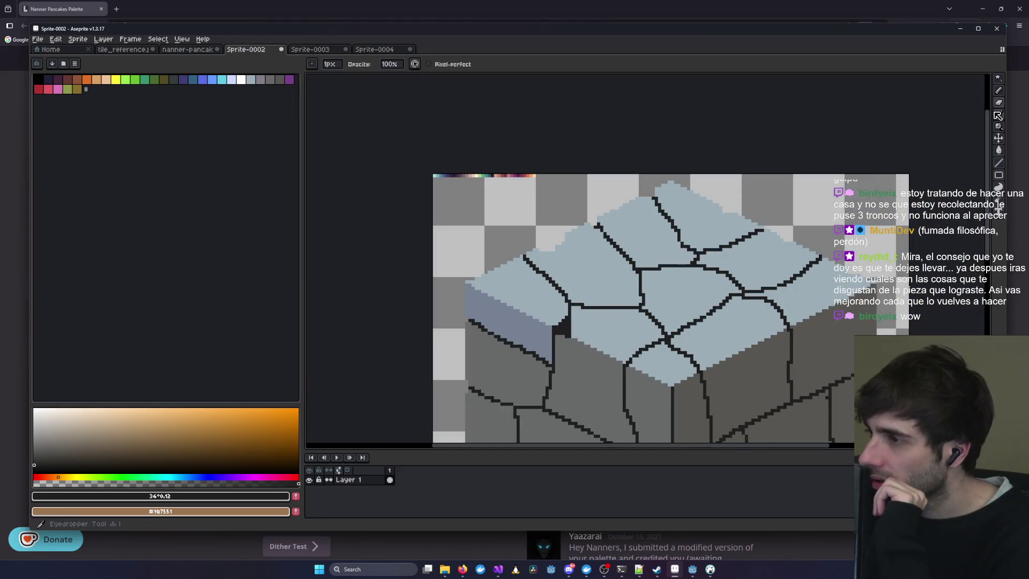
- Draw a short vertical line on the sprite's left edge and select palette colour 25 with the pencil
left_click(270, 80)
left_click_drag(467, 327, 467, 353)
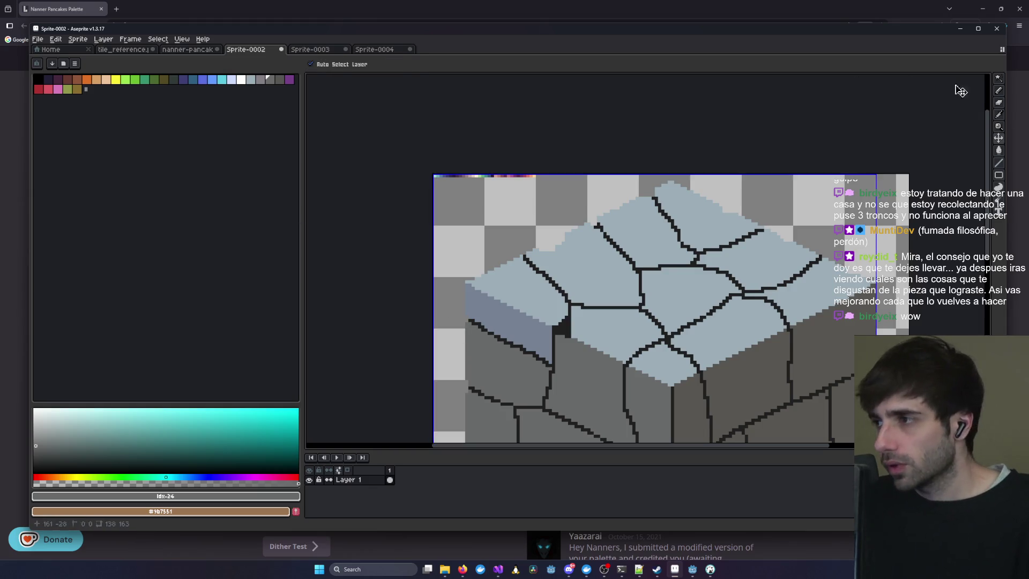
left_click(999, 91)
left_click(290, 80)
left_click(279, 80)
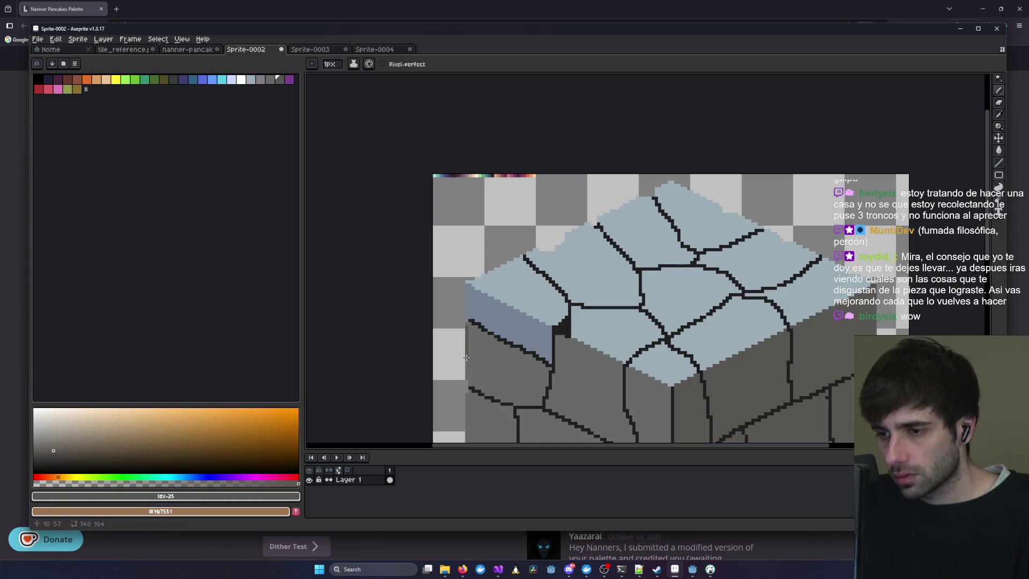
scroll(467, 327, "down", 5)
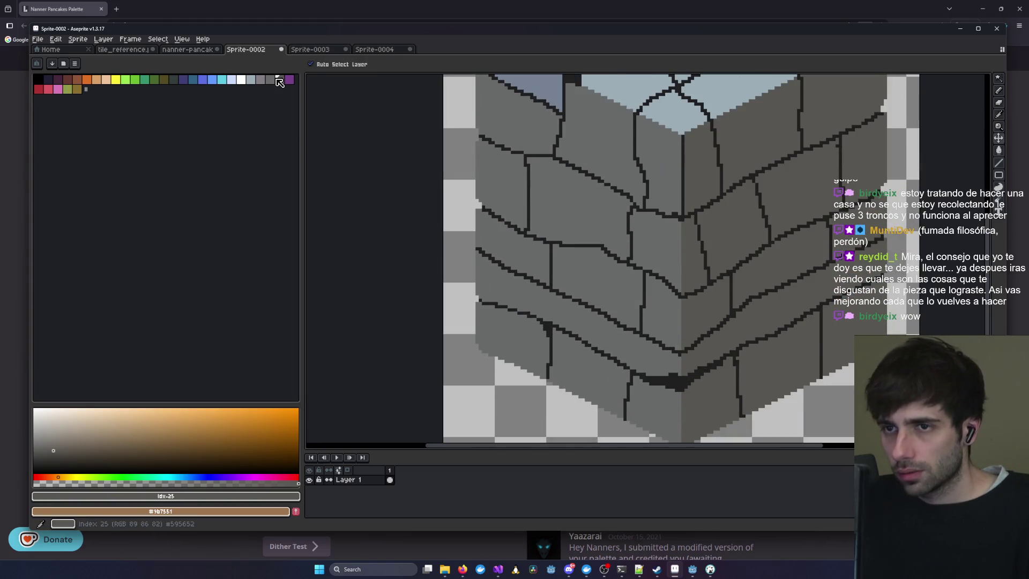
- Cycle through Sprite-0004 and Sprite-0003 to the tile_reference cube template
left_click(374, 49)
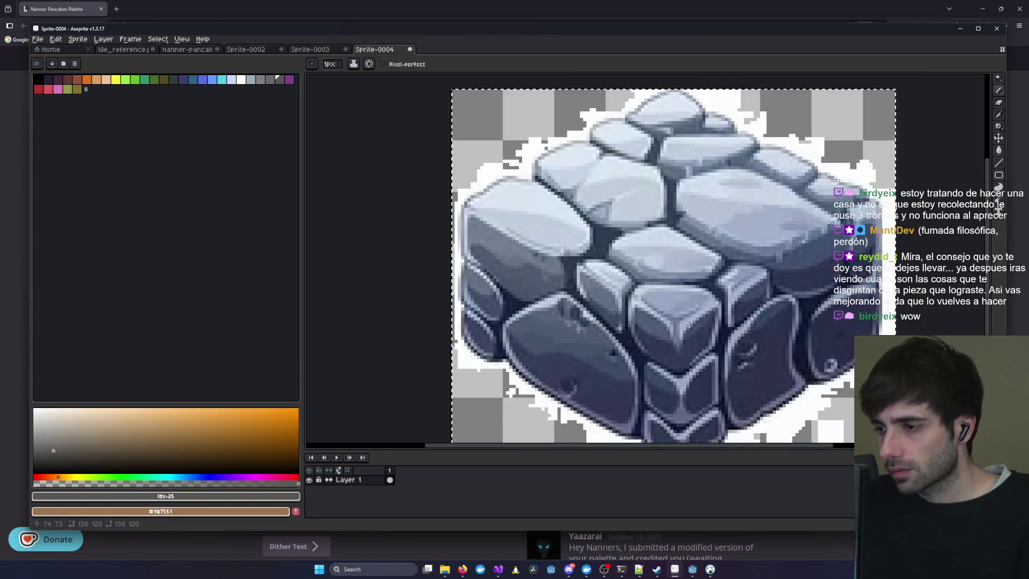
left_click(251, 50)
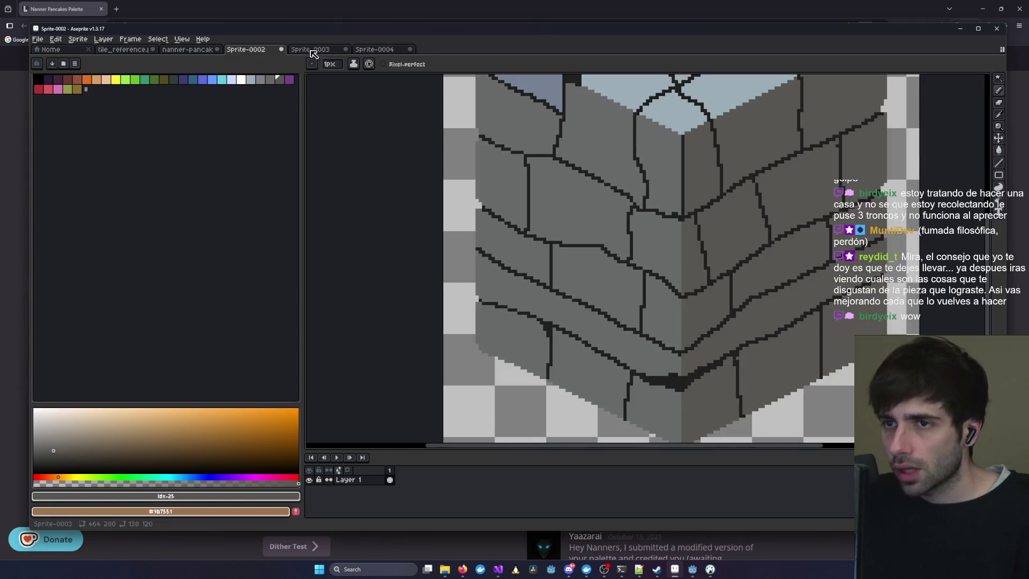
left_click(311, 49)
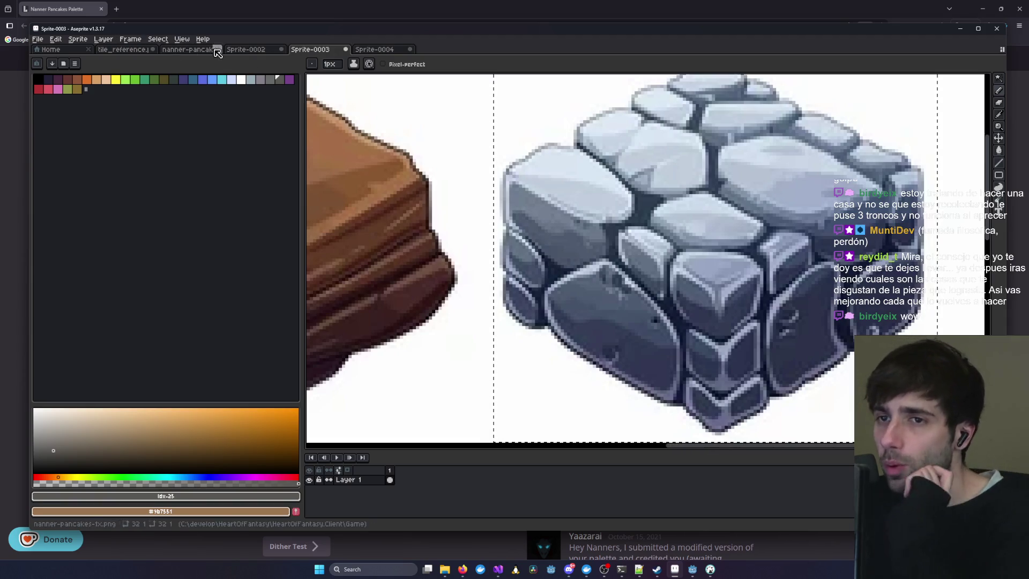
left_click(246, 49)
left_click(127, 54)
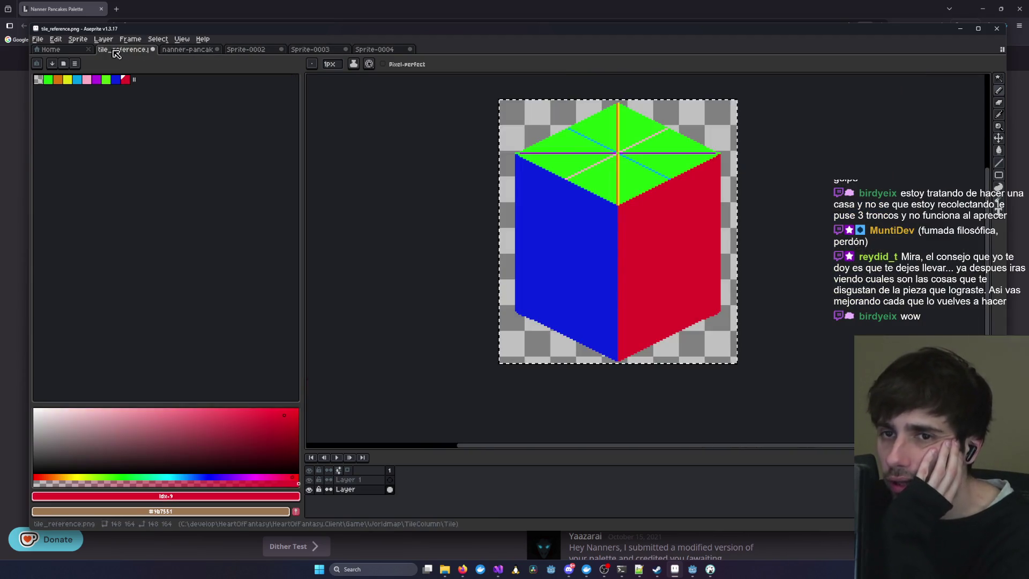
- From the nanner-pancakes document, bring up the Open dialog and close it unused
left_click(188, 50)
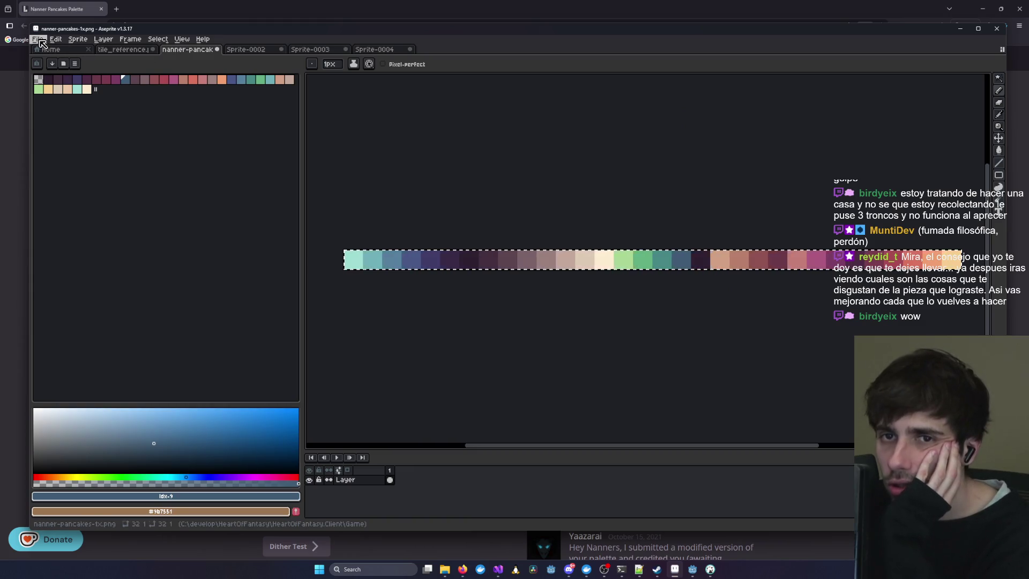
left_click(37, 40)
left_click(76, 60)
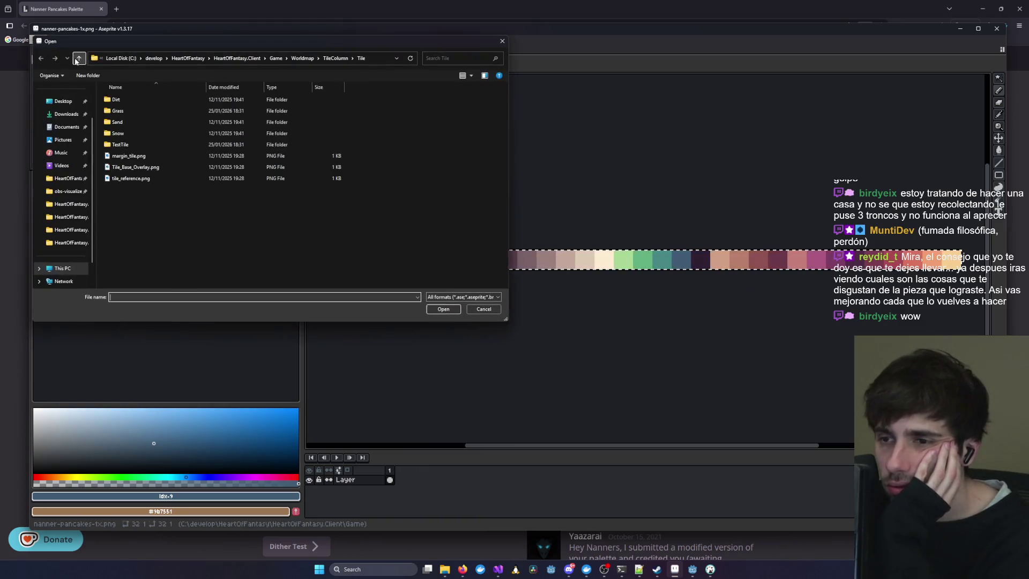
left_click_drag(466, 54, 775, 92)
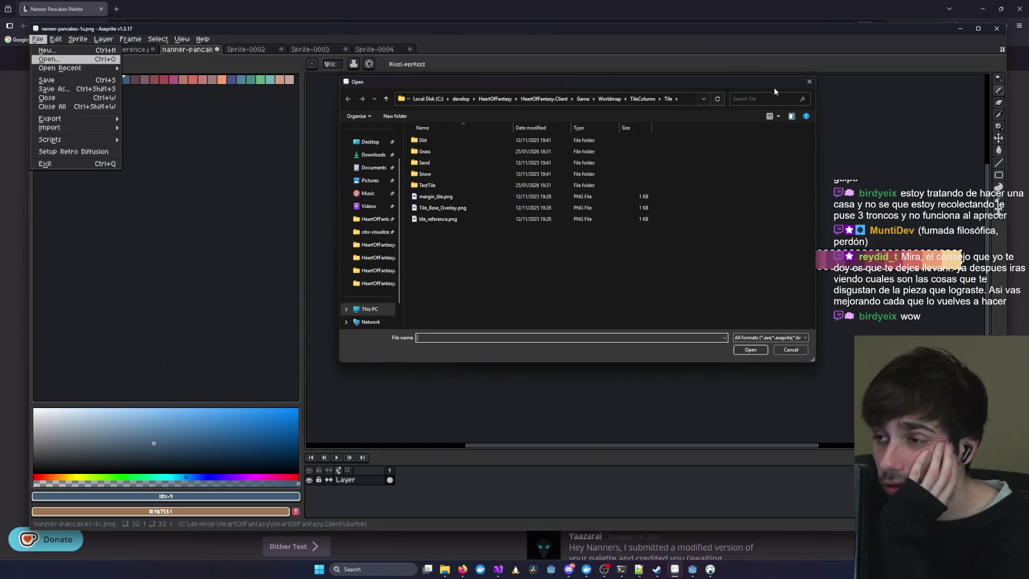
left_click(809, 83)
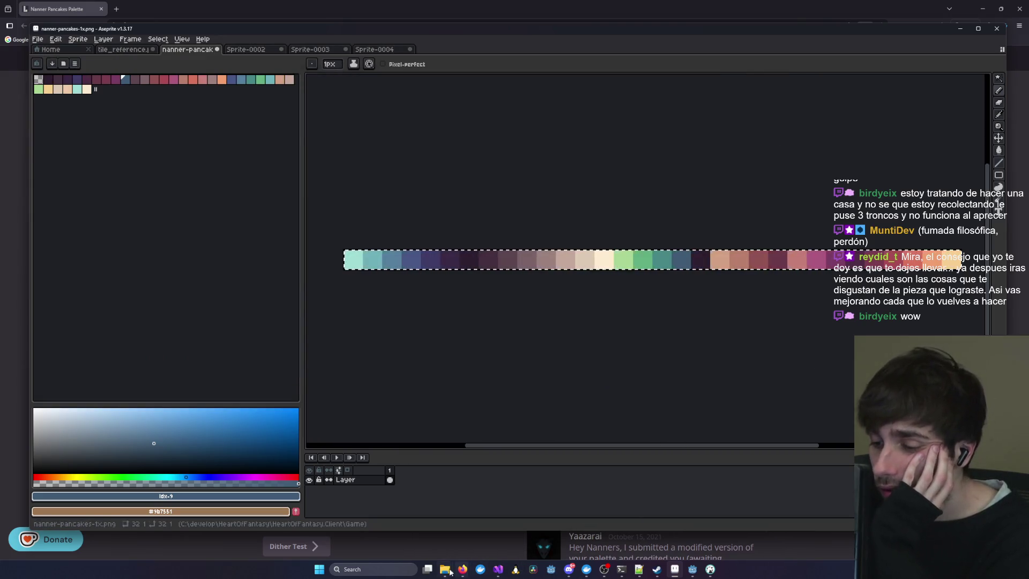
- Open Sand.png from the Sand folder
left_click(38, 39)
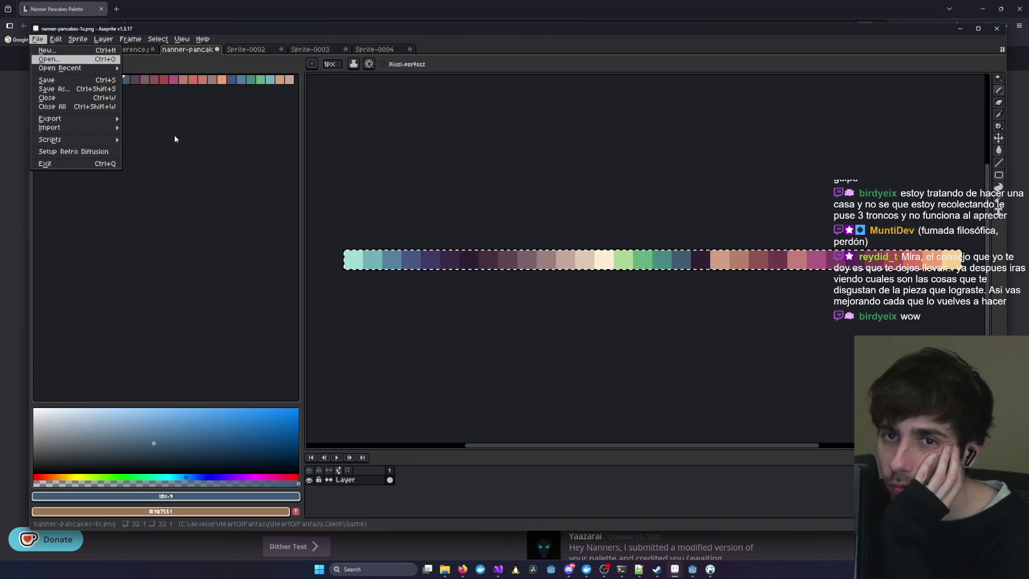
left_click(51, 59)
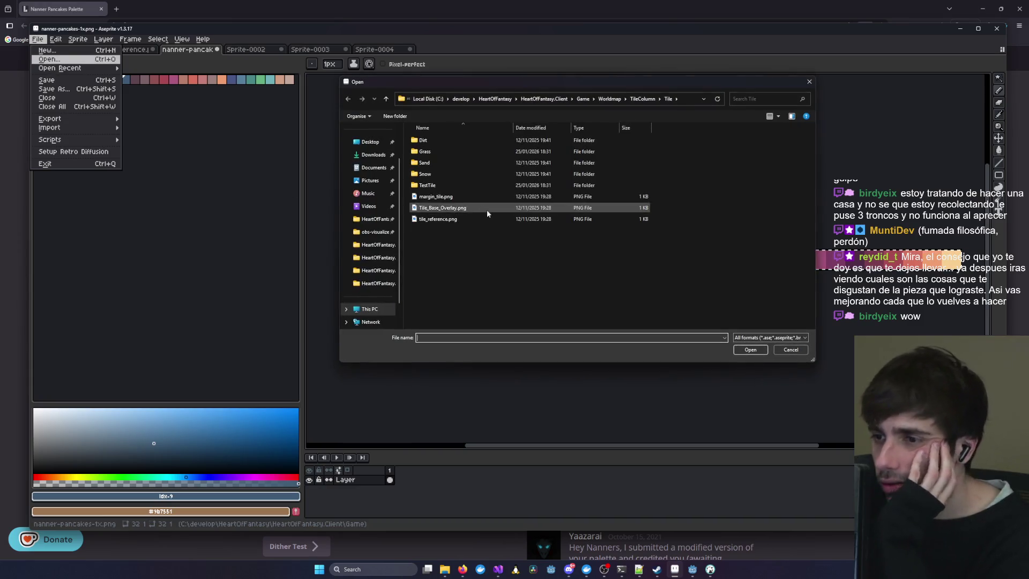
double_click(432, 162)
double_click(435, 155)
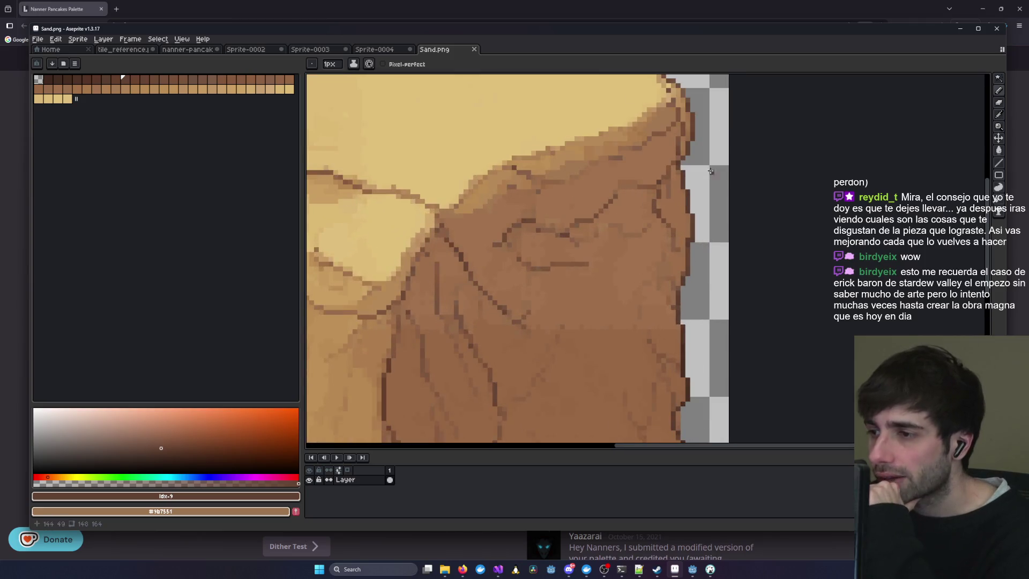
- Inspect Sand.png's left edge, lower body and top up close, then switch to Sprite-0004
scroll(708, 176, "down", 2)
scroll(457, 313, "up", 3)
scroll(766, 356, "up", 3)
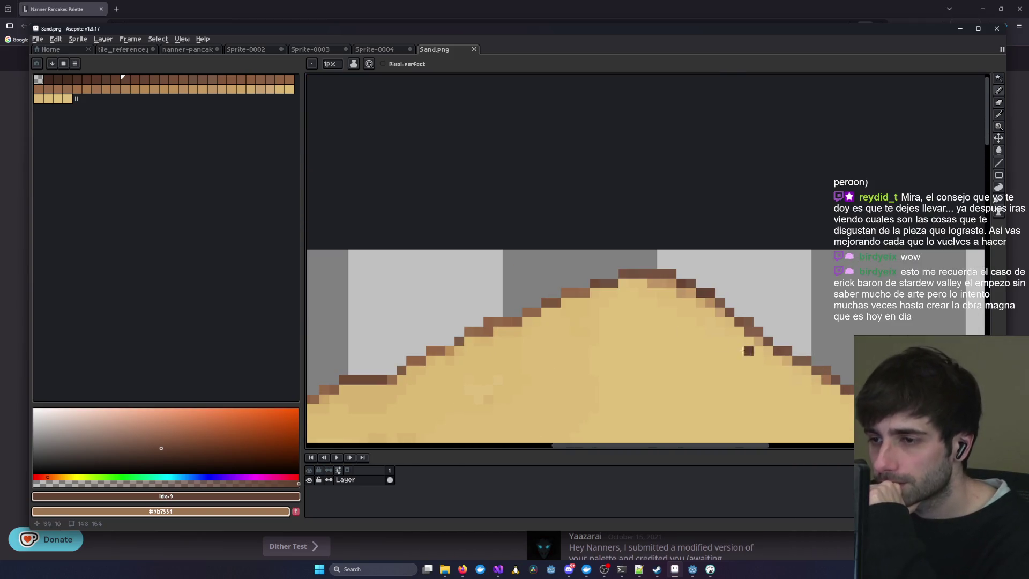
left_click_drag(415, 344, 696, 243)
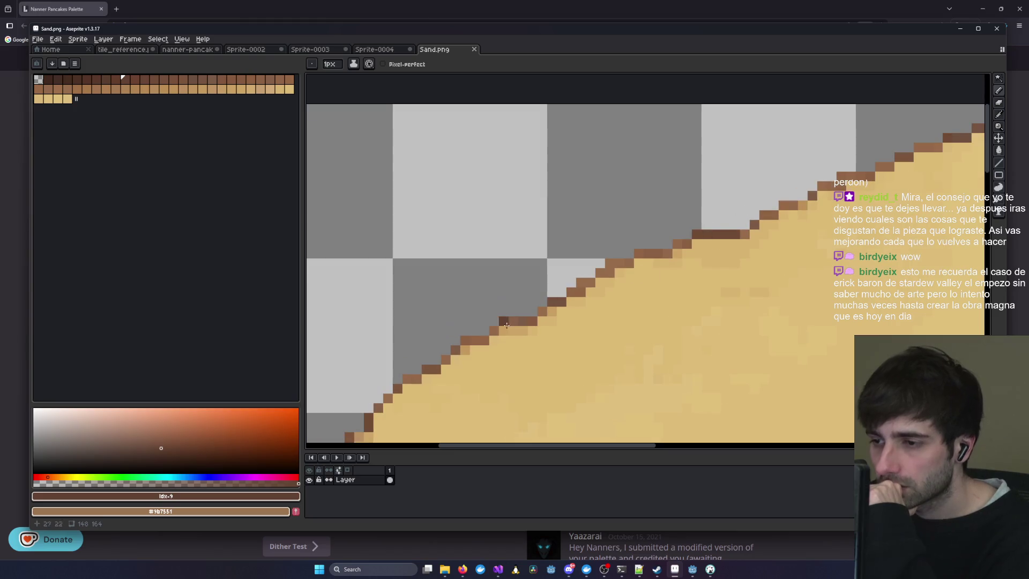
left_click_drag(437, 359, 639, 223)
mouse_move(492, 347)
left_mouse_down()
mouse_move(575, 349)
mouse_move(517, 238)
left_mouse_up()
left_click_drag(536, 160, 601, 272)
mouse_move(685, 271)
left_mouse_down()
mouse_move(614, 258)
mouse_move(652, 253)
left_mouse_up()
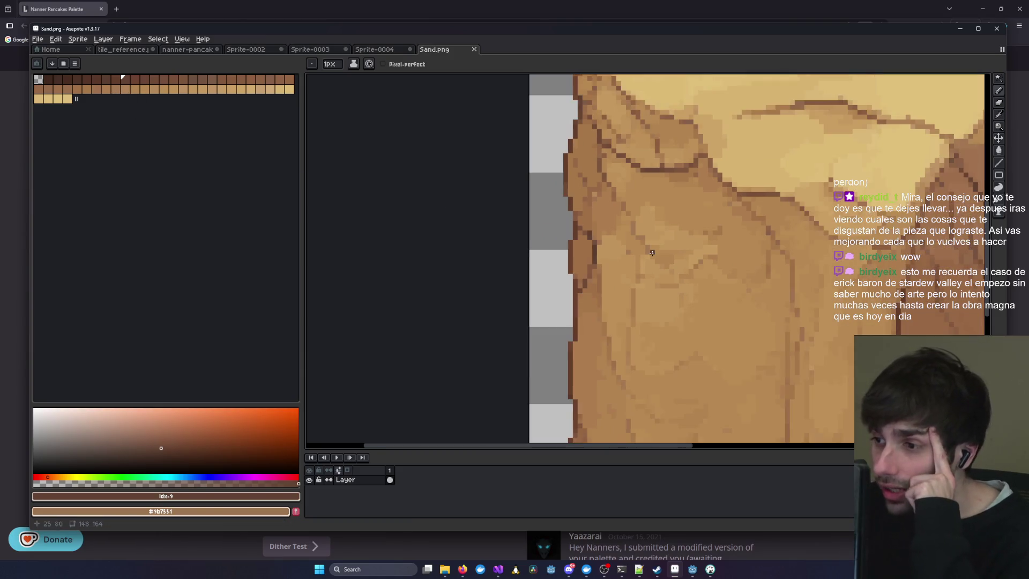
scroll(652, 253, "down", 2)
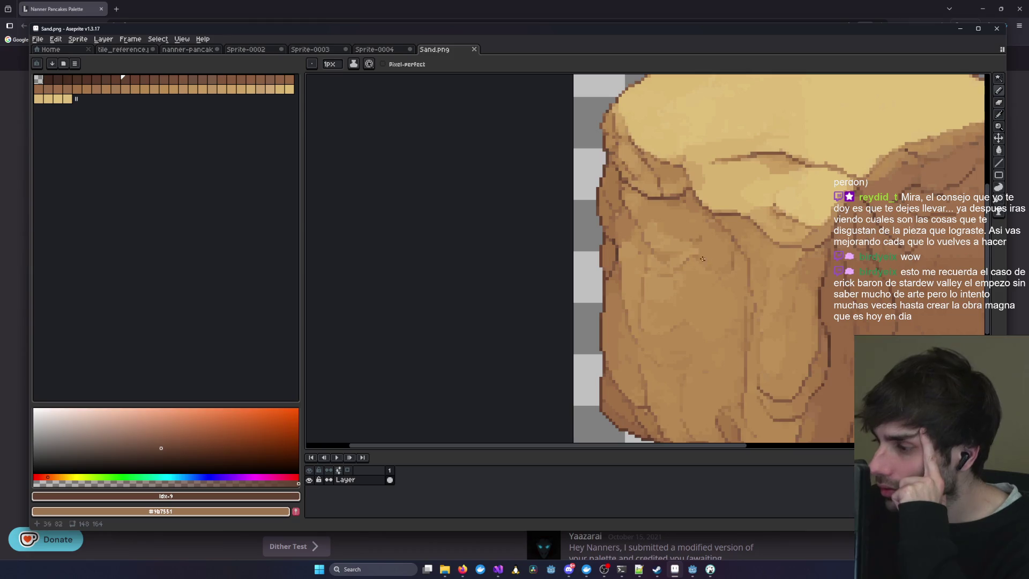
left_click_drag(797, 269, 544, 364)
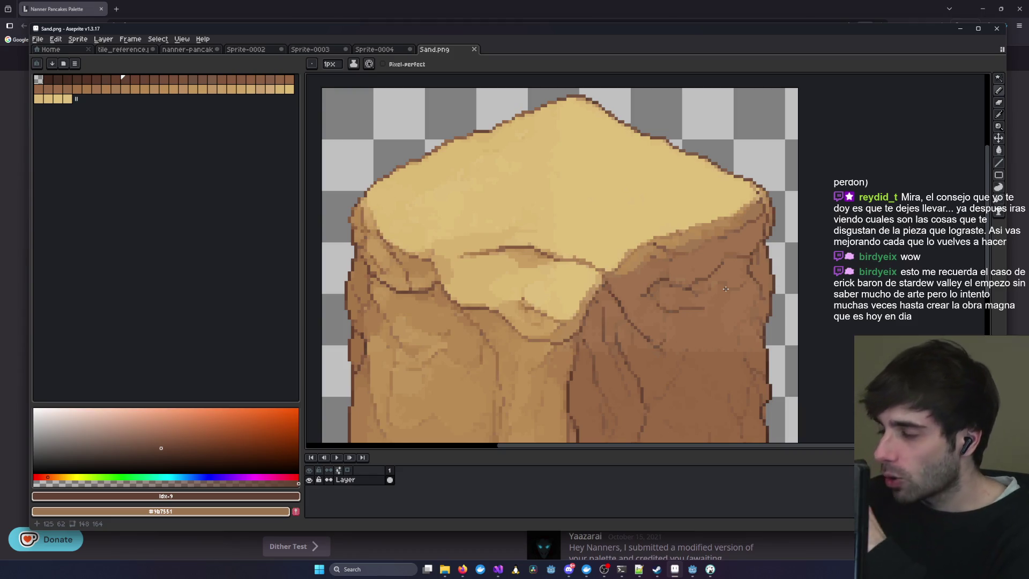
left_click(362, 51)
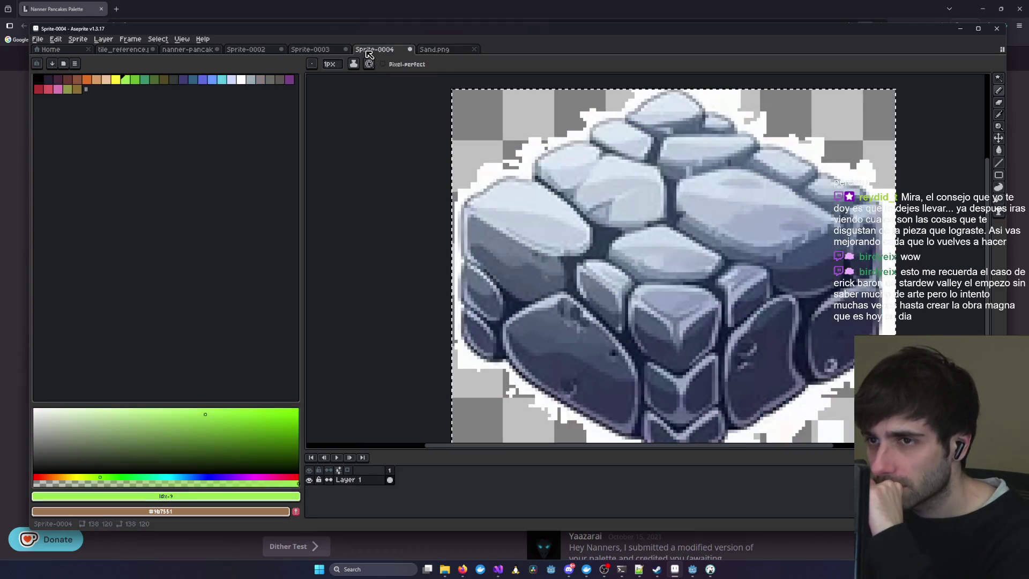
- Compare the Sprite-0002 grey block sketch with the Sprite-0003 and Sprite-0004 references
left_click(324, 51)
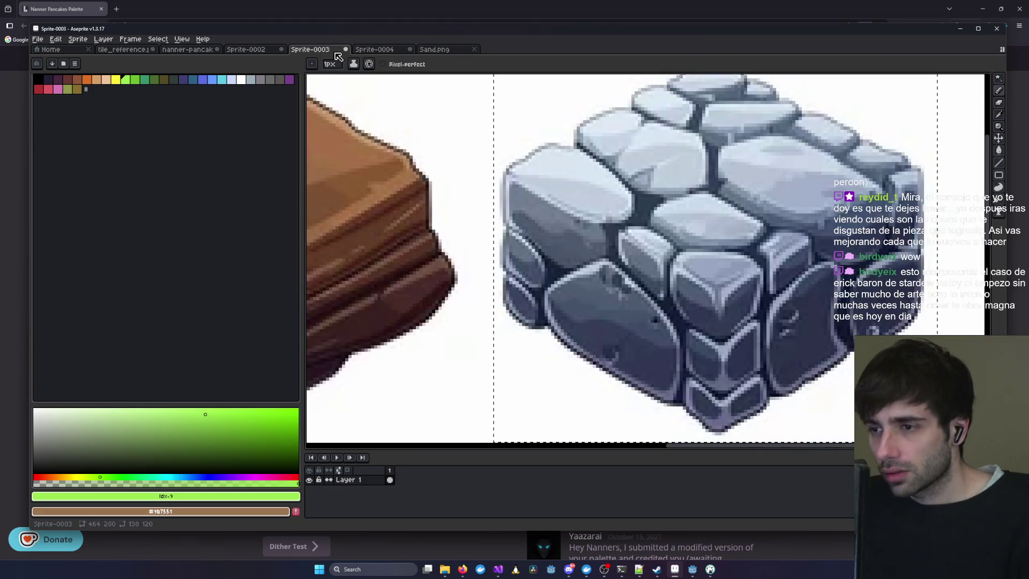
left_click(385, 50)
left_click(251, 50)
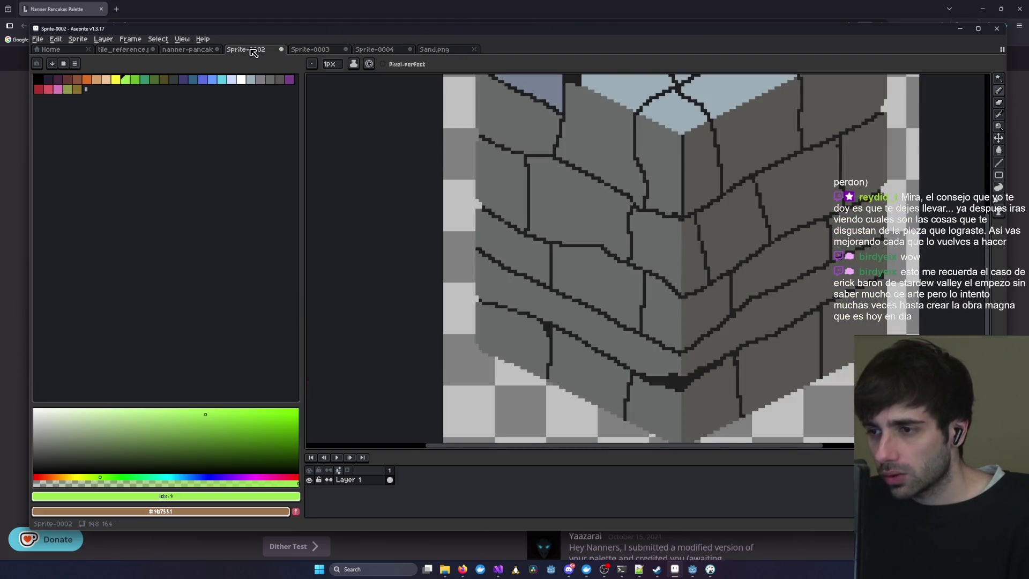
mouse_move(574, 195)
left_mouse_down()
mouse_move(561, 262)
mouse_move(509, 289)
left_mouse_up()
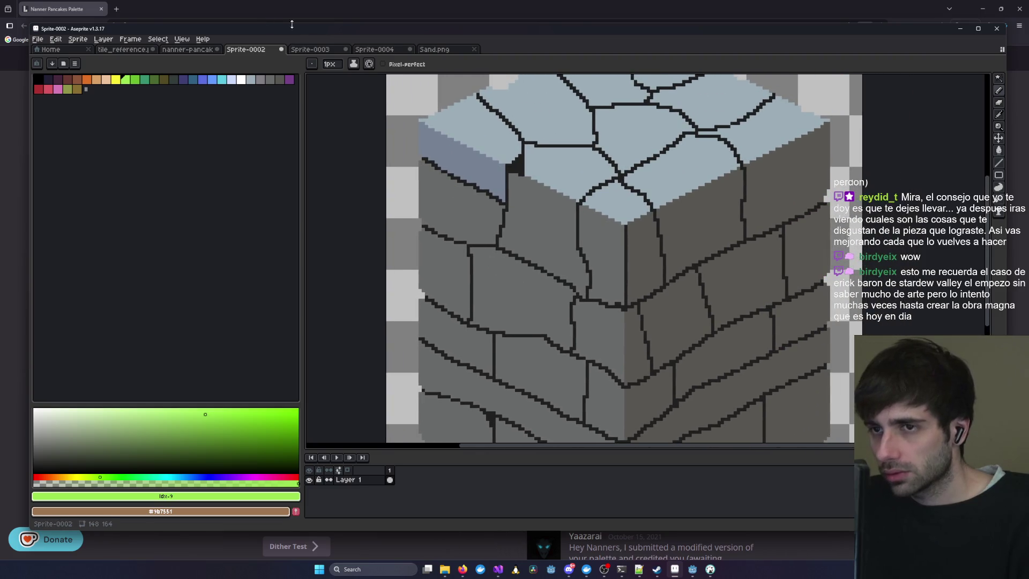
left_click(385, 49)
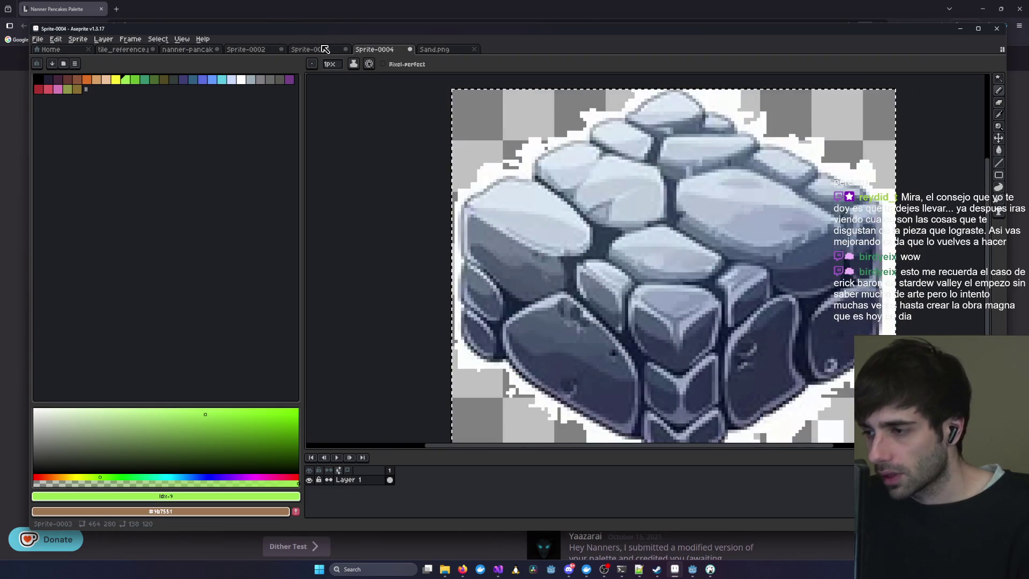
left_click(251, 49)
scroll(500, 203, "down", 1)
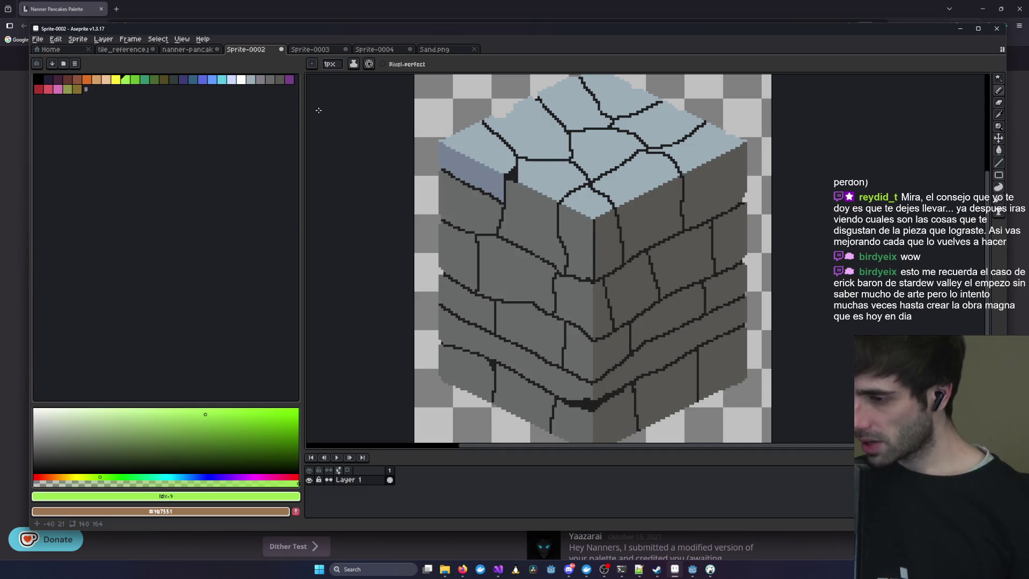
left_click_drag(464, 215, 483, 191)
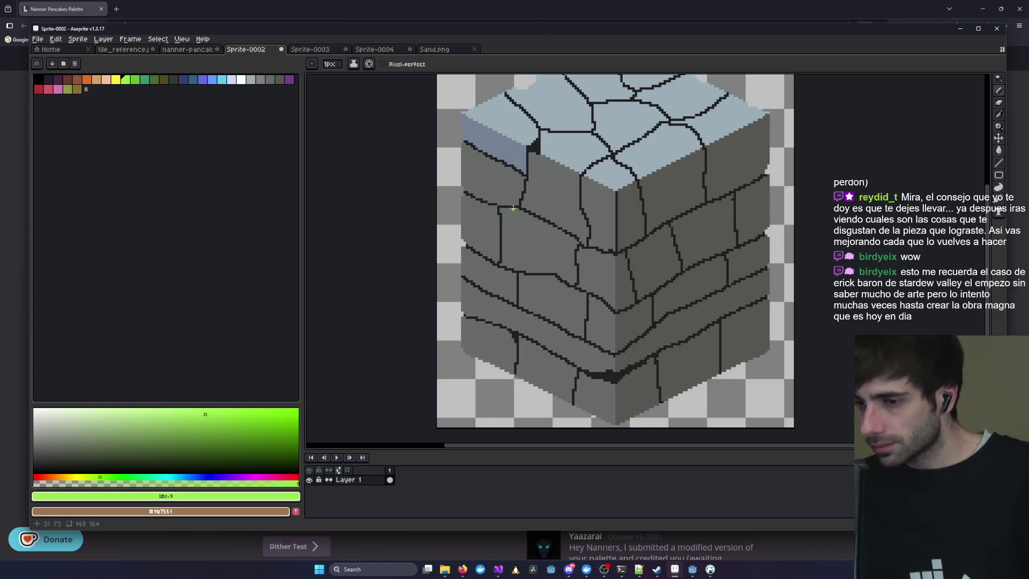
- Check Sprite-0004 once more, then from Sand.png browse the Sand folder via File > Open
left_click(374, 49)
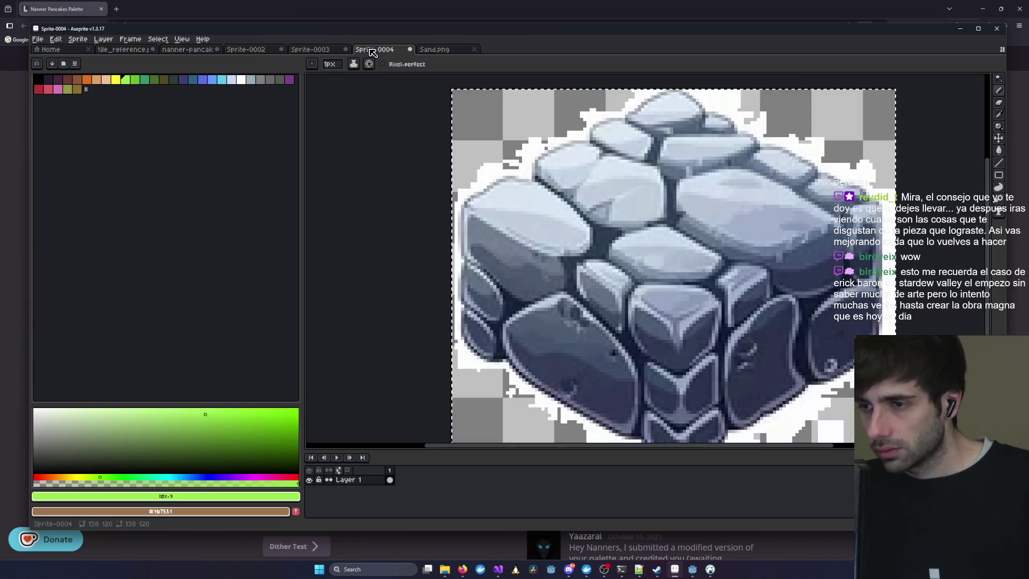
left_click(258, 50)
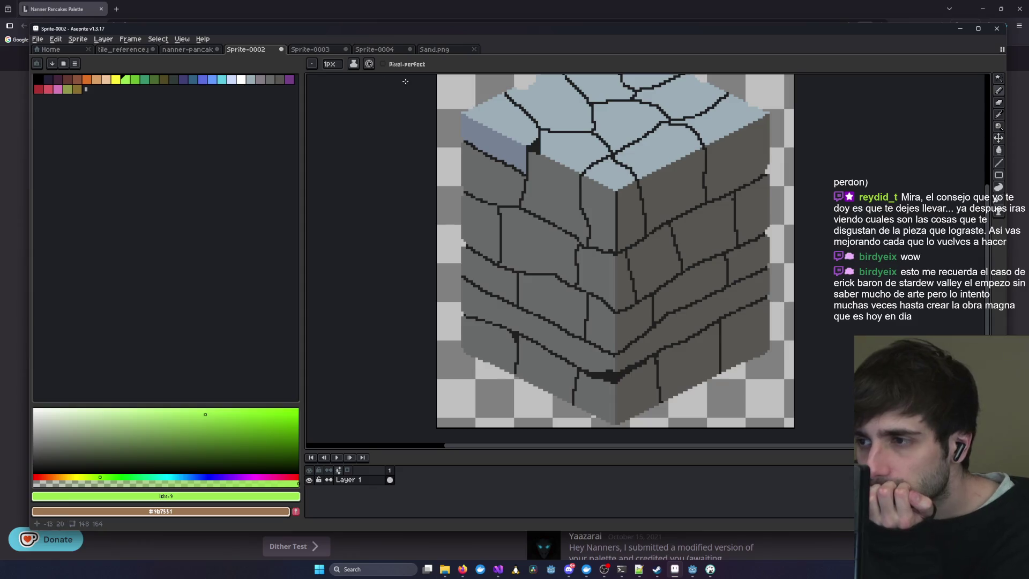
left_click(374, 49)
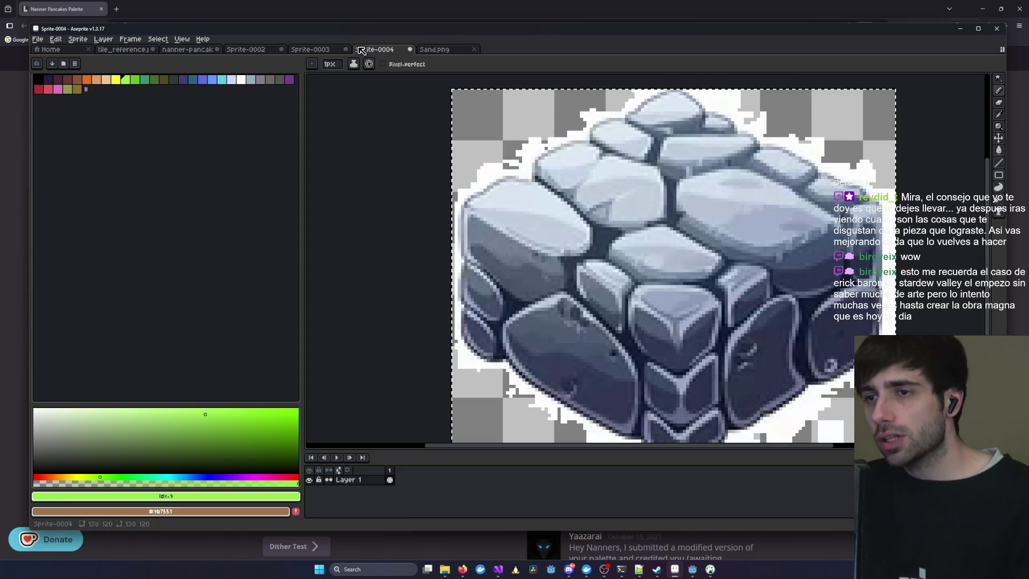
left_click(434, 50)
left_click(38, 39)
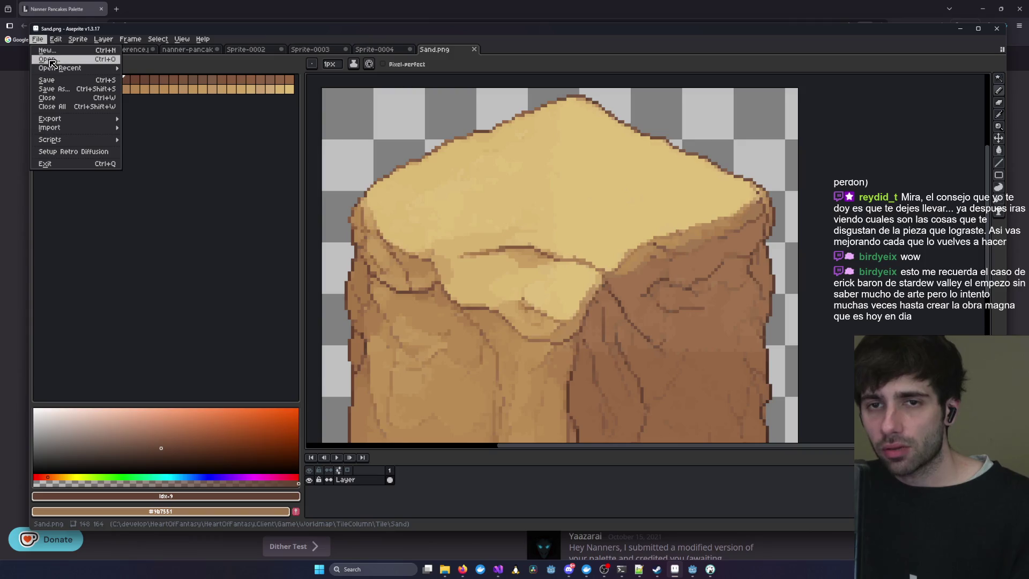
left_click(50, 60)
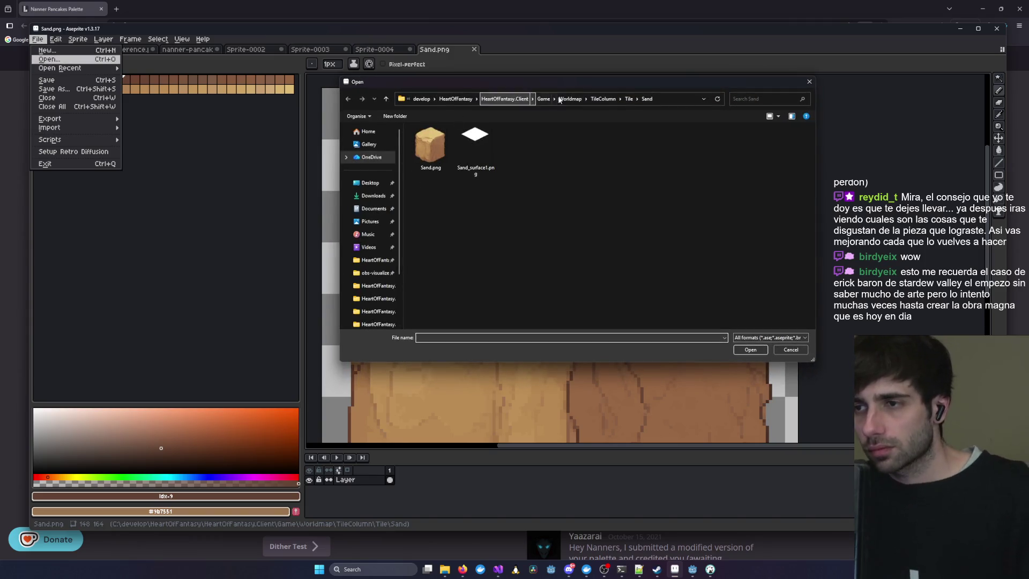
left_click(598, 98)
left_click(609, 99)
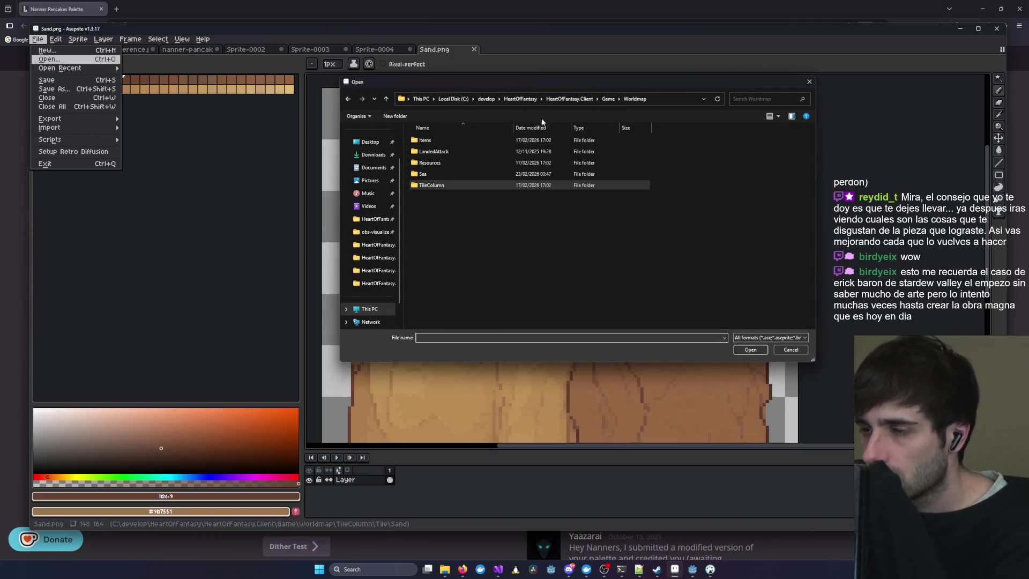
double_click(432, 185)
double_click(433, 141)
double_click(436, 151)
double_click(436, 150)
scroll(655, 165, "up", 5)
left_click_drag(771, 166, 515, 161)
left_click_drag(713, 177, 604, 172)
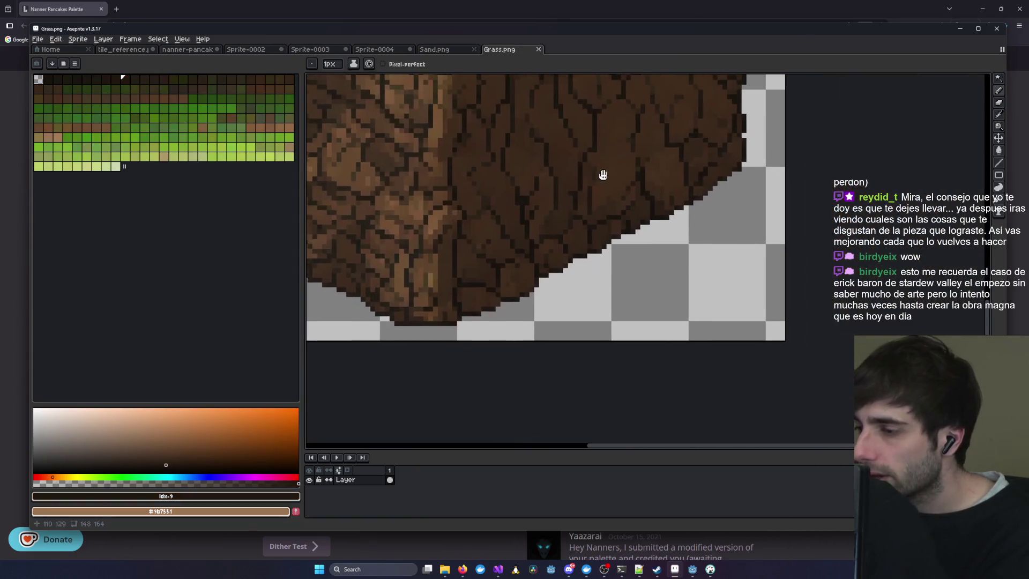
mouse_move(718, 262)
left_mouse_down()
mouse_move(667, 204)
mouse_move(569, 212)
left_mouse_up()
left_click_drag(586, 133, 532, 323)
left_click_drag(422, 180, 651, 245)
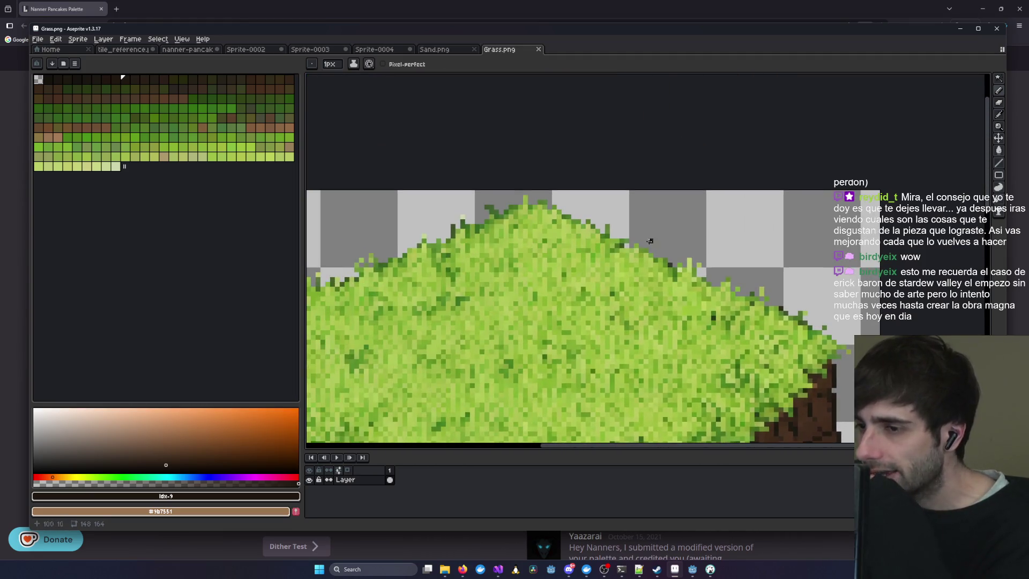
scroll(472, 209, "left", 3)
scroll(472, 209, "down", 1)
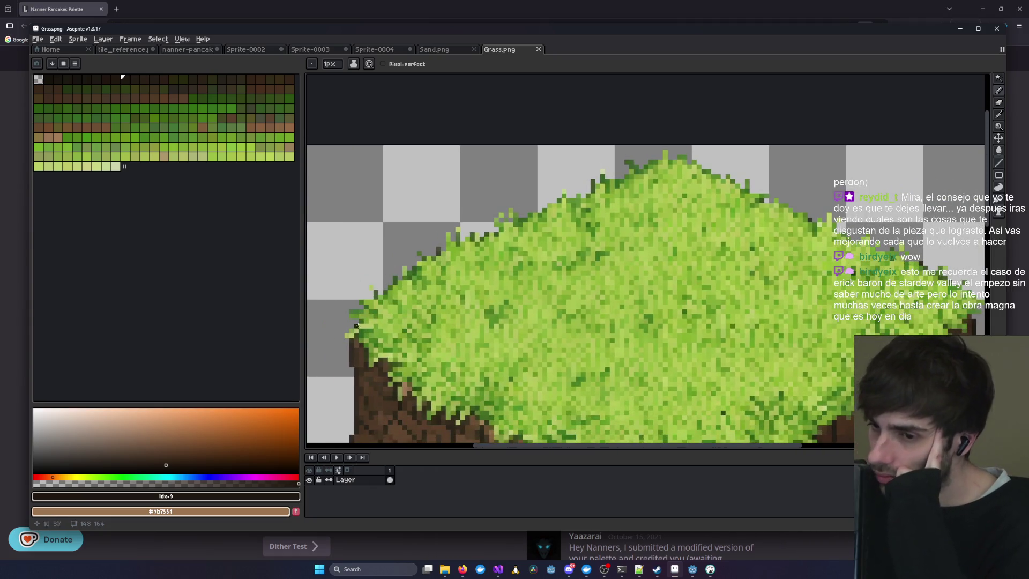
scroll(476, 253, "down", 1)
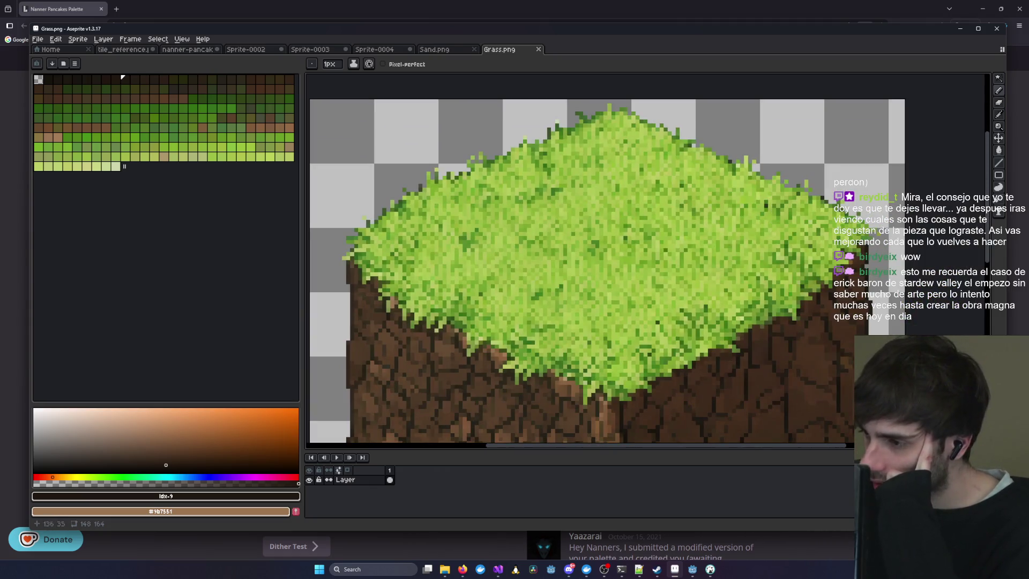
scroll(789, 180, "up", 2)
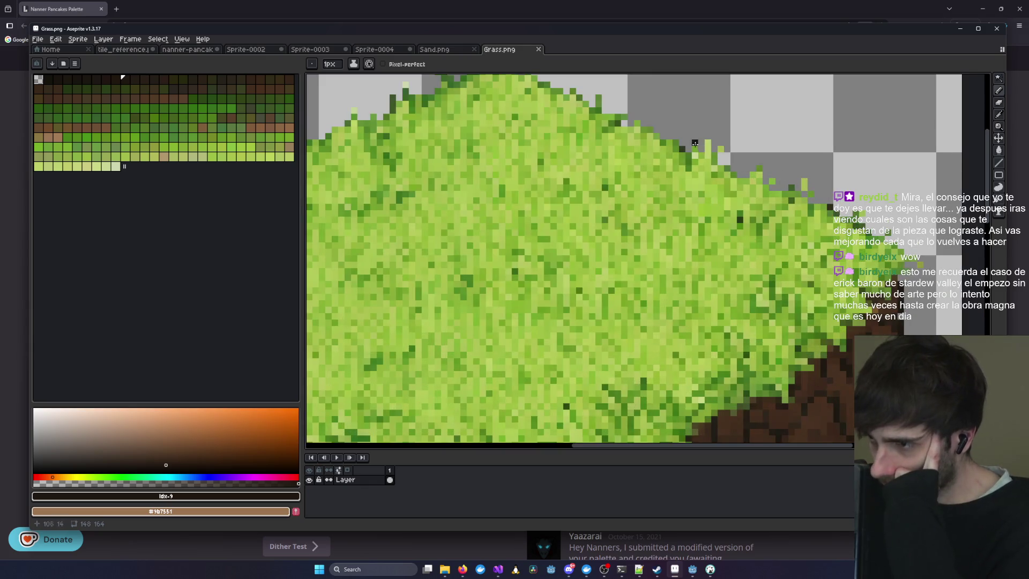
scroll(804, 321, "left", 3)
scroll(784, 247, "down", 3)
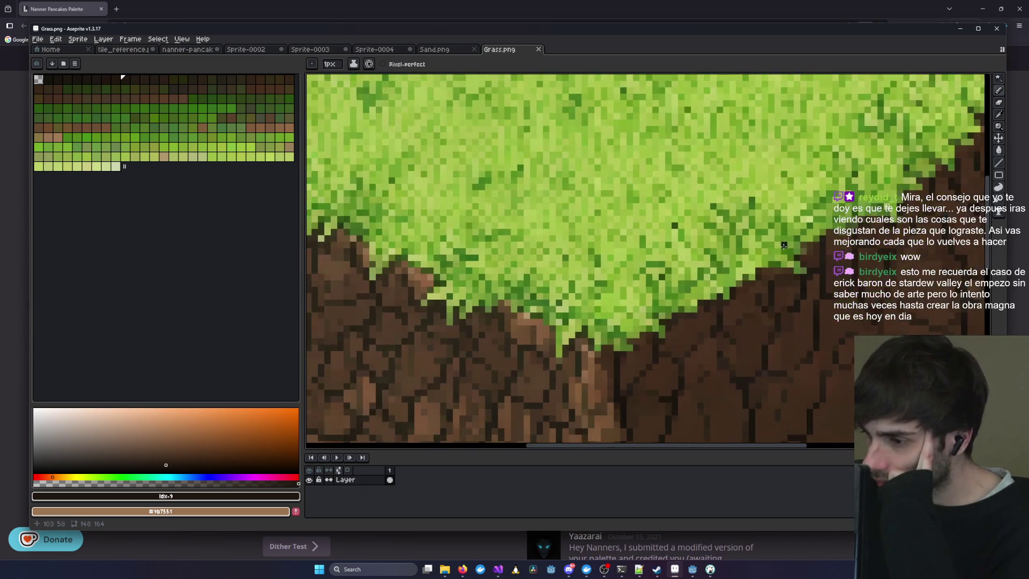
scroll(504, 289, "left", 3)
scroll(468, 237, "down", 2)
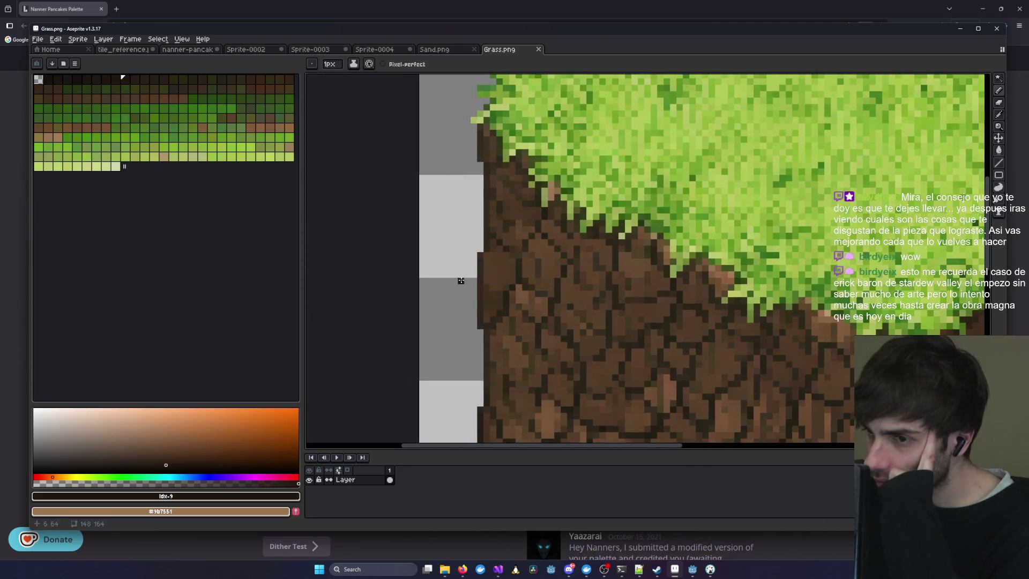
left_click(427, 51)
left_click(379, 48)
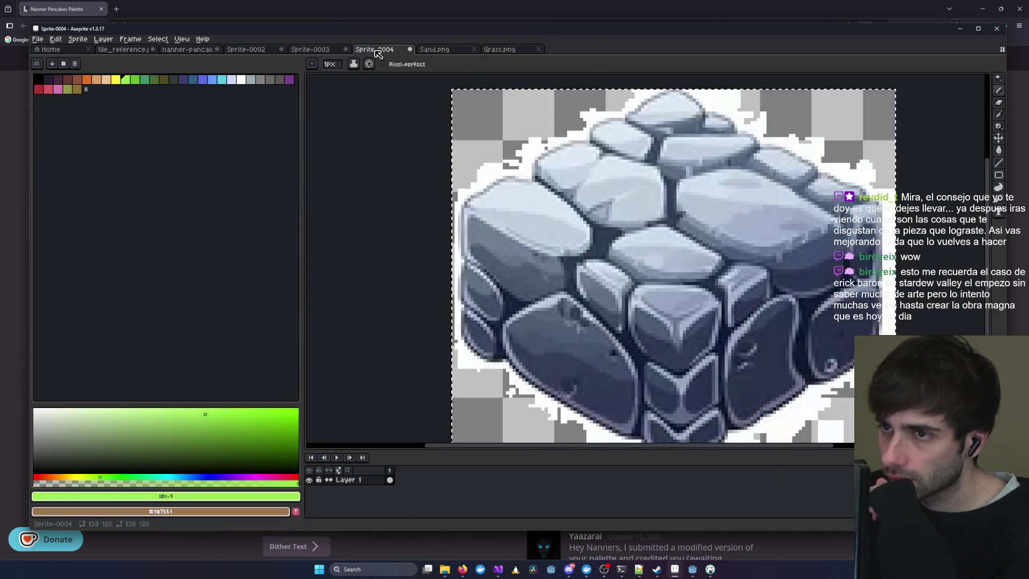
left_click(311, 50)
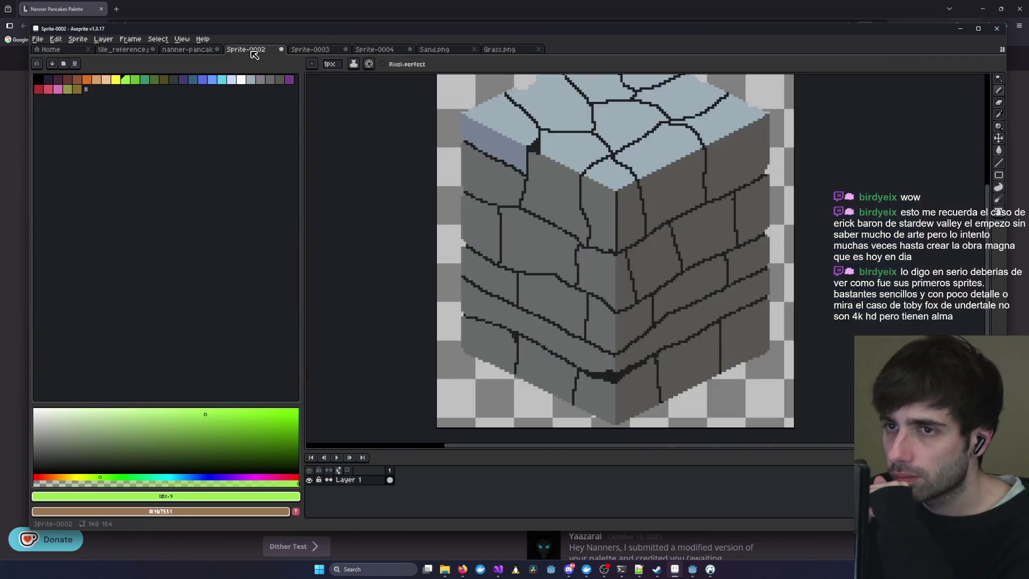
left_click(252, 48)
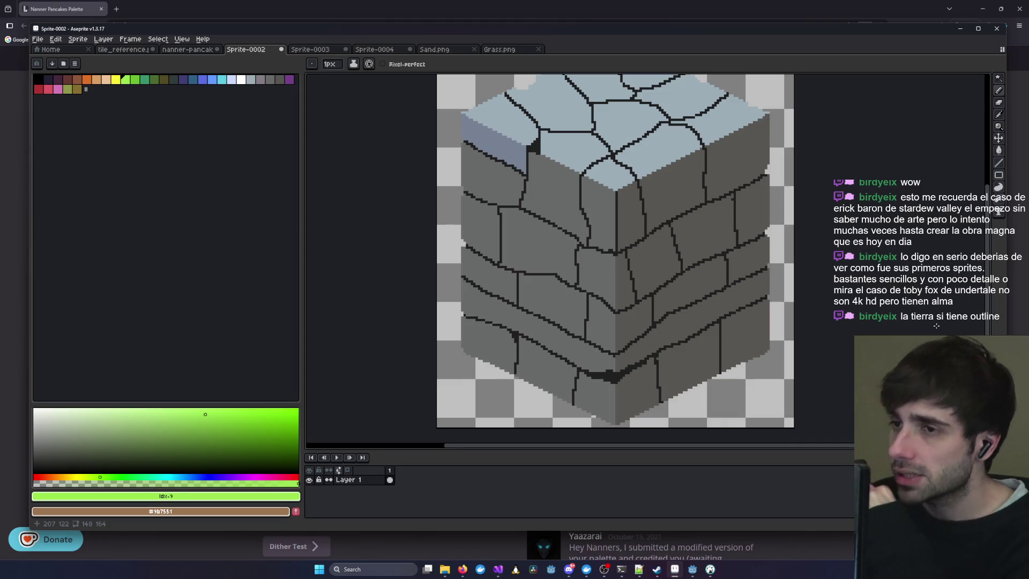
left_click(498, 50)
scroll(590, 258, "down", 5)
scroll(509, 214, "up", 3)
scroll(471, 194, "up", 2)
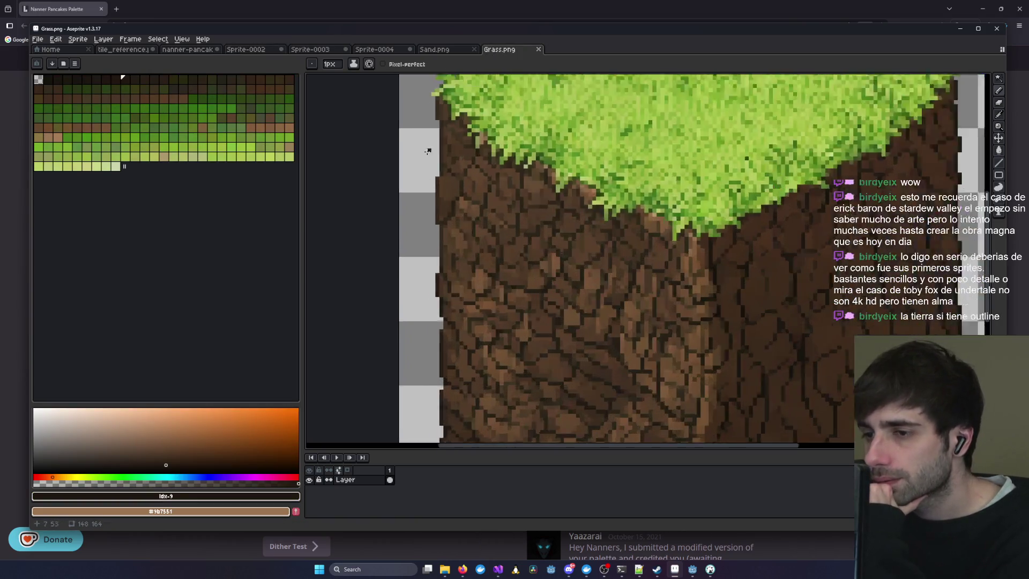
left_click(384, 49)
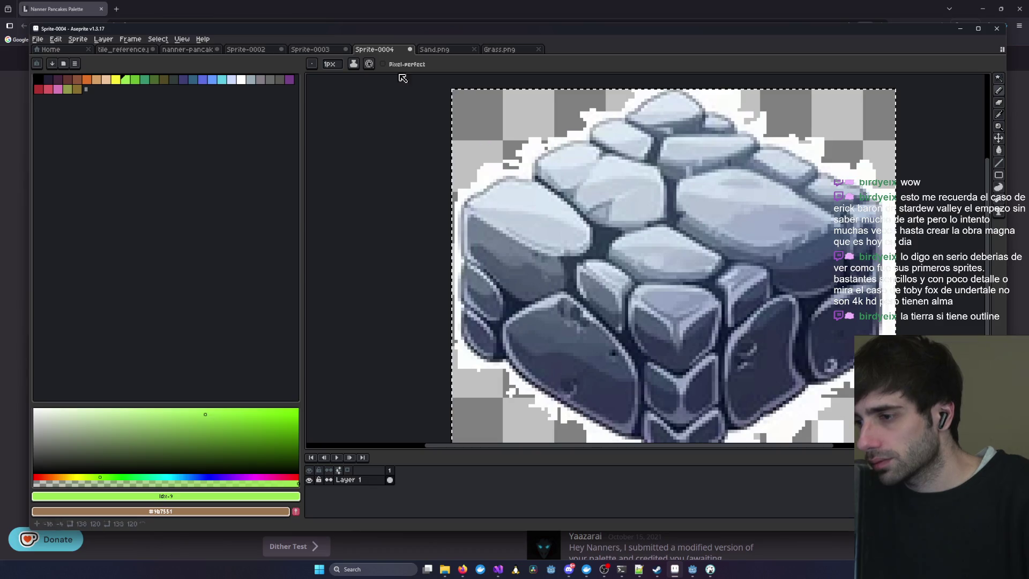
key("ctrl+shift+Tab")
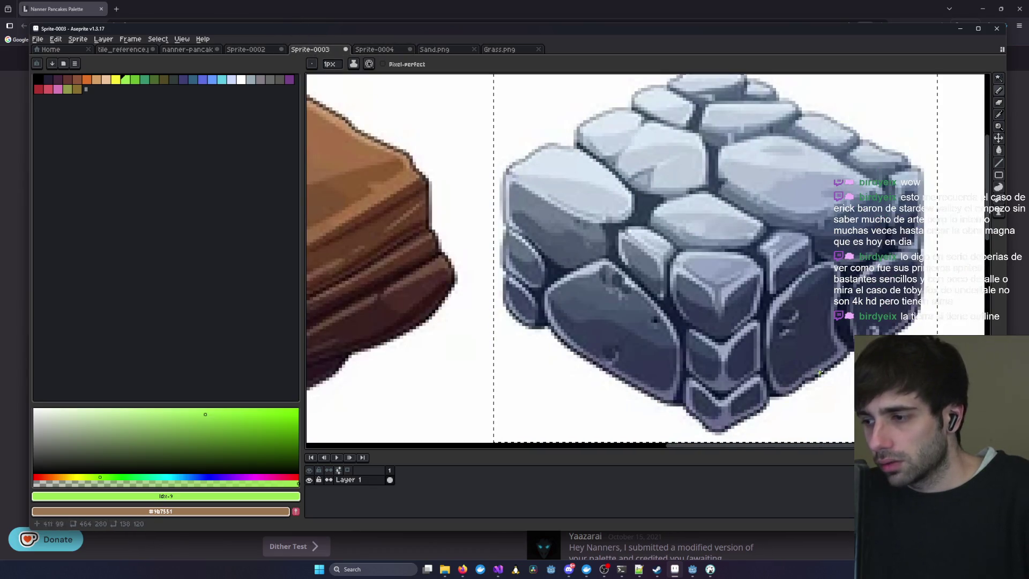
left_click(449, 52)
left_click(499, 49)
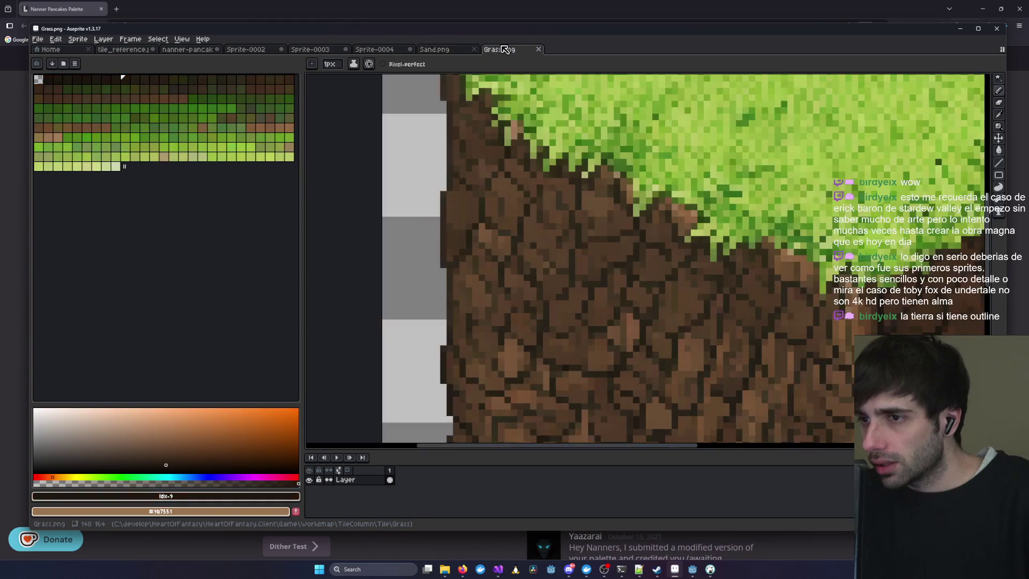
- Zoom and pan along Grass.png's dirt edges, left, lower and right
scroll(441, 241, "up", 3)
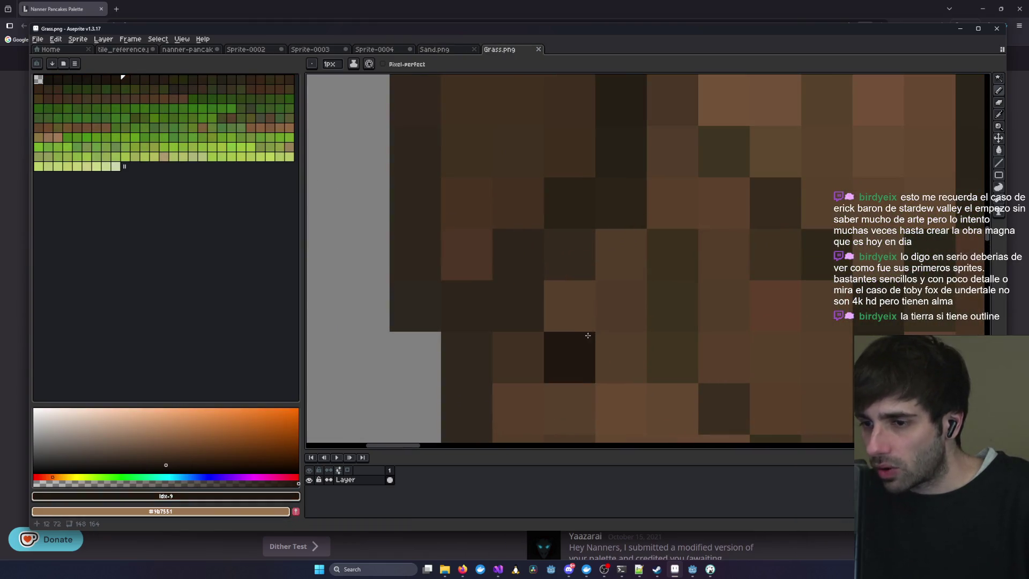
scroll(400, 184, "down", 1)
left_click_drag(400, 184, 624, 314)
scroll(624, 314, "down", 5)
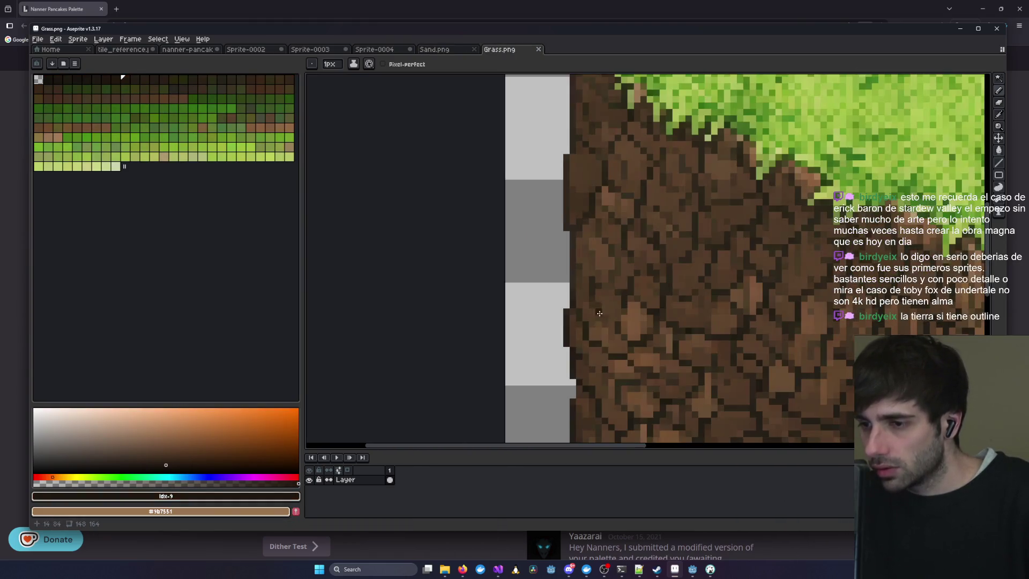
scroll(494, 237, "up", 6)
scroll(683, 156, "down", 3)
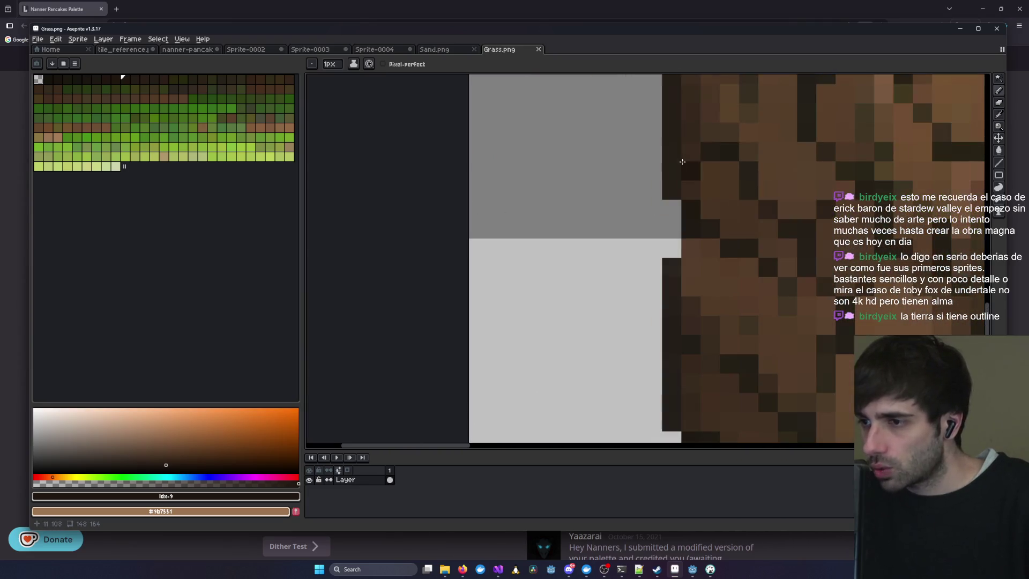
left_click_drag(719, 179, 644, 143)
scroll(643, 143, "up", 1)
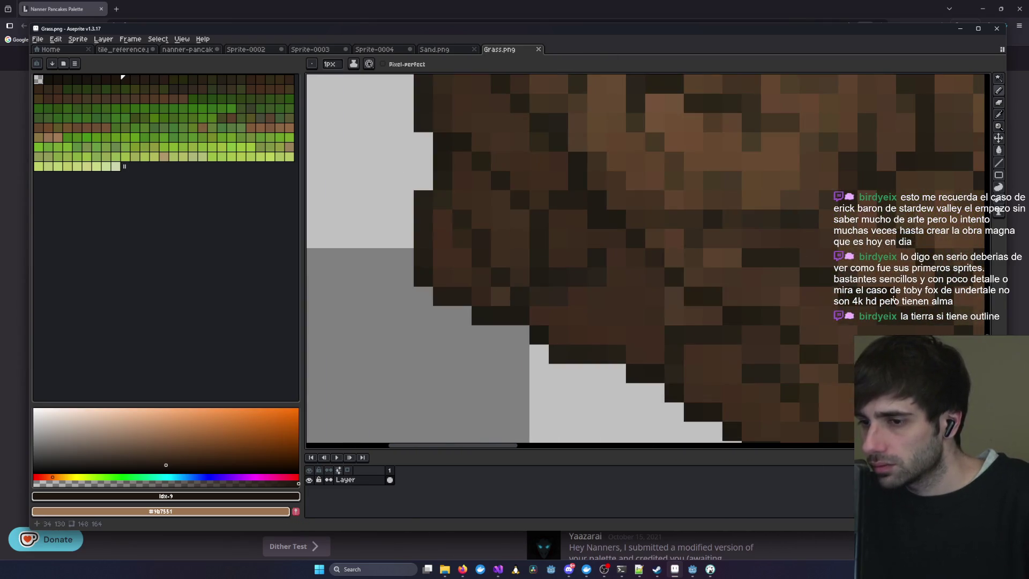
scroll(587, 107, "down", 2)
left_click_drag(589, 177, 581, 74)
scroll(887, 177, "up", 2)
scroll(887, 177, "down", 2)
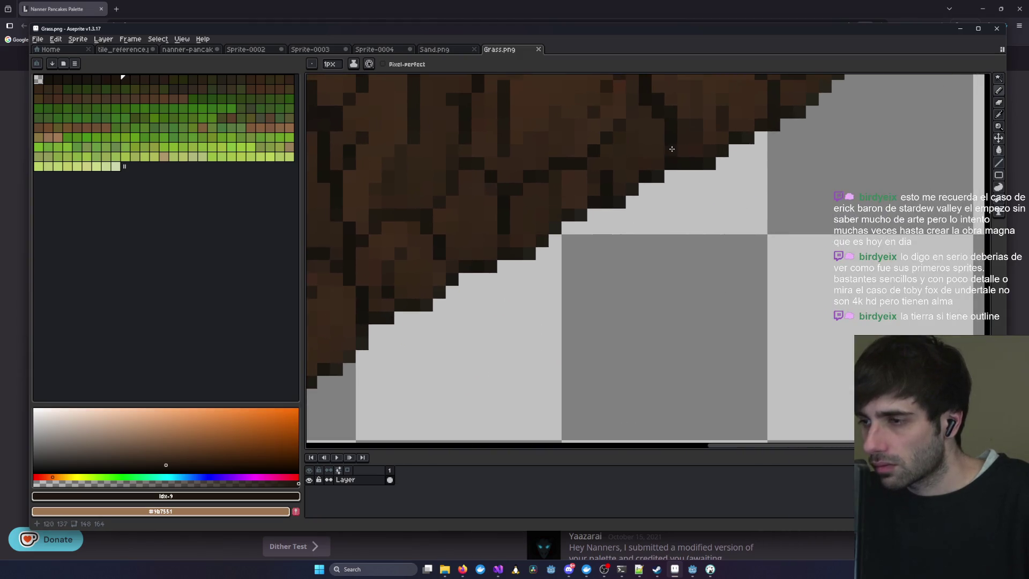
scroll(395, 321, "up", 2)
left_click_drag(395, 322, 611, 315)
scroll(606, 137, "up", 1)
scroll(606, 138, "down", 3)
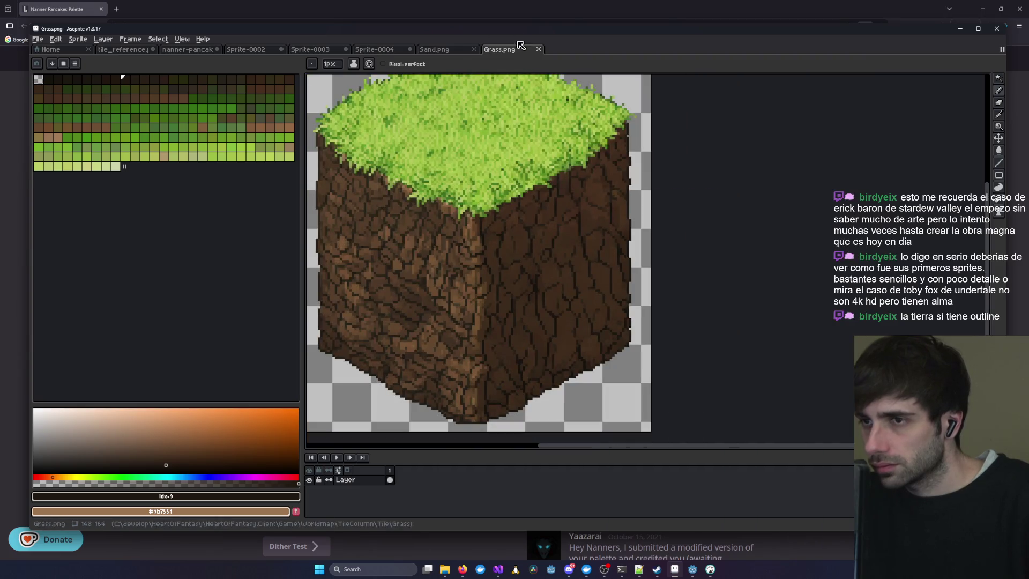
- Step through Sand.png, Sprite-0004 and Sprite-0003 back to the Sprite-0002 cracked cube
left_click(447, 49)
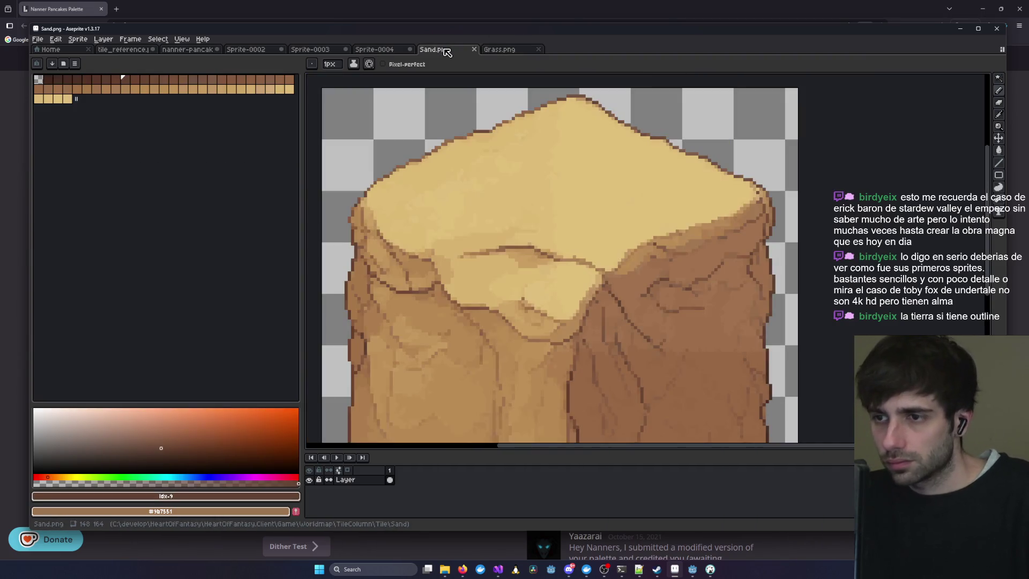
left_click(385, 49)
left_click(310, 50)
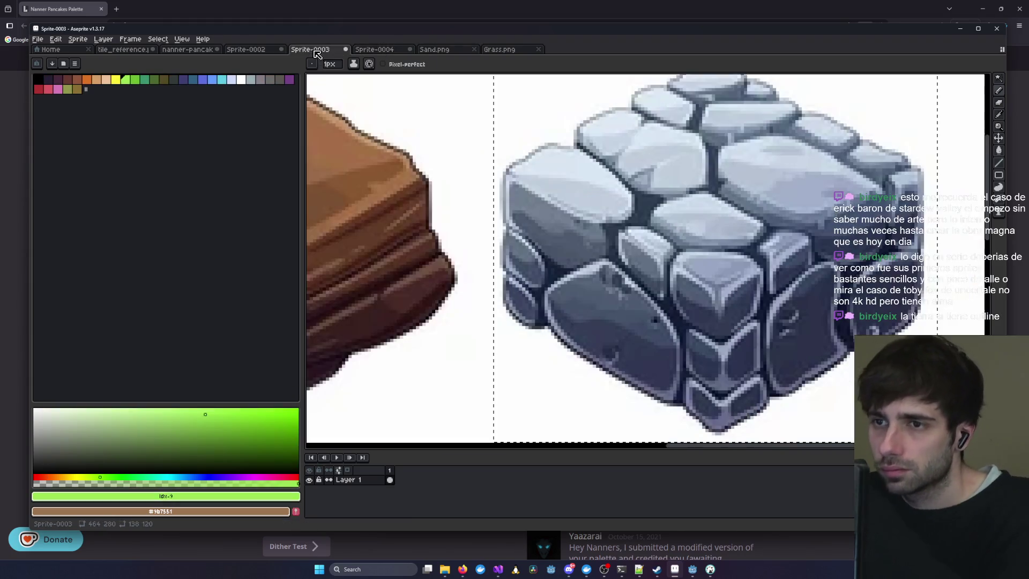
scroll(548, 155, "up", 2)
scroll(548, 155, "down", 2)
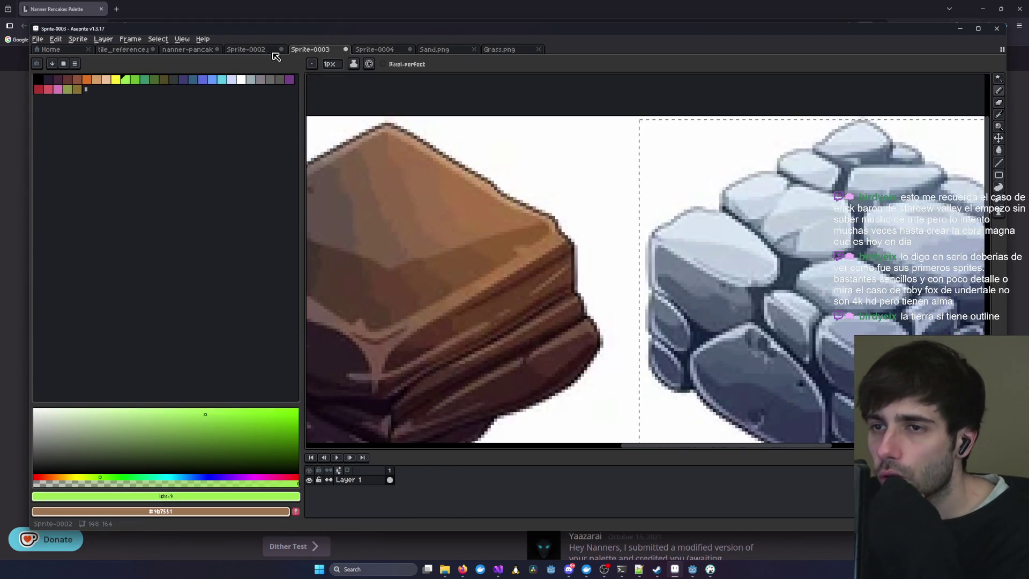
left_click(246, 49)
scroll(633, 244, "up", 3)
left_click_drag(633, 244, 630, 243)
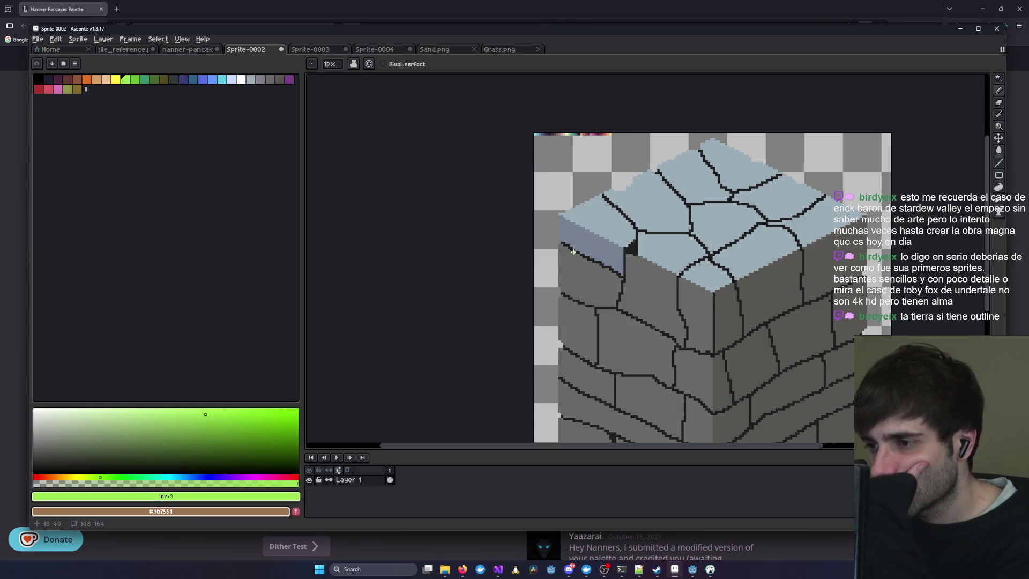
- Draw a vertical line on the cube's side in grey idx-25, then redraw it darker
left_click_drag(575, 251, 372, 193)
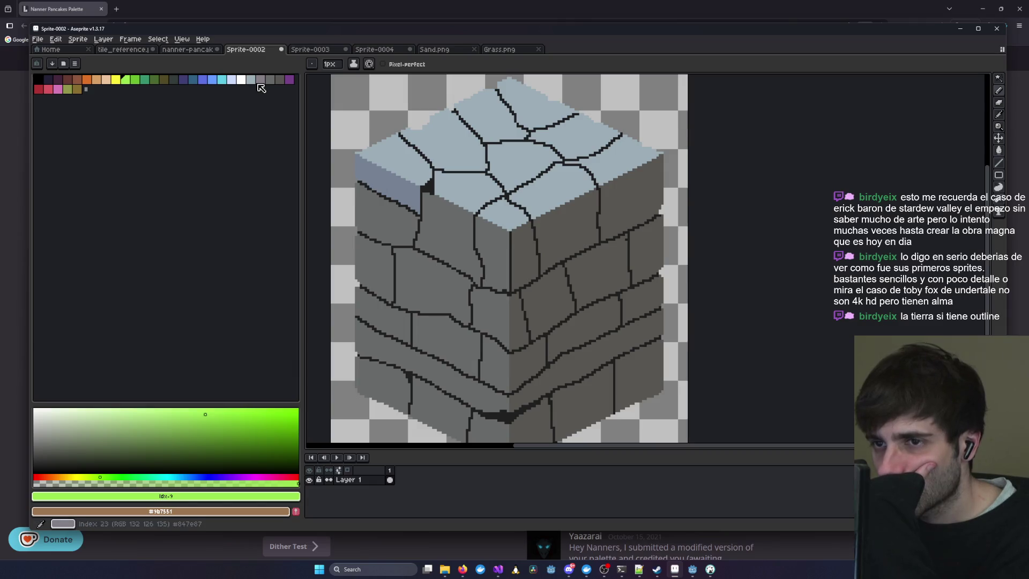
left_click(279, 80)
scroll(367, 207, "up", 2)
left_click_drag(335, 143, 335, 250)
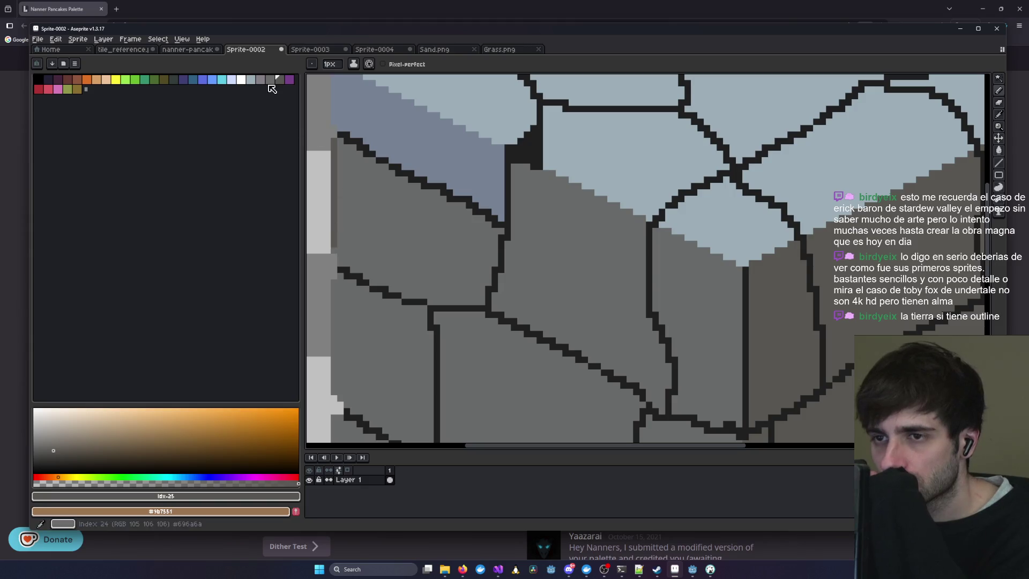
left_click(52, 458)
left_click(52, 463)
left_click_drag(334, 142, 335, 260)
scroll(360, 226, "down", 1)
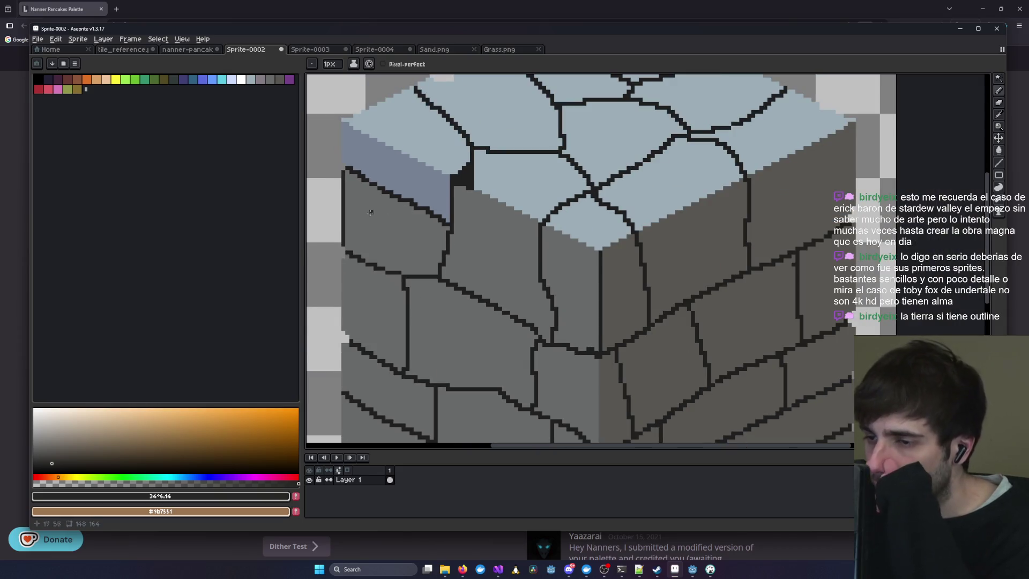
- Compare with the Sand, Sprite-0004 and Sprite-0003 images, then return to Sprite-0002
left_click(442, 50)
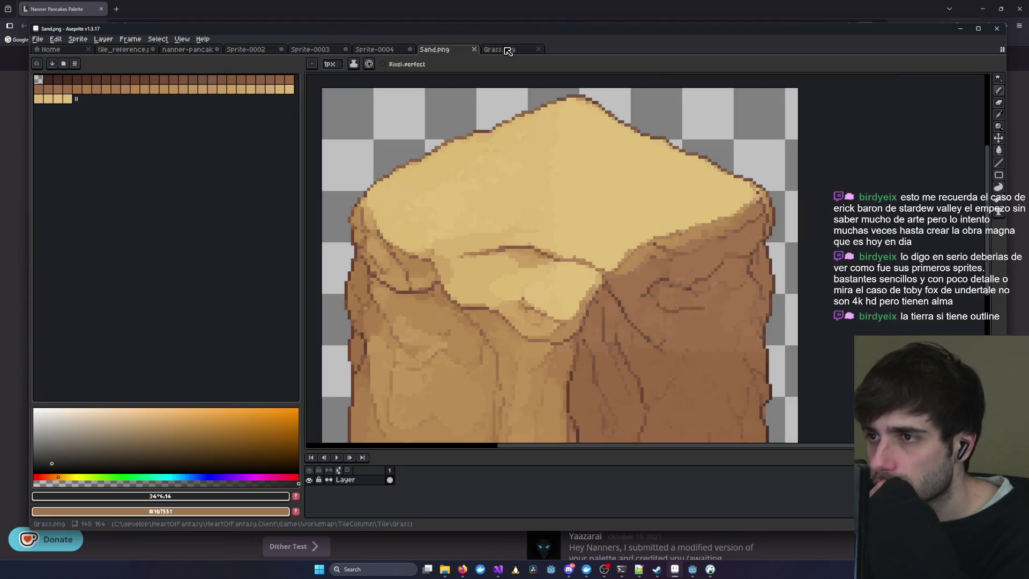
left_click(375, 49)
left_click(303, 51)
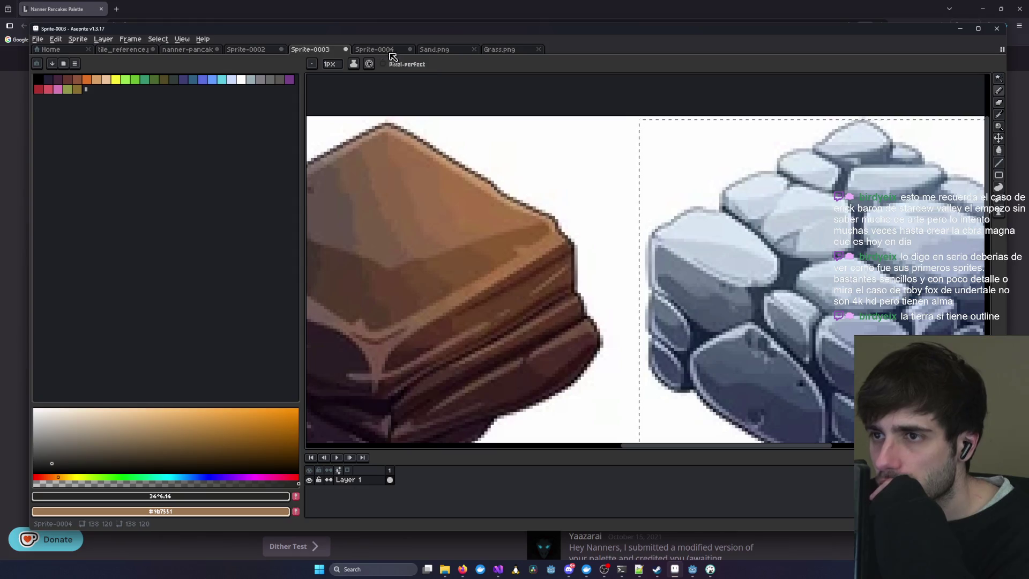
left_click(386, 50)
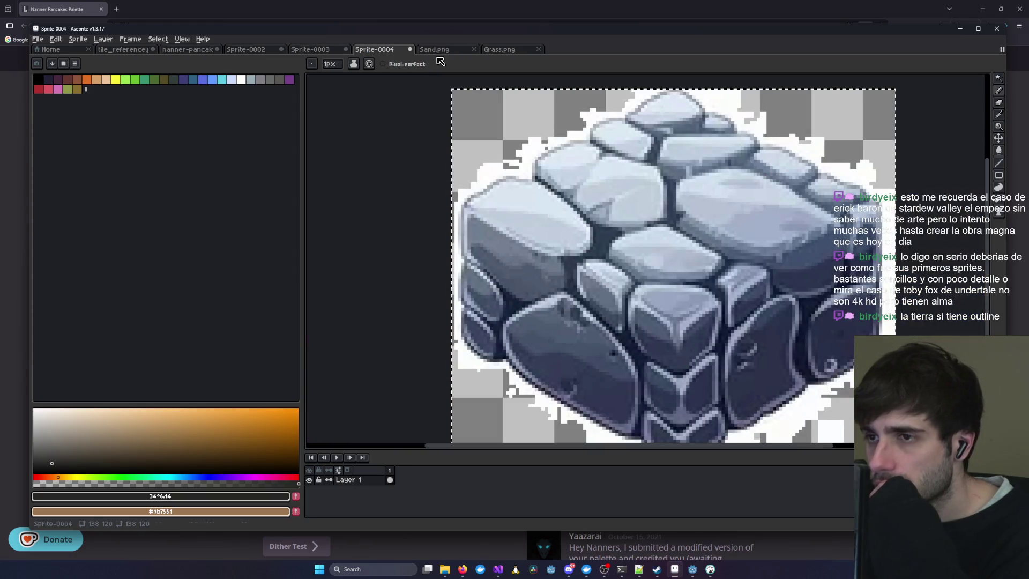
key("ctrl+Tab")
left_click(310, 49)
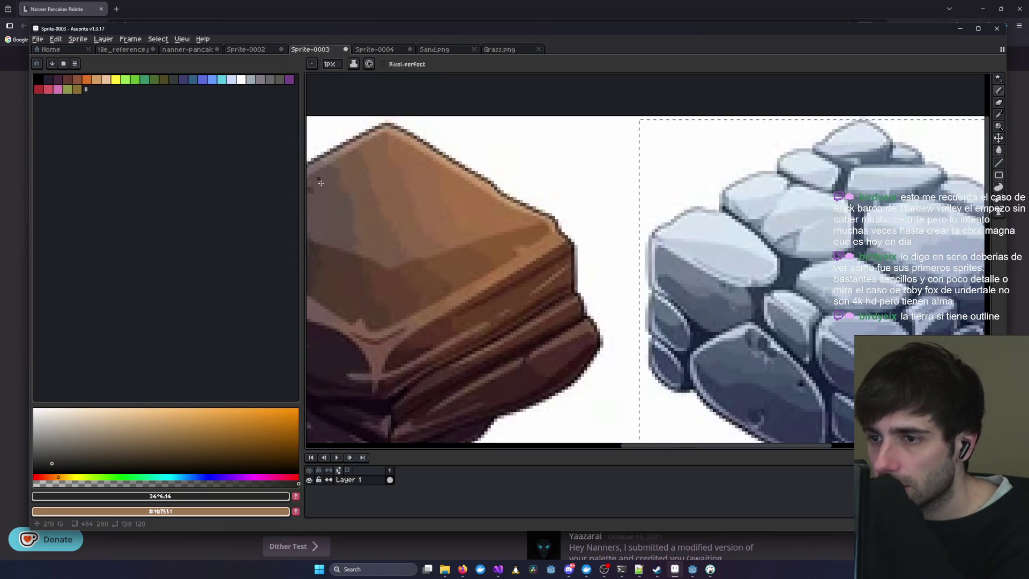
left_click(244, 49)
- Repaint the block's left black outline pixels in a lighter grey
scroll(386, 232, "left", 3)
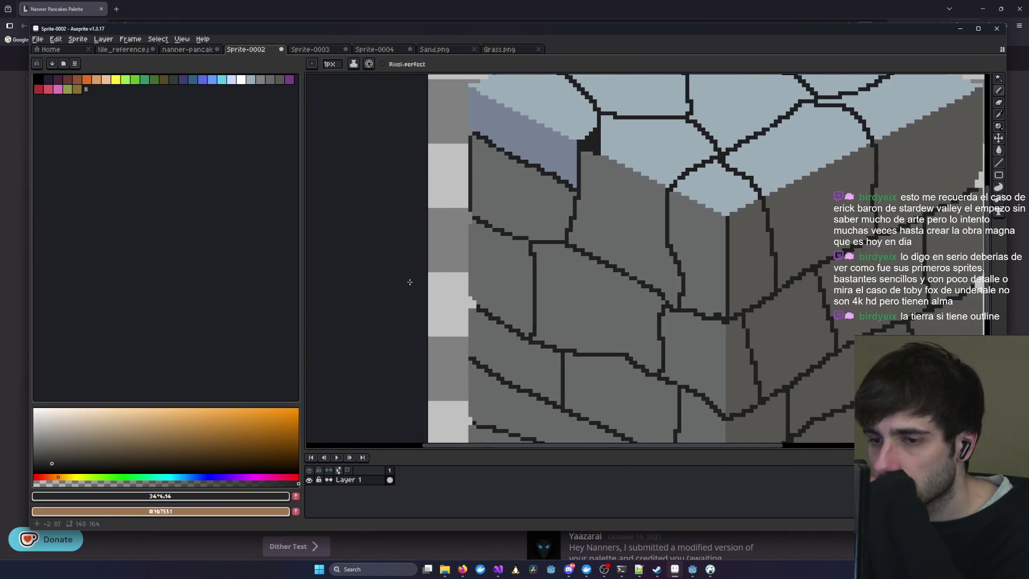
left_click(261, 79)
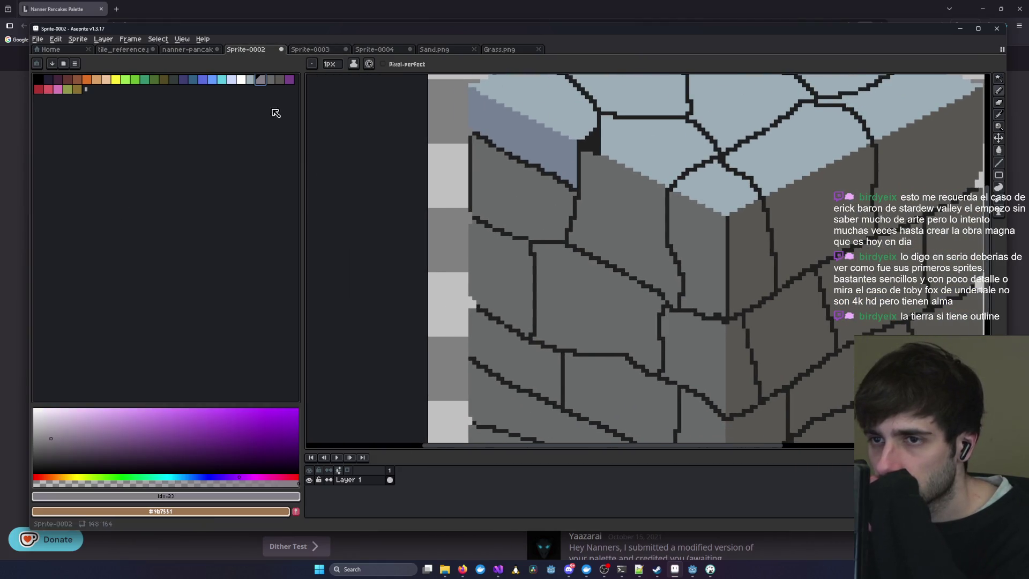
left_click_drag(471, 144, 470, 196)
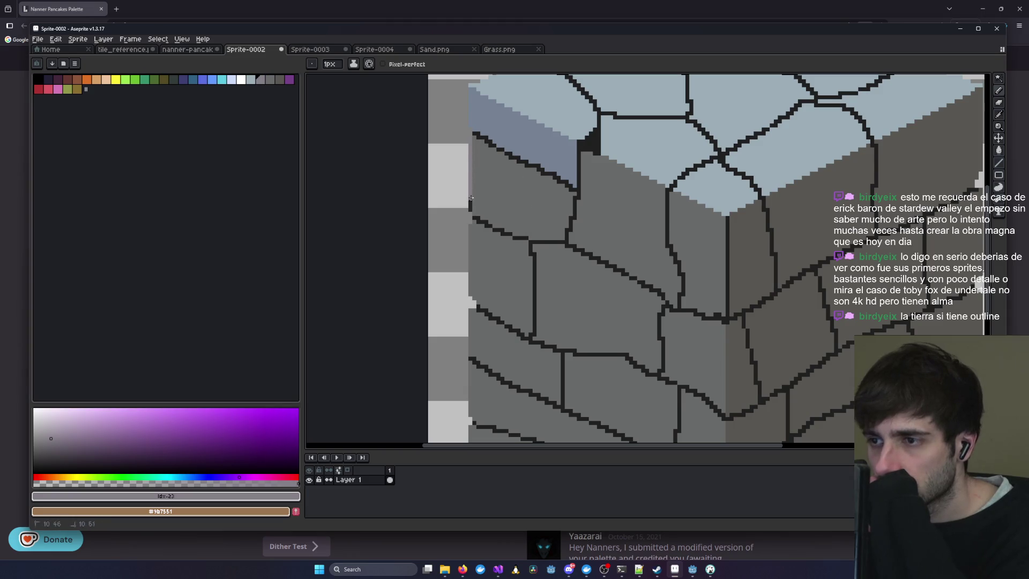
- Paint darker grey pencil strokes down the stone block's left edge
scroll(471, 209, "up", 2)
left_click(270, 80)
left_click_drag(442, 107, 443, 254)
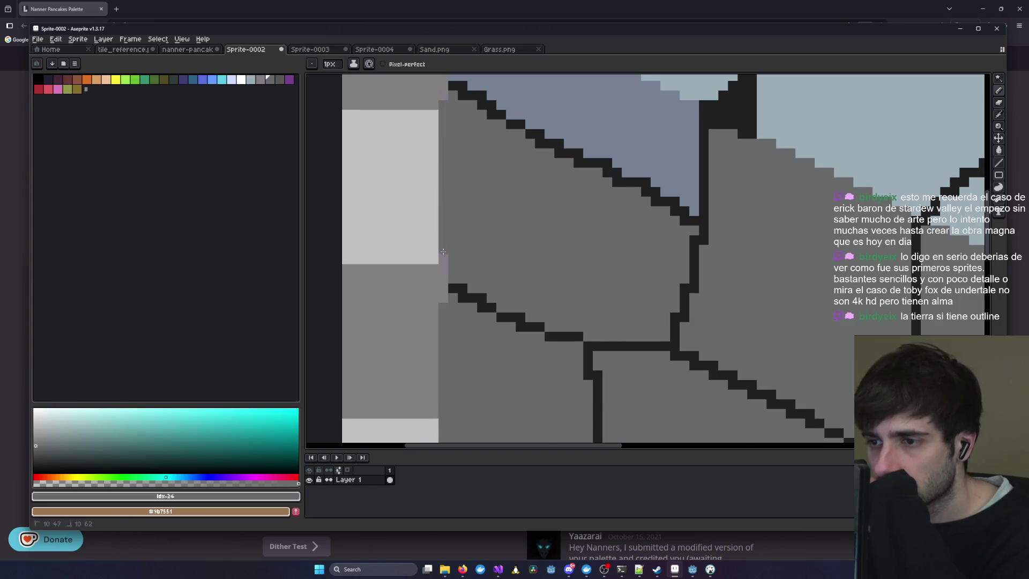
scroll(442, 257, "down", 1)
left_click(280, 81)
left_click_drag(442, 156, 439, 267)
scroll(462, 152, "down", 1)
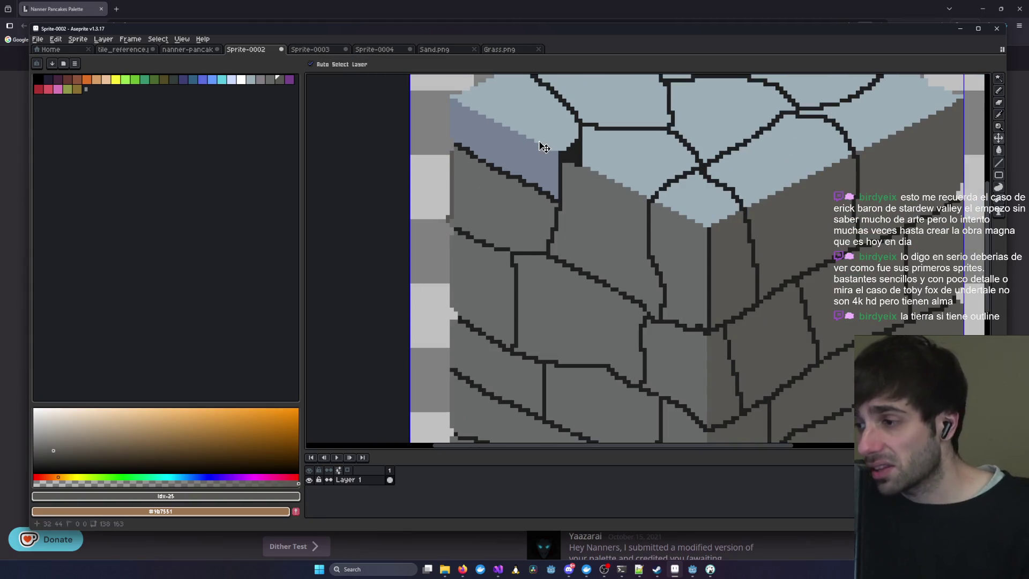
scroll(450, 149, "up", 1)
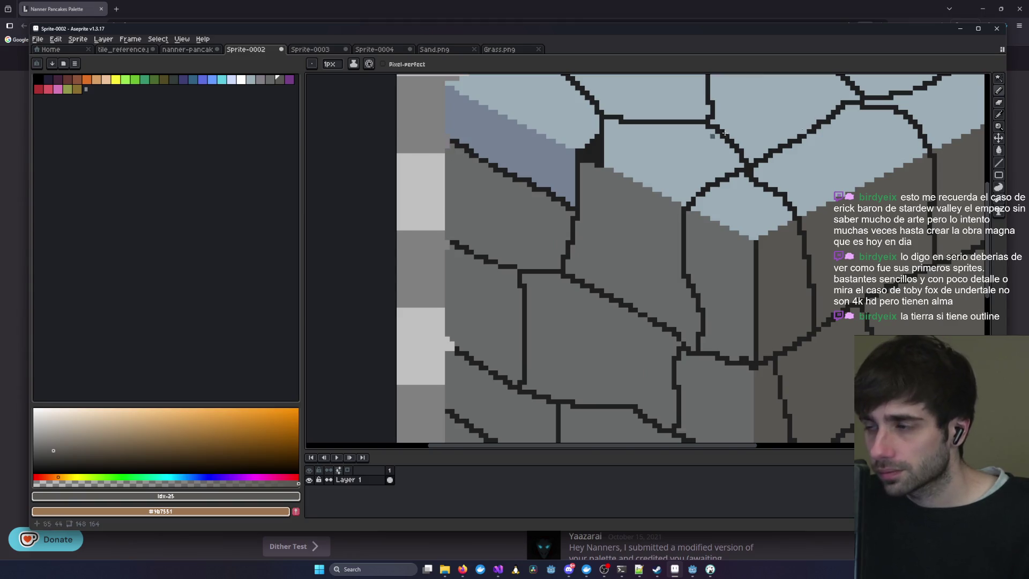
- Draw a straight 1px vertical outline along the block's left edge
key("l")
scroll(454, 155, "down", 1)
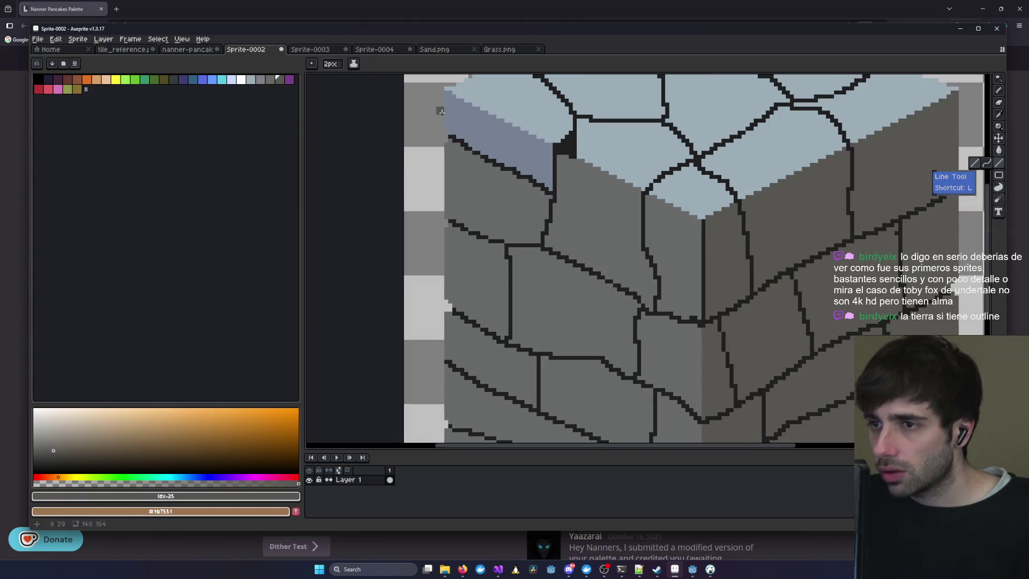
scroll(443, 95, "down", 3)
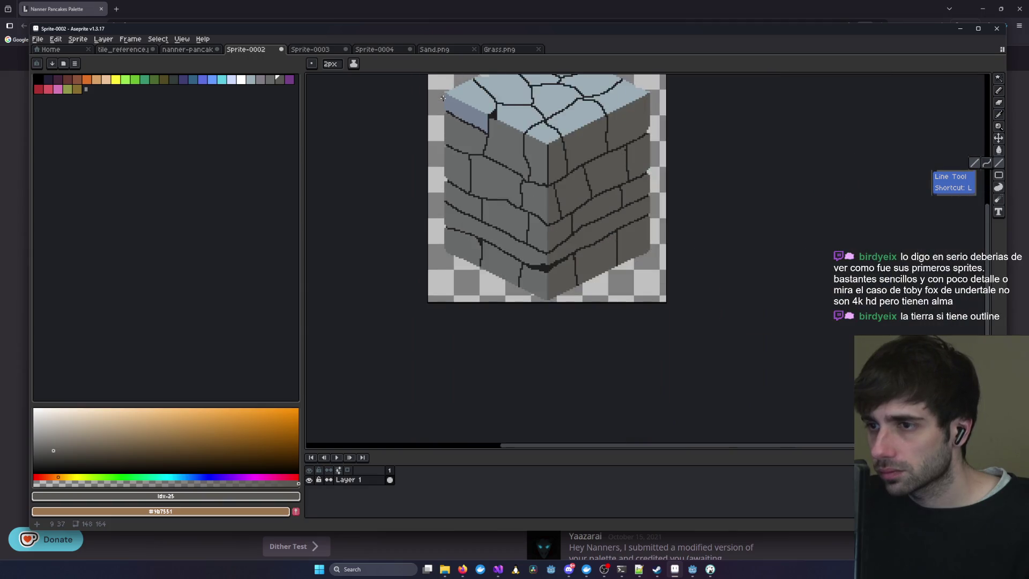
scroll(442, 93, "up", 4)
key("minus")
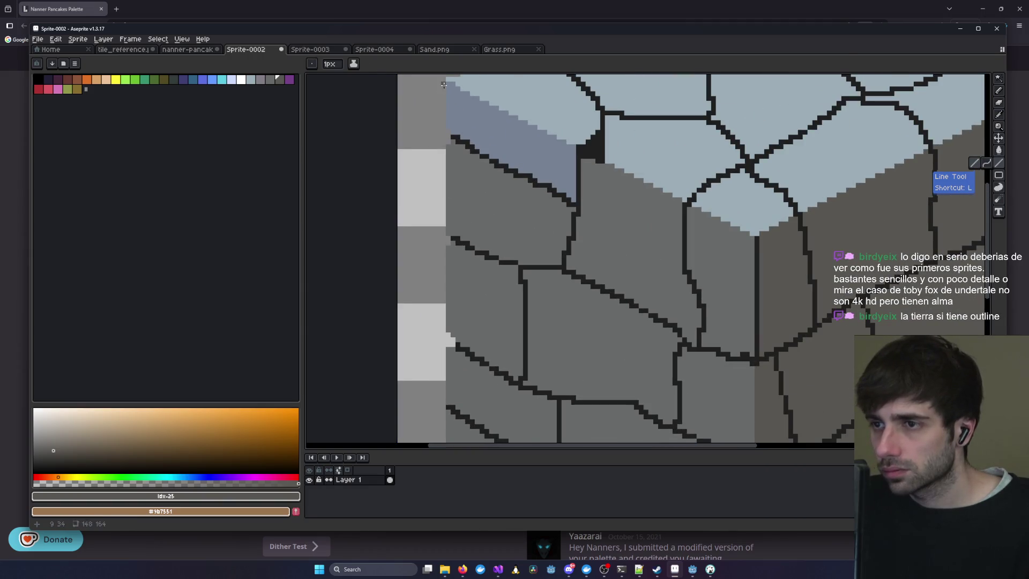
mouse_move(447, 84)
left_mouse_down()
mouse_move(436, 373)
mouse_move(447, 343)
left_mouse_up()
mouse_move(496, 184)
left_mouse_down()
mouse_move(489, 351)
mouse_move(443, 217)
left_mouse_up()
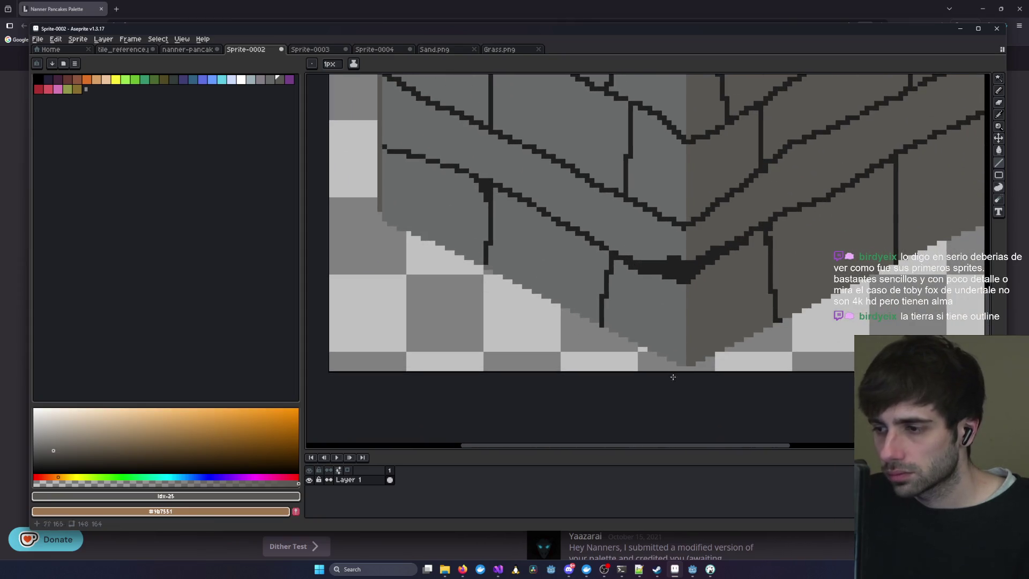
- Draw a 1px outline along the block's lower-left edge
left_click_drag(683, 365, 381, 221)
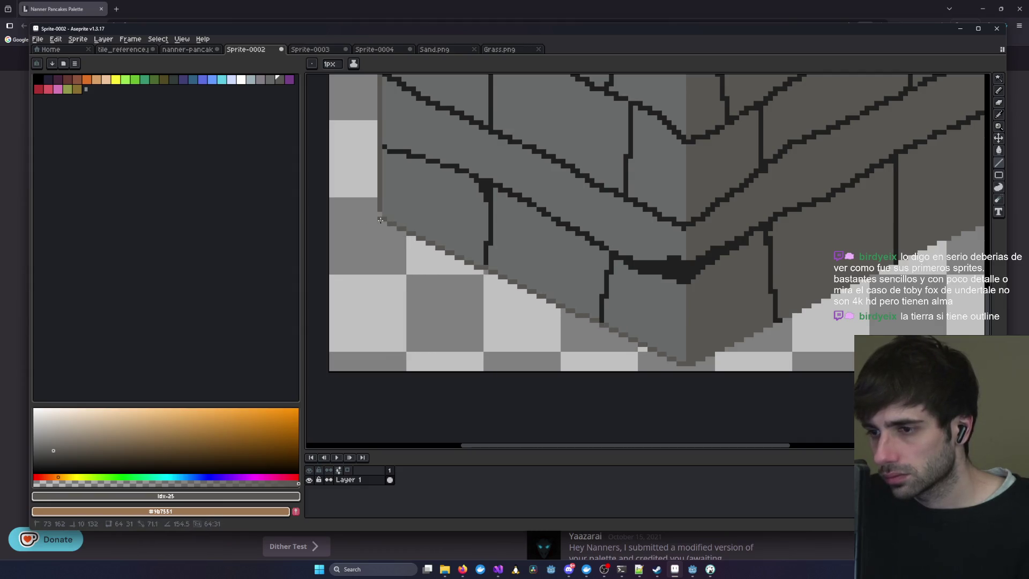
left_click_drag(381, 220, 380, 221)
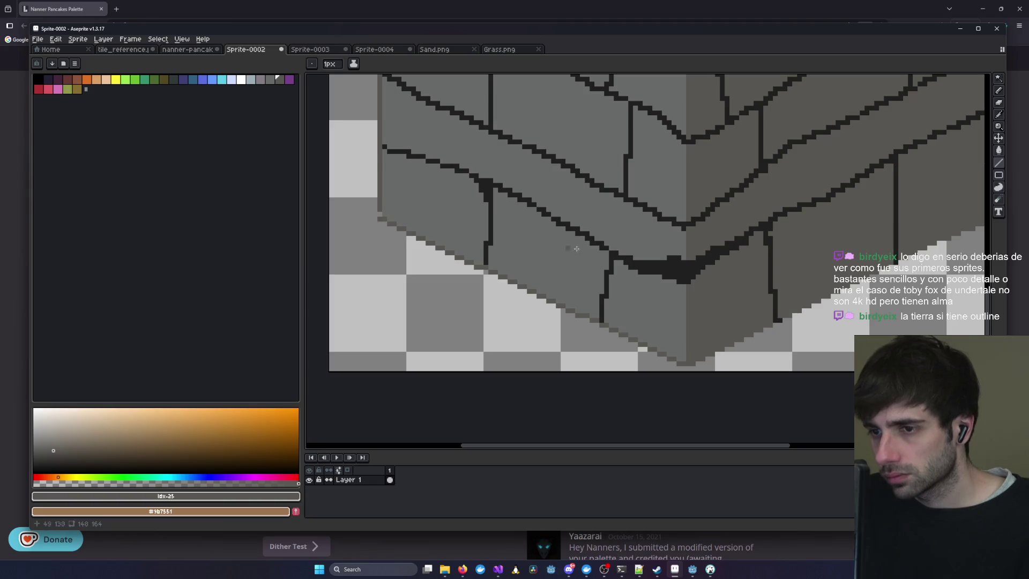
scroll(546, 232, "right", 5)
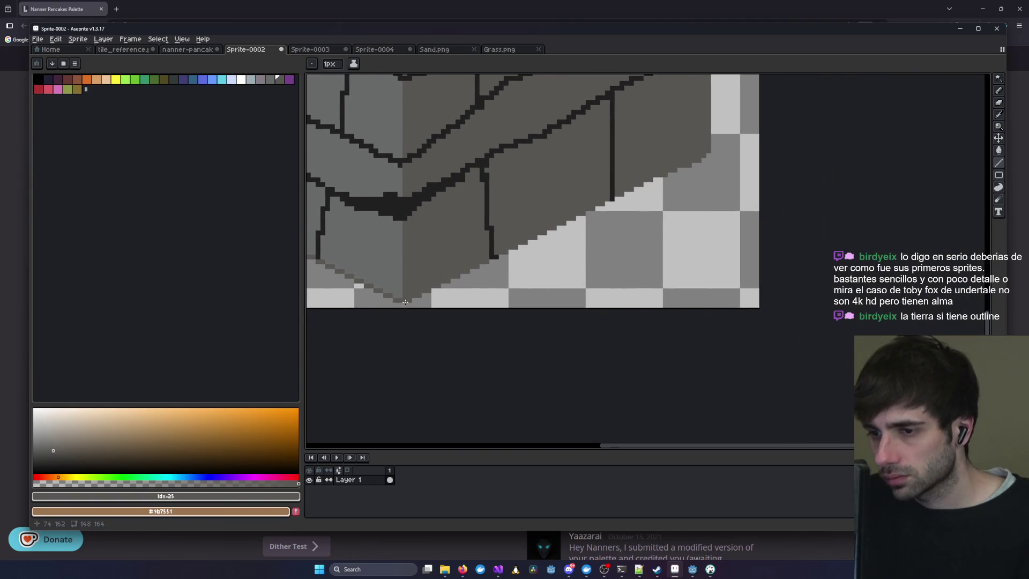
scroll(913, 228, "up", 3)
scroll(913, 228, "right", 2)
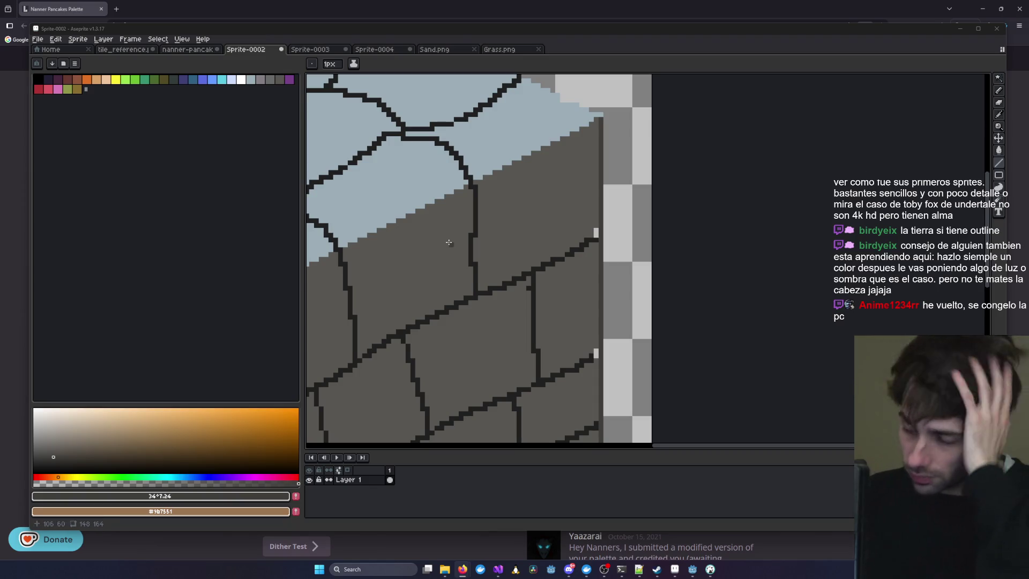
scroll(449, 242, "down", 4)
scroll(456, 252, "up", 2)
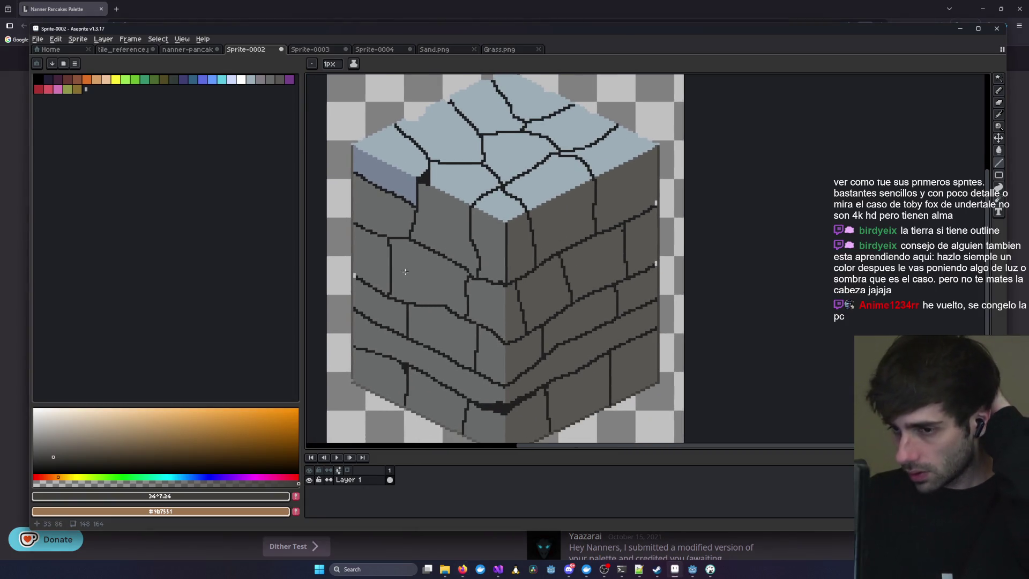
scroll(462, 265, "up", 2)
mouse_move(756, 101)
left_mouse_down()
mouse_move(737, 272)
mouse_move(724, 298)
mouse_move(689, 276)
left_mouse_up()
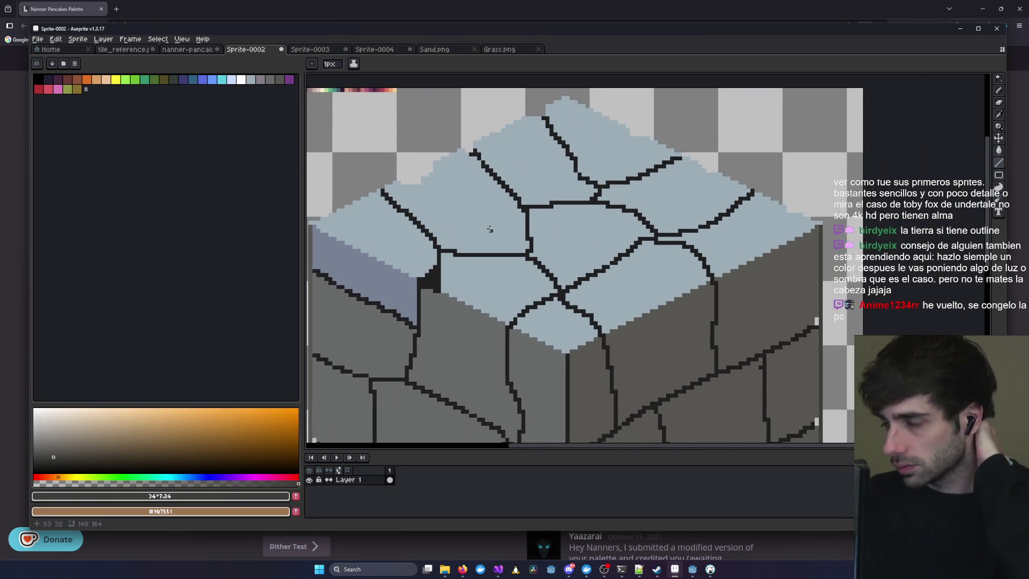
- Outline the top face's upper-right edge with a grey line, redrawn in a slightly different grey
left_click(260, 80)
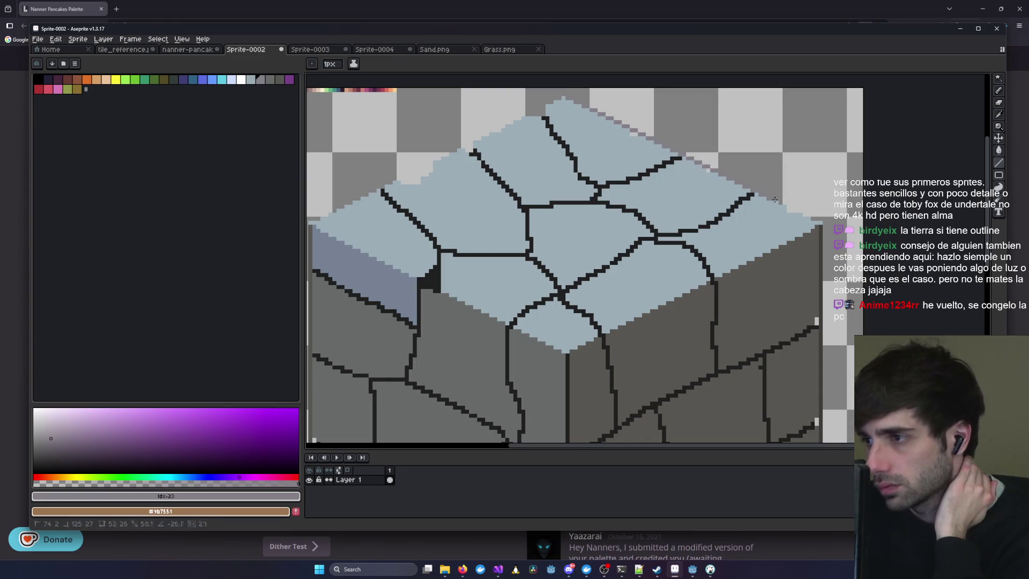
left_click_drag(590, 106, 654, 128)
key("ctrl+z")
left_click(270, 80)
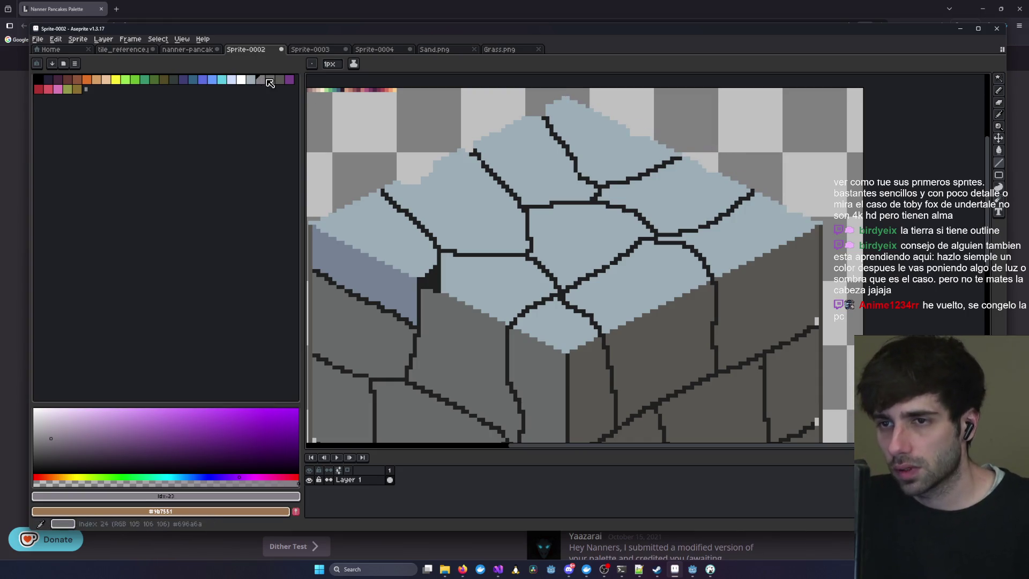
mouse_move(820, 224)
left_mouse_down()
mouse_move(606, 166)
mouse_move(542, 104)
mouse_move(564, 97)
mouse_move(310, 224)
left_mouse_up()
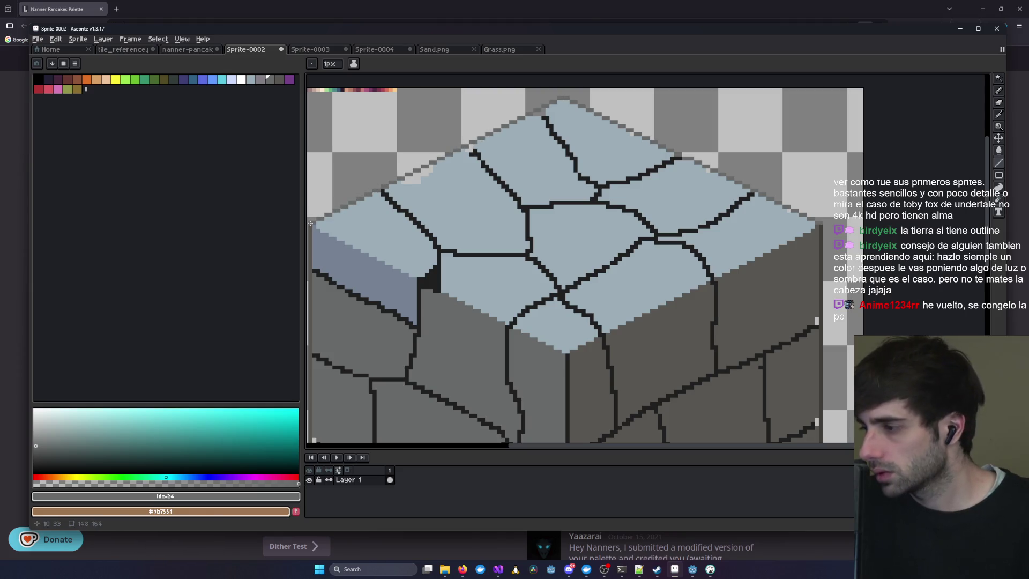
left_click_drag(442, 160, 532, 165)
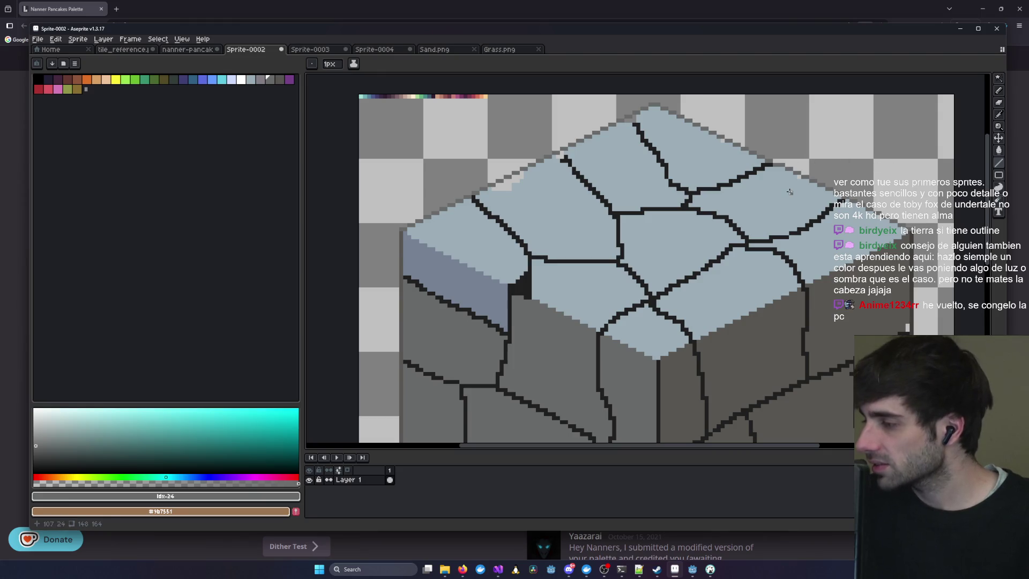
left_click(998, 90)
scroll(449, 185, "up", 1)
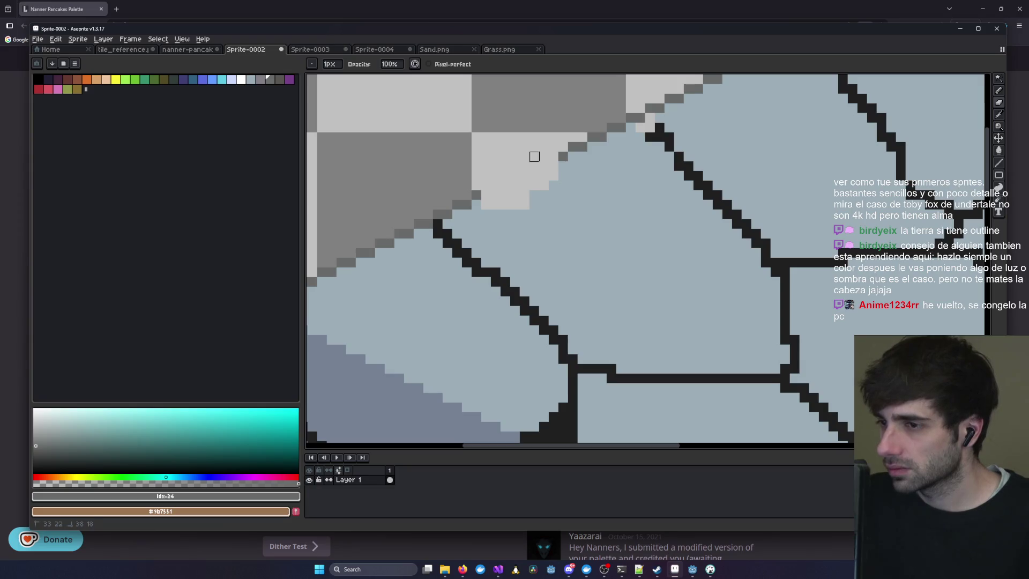
- Lighten three stray pixels along the cube's left edge
scroll(522, 190, "down", 3)
scroll(487, 303, "up", 4)
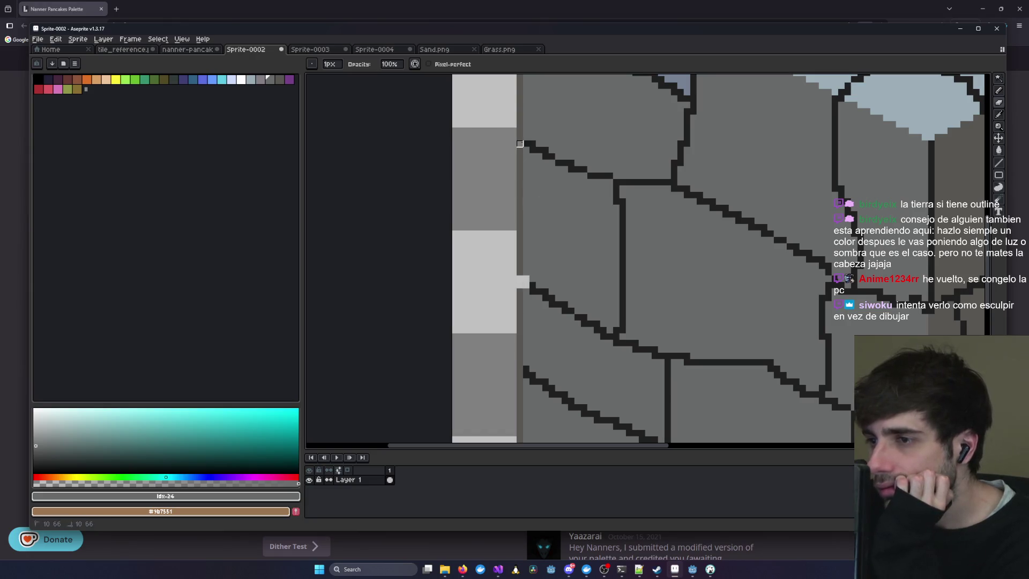
scroll(480, 258, "up", 3)
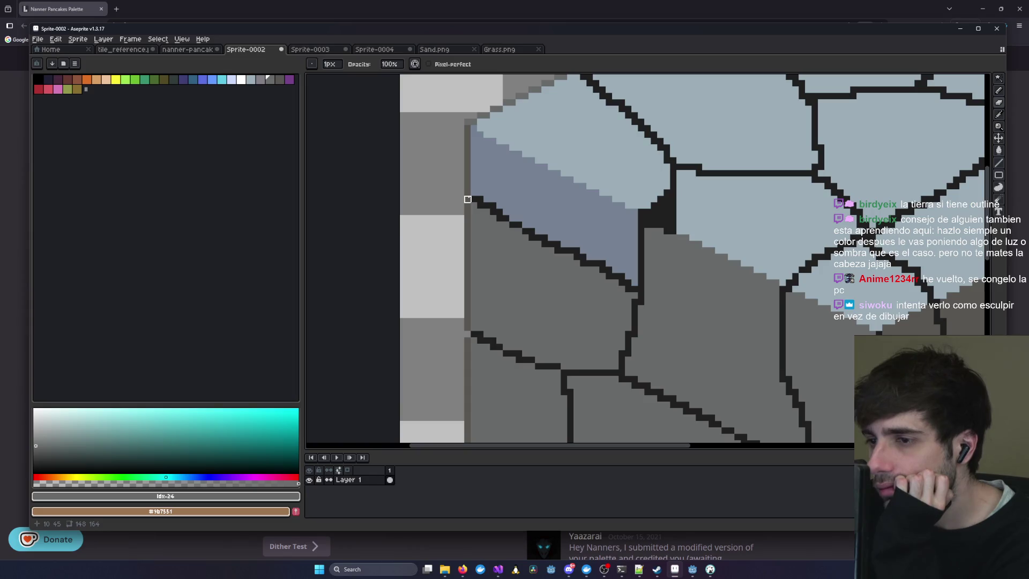
scroll(549, 263, "down", 3)
scroll(476, 287, "up", 4)
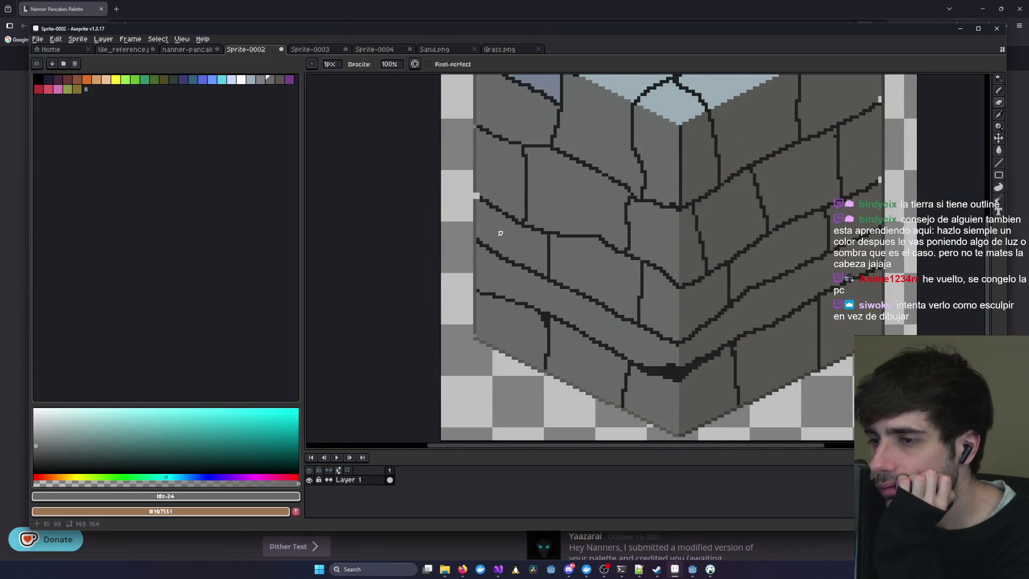
left_click(466, 306)
left_click(466, 152)
left_click(466, 161)
- Add three light pixels along the block's right edge
scroll(558, 168, "down", 2)
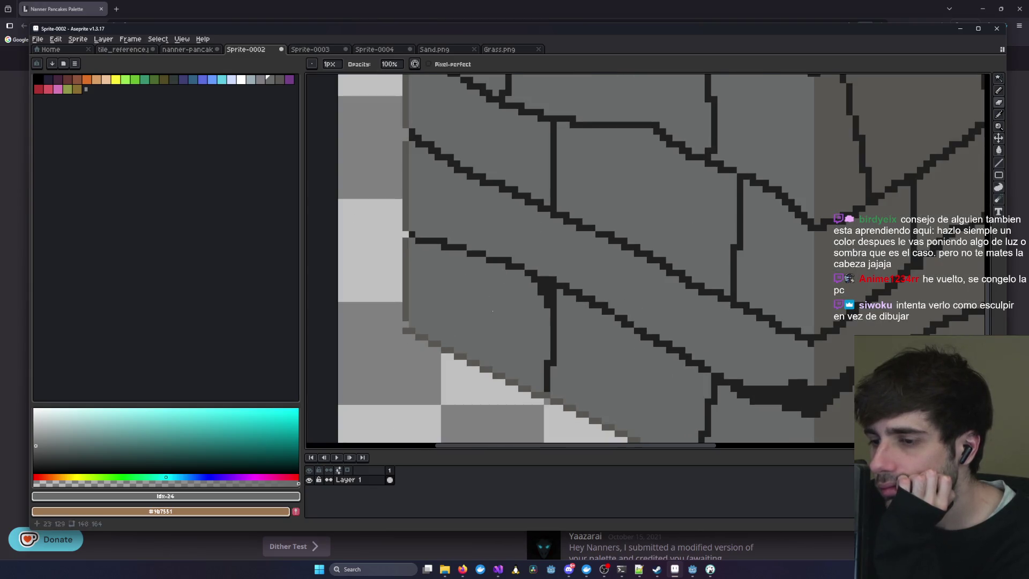
scroll(564, 128, "down", 3)
scroll(564, 127, "right", 3)
mouse_move(808, 269)
left_mouse_down()
mouse_move(551, 269)
mouse_move(477, 303)
mouse_move(796, 177)
mouse_move(588, 317)
mouse_move(565, 363)
left_mouse_up()
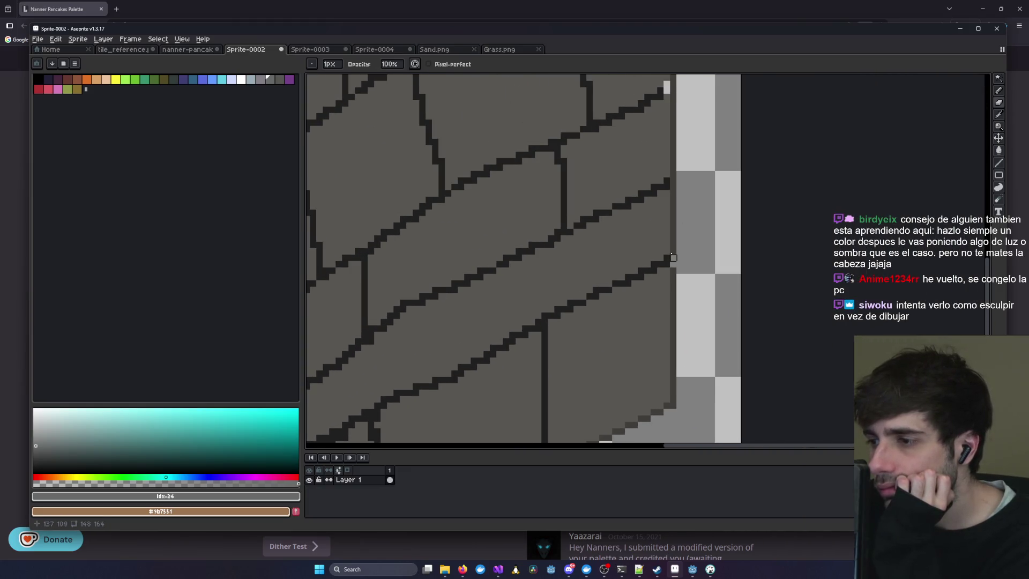
scroll(686, 142, "up", 3)
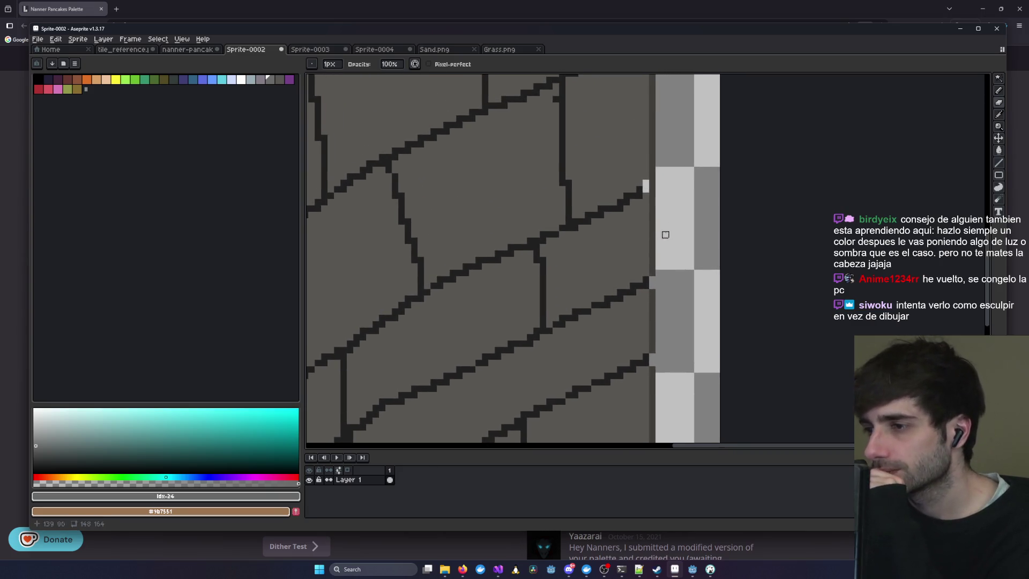
left_click(649, 184)
scroll(704, 164, "up", 4)
left_click(624, 154)
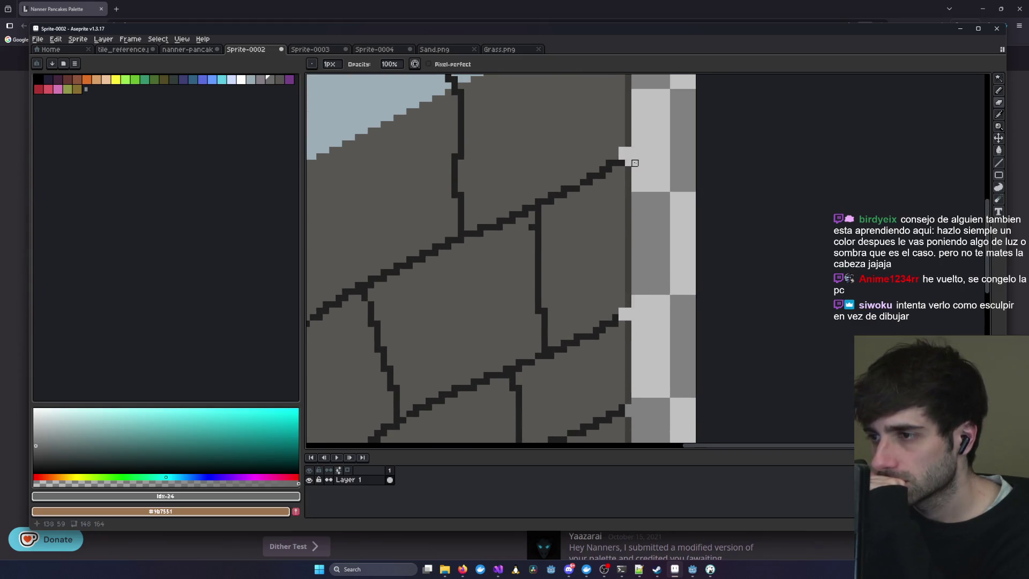
left_click(622, 162)
- Step back to view the whole cube, then select the Eyedropper for sampling
scroll(640, 310, "down", 3)
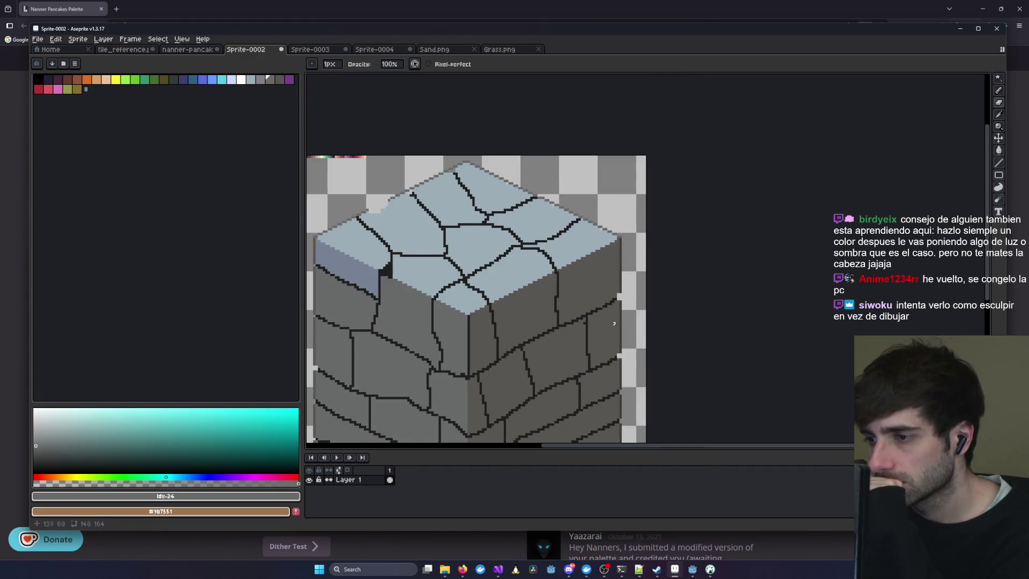
scroll(620, 321, "up", 2)
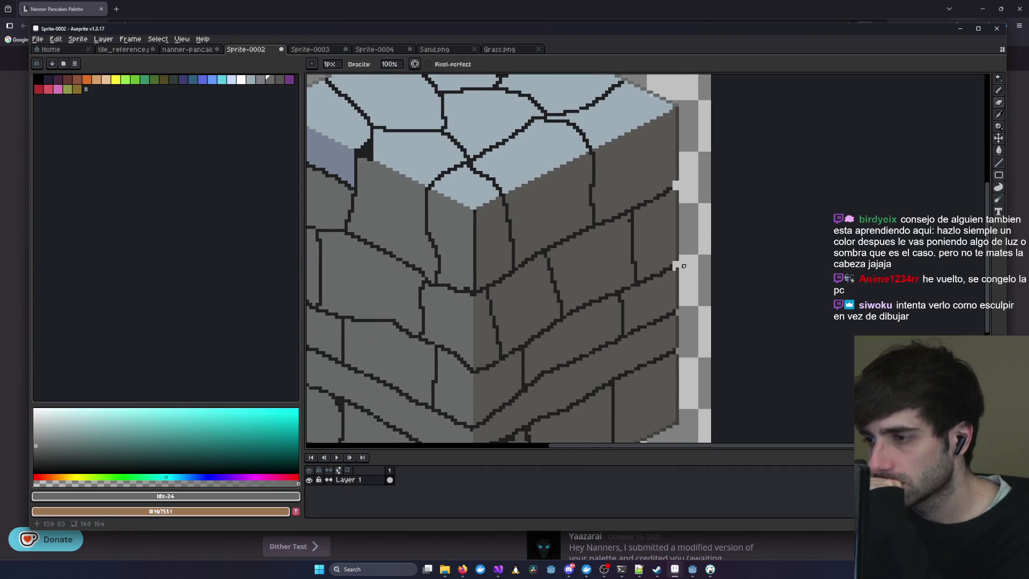
scroll(697, 252, "down", 2)
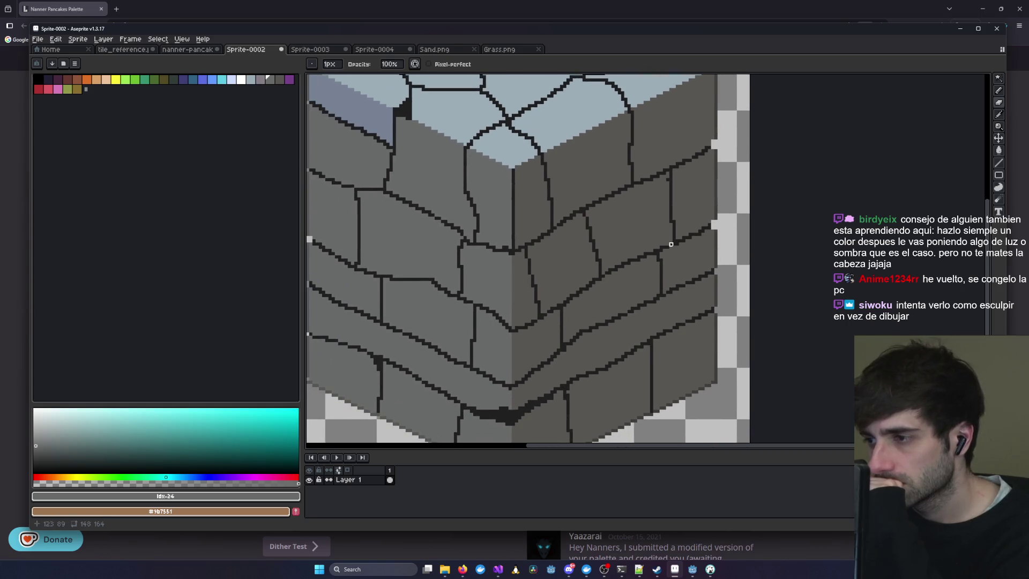
scroll(672, 243, "down", 3)
key("v")
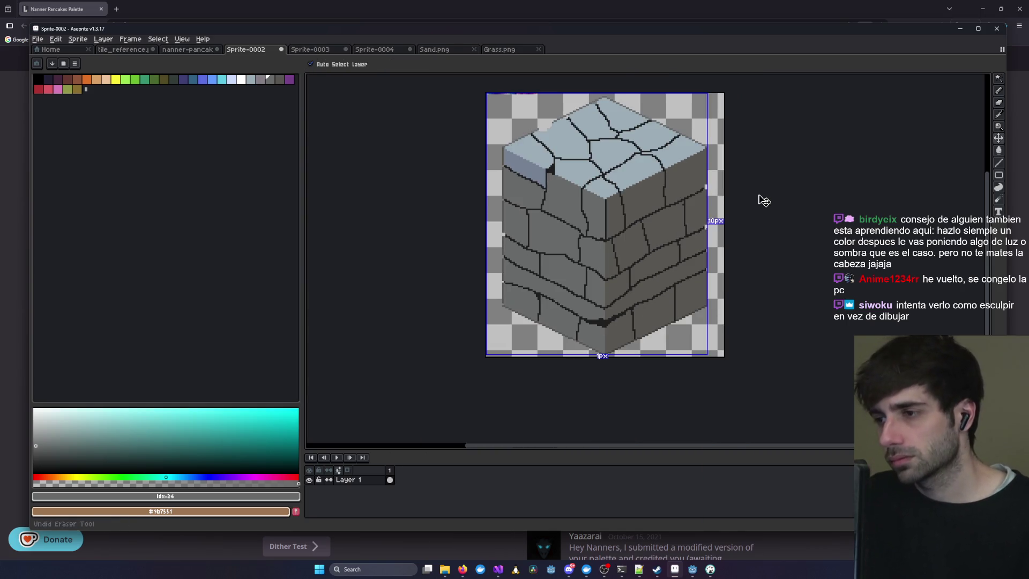
key("b")
scroll(722, 241, "up", 2)
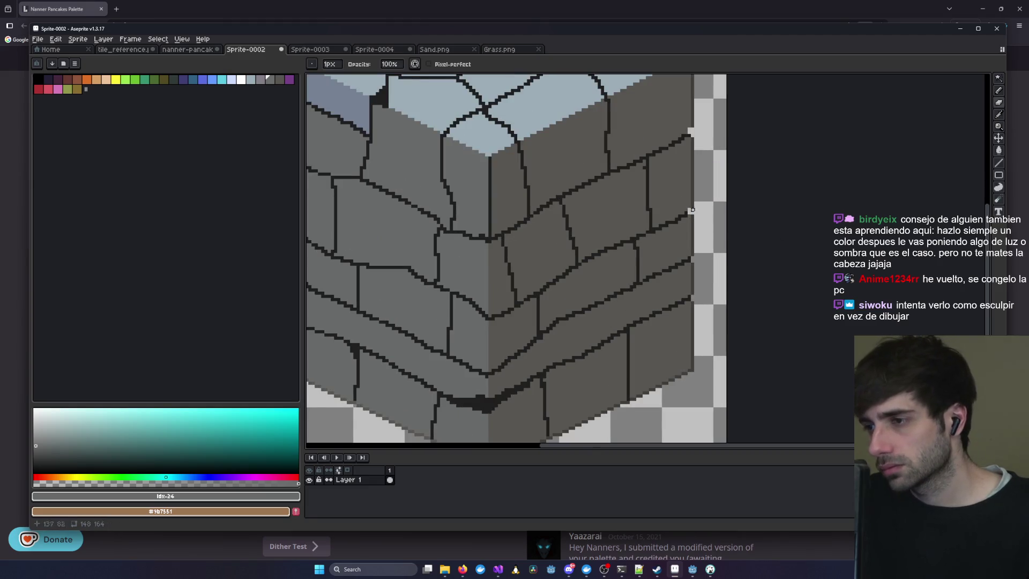
left_click(998, 115)
scroll(701, 188, "up", 2)
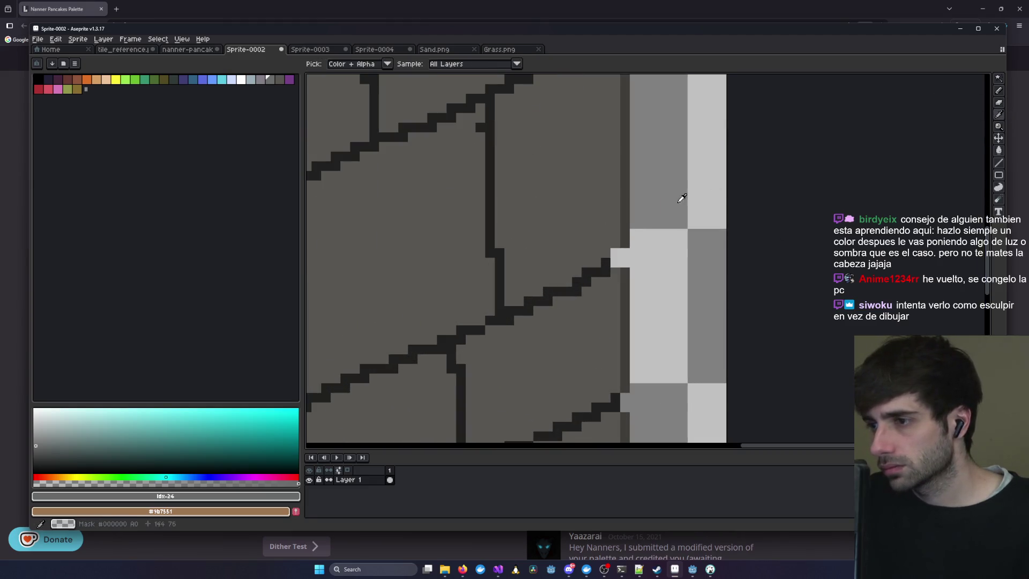
- Sample the side wall's grey #595652 and return to the Pencil
left_click(614, 232)
left_click(999, 91)
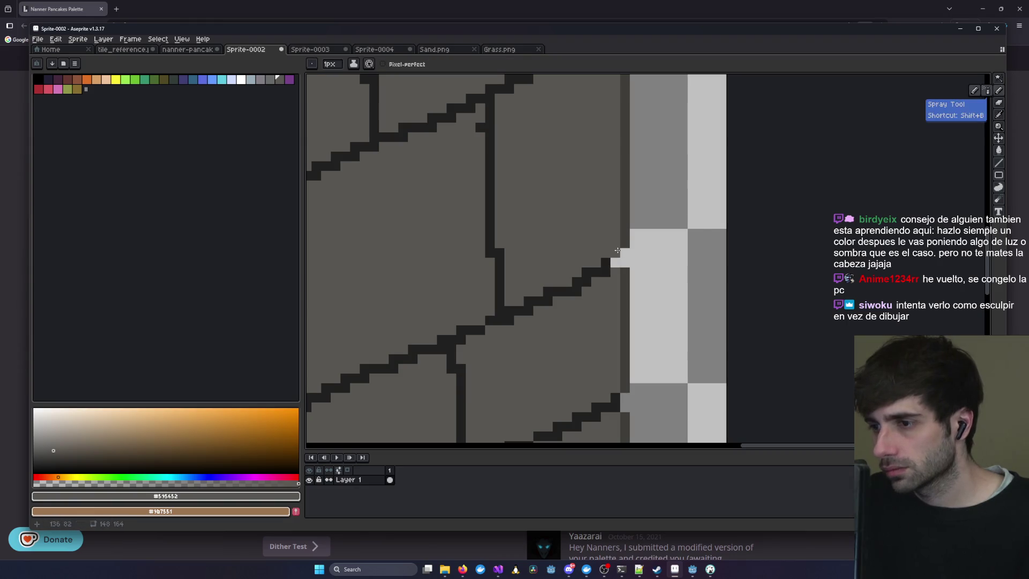
scroll(546, 243, "down", 2)
scroll(568, 193, "up", 1)
scroll(583, 222, "down", 3)
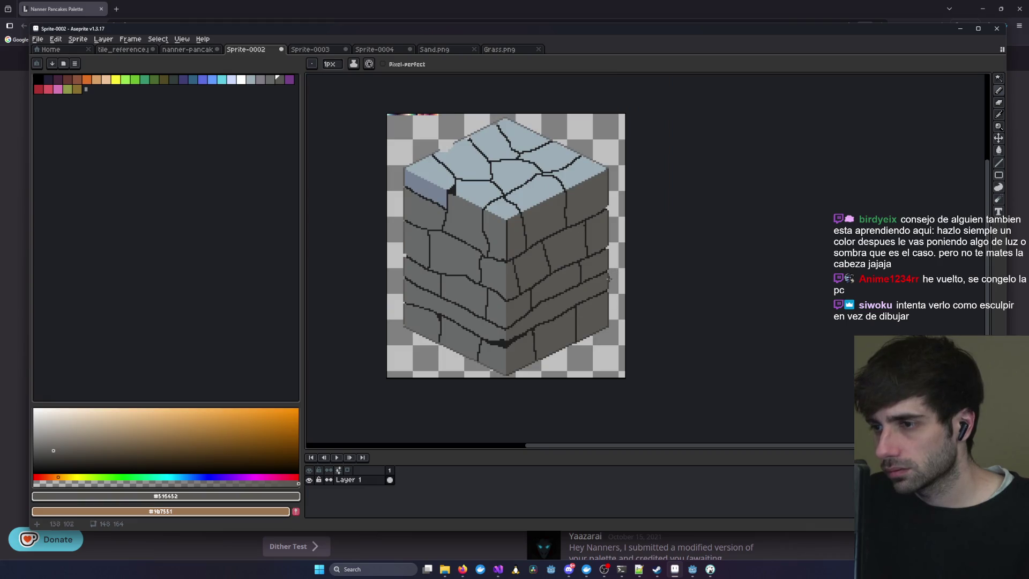
scroll(611, 277, "up", 3)
scroll(649, 294, "down", 1)
- Pan over the cube's top face and the area above it to inspect the rim
scroll(536, 202, "left", 5)
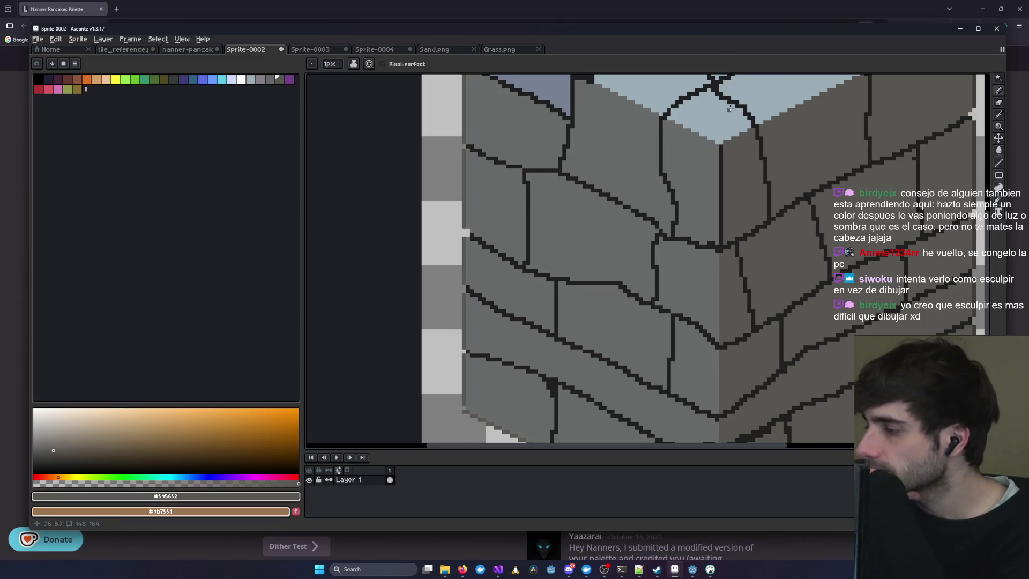
scroll(730, 109, "down", 1)
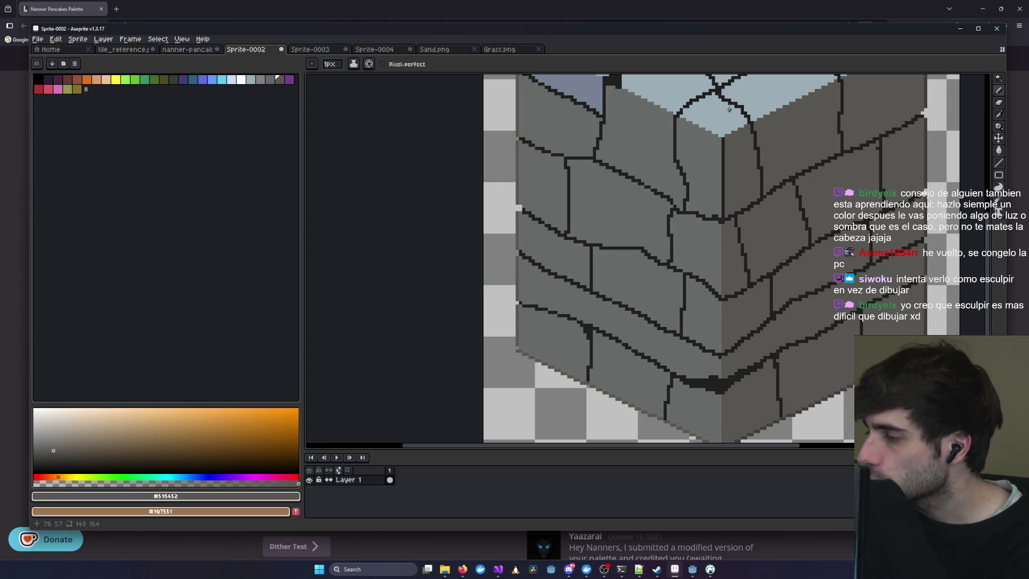
left_click_drag(557, 151, 523, 206)
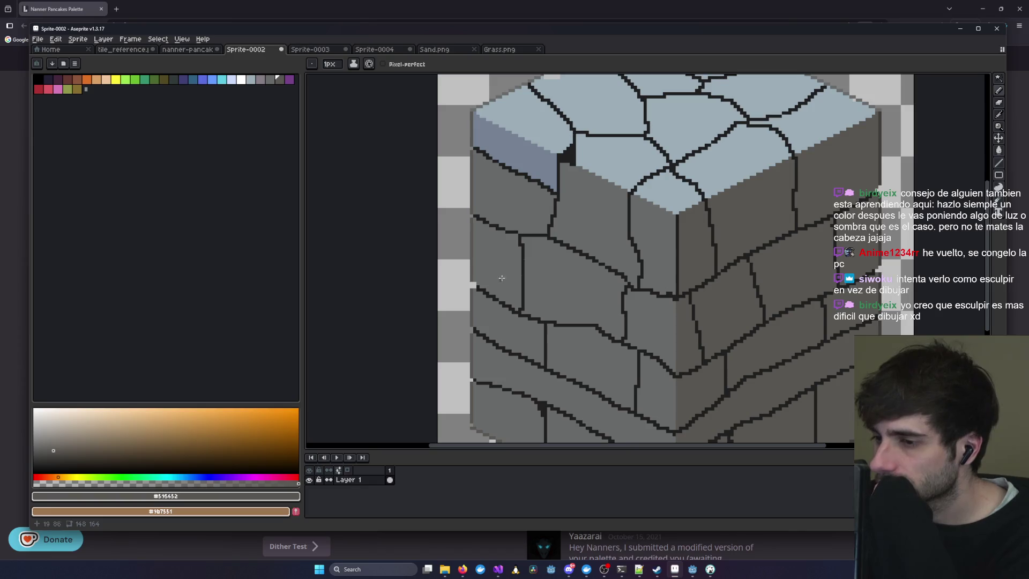
left_click_drag(474, 210, 498, 286)
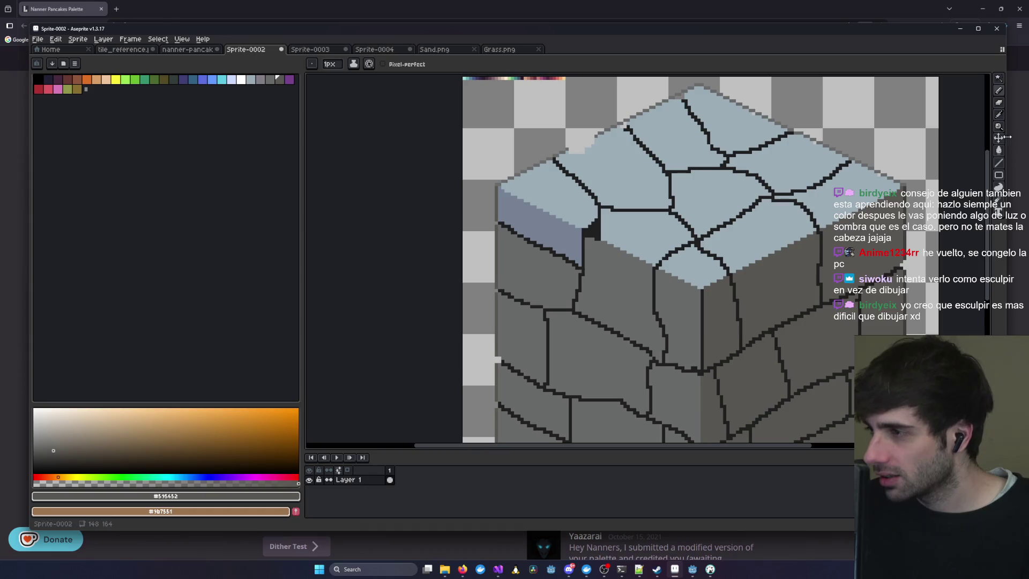
left_click(998, 90)
scroll(835, 126, "up", 1)
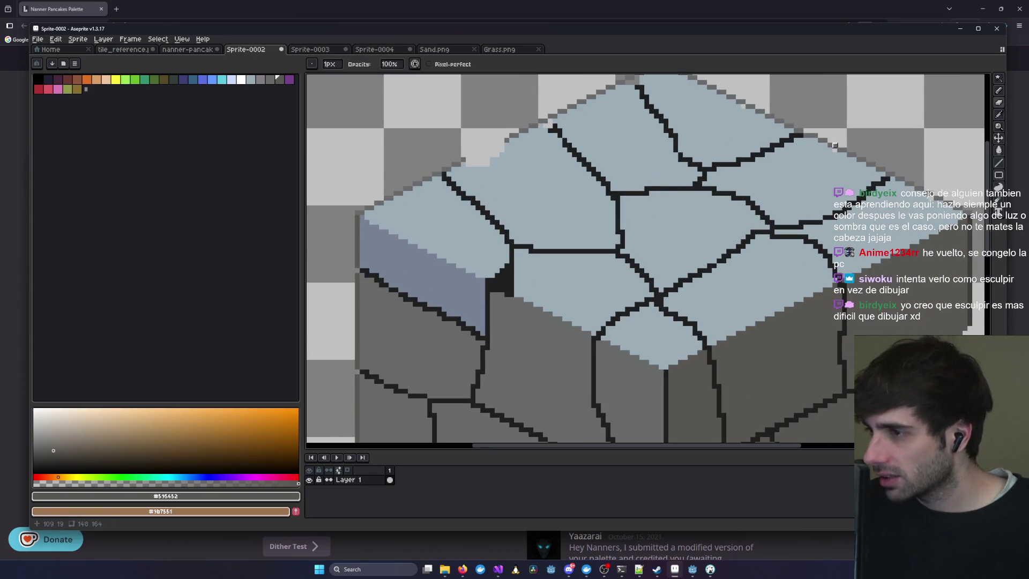
scroll(647, 116, "down", 1)
scroll(642, 237, "up", 1)
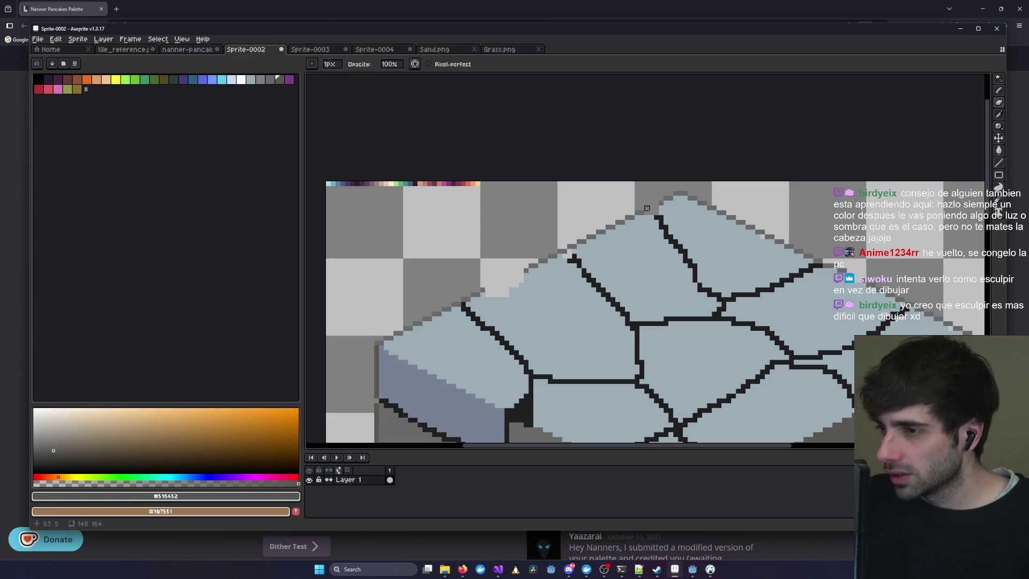
scroll(603, 271, "down", 1)
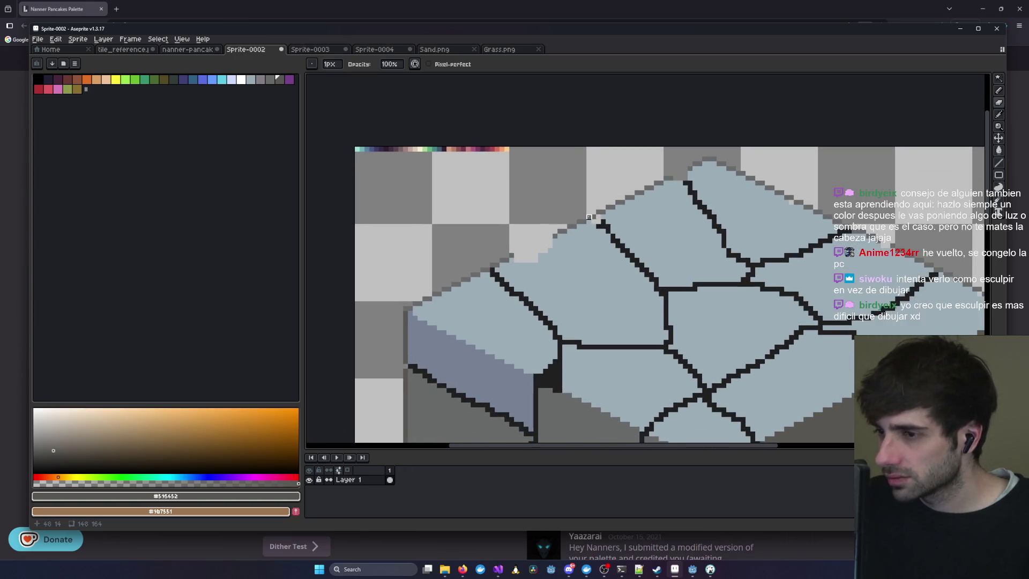
scroll(649, 232, "up", 1)
scroll(650, 232, "down", 10)
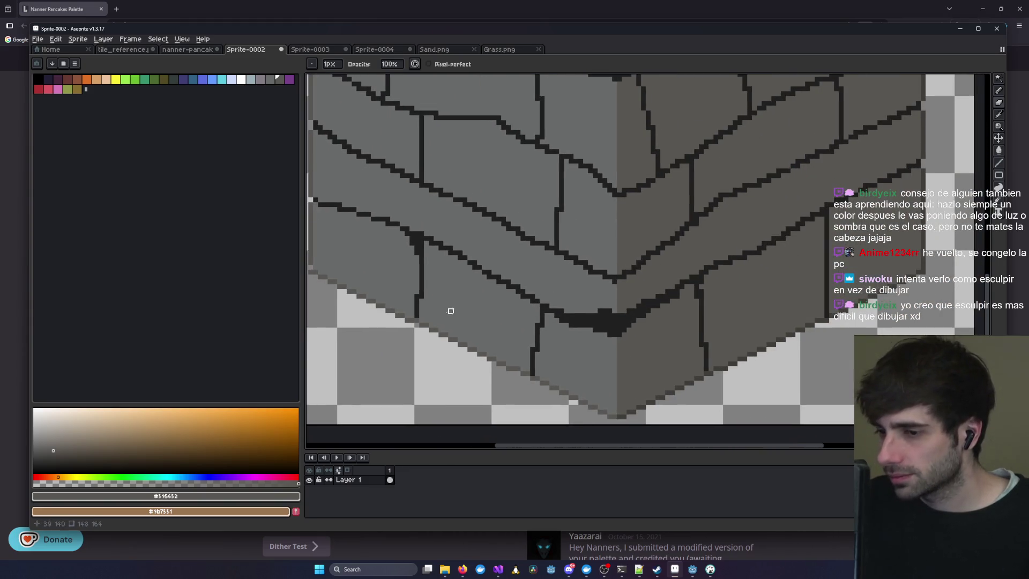
scroll(529, 283, "up", 2)
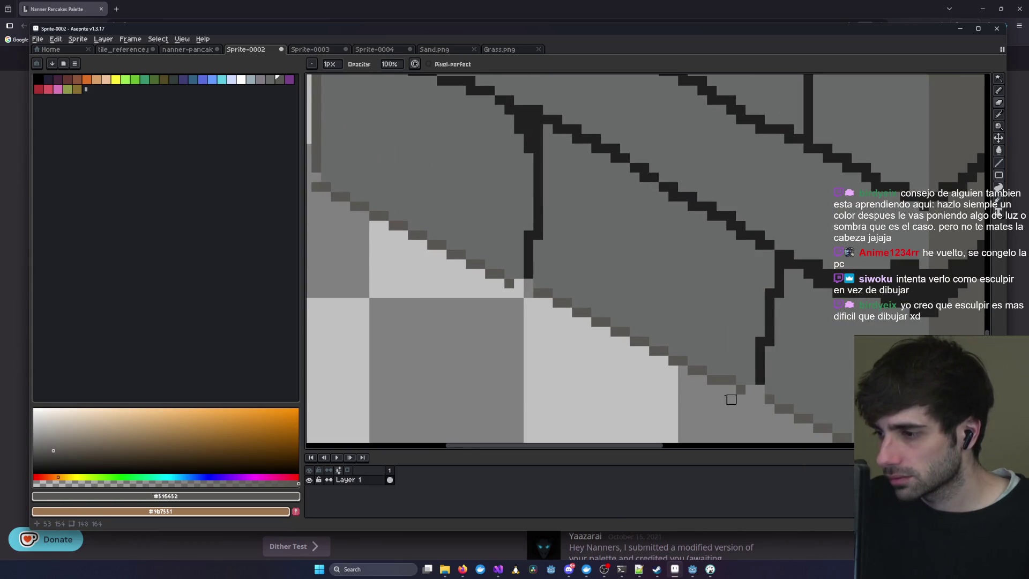
scroll(760, 390, "down", 3)
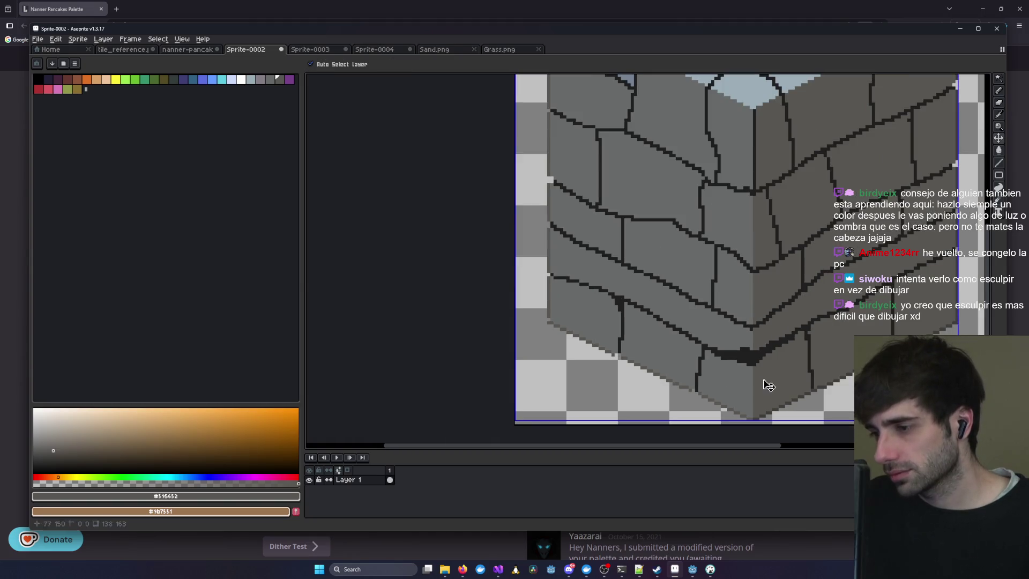
left_click_drag(833, 380, 780, 309)
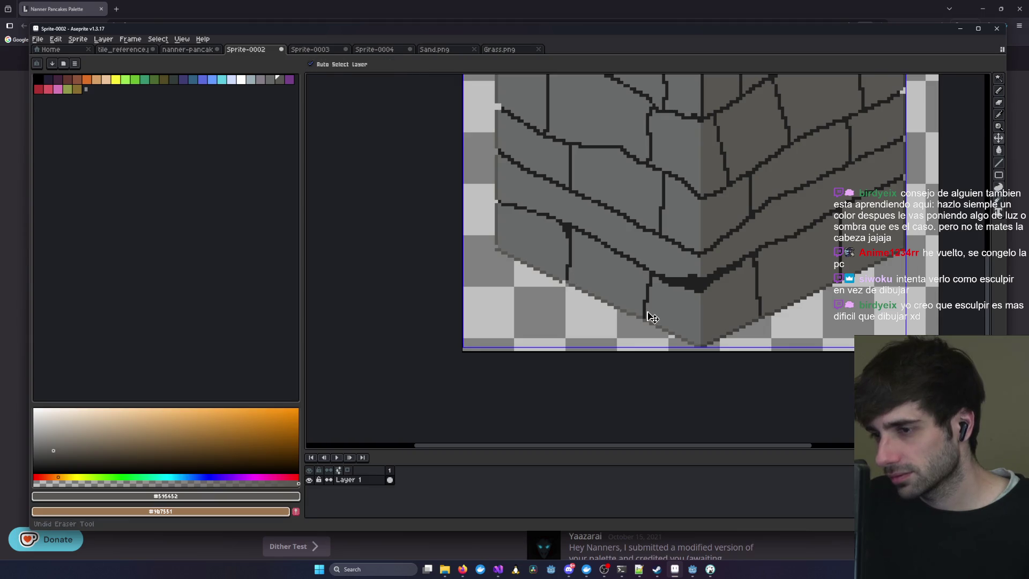
scroll(628, 308, "up", 3)
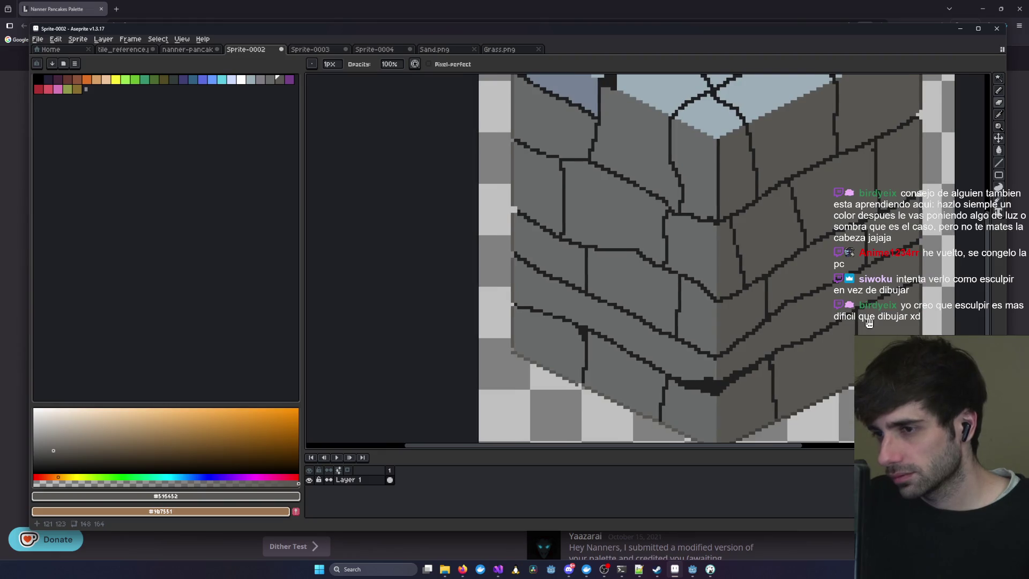
mouse_move(870, 322)
left_mouse_down()
mouse_move(802, 397)
mouse_move(848, 437)
left_mouse_up()
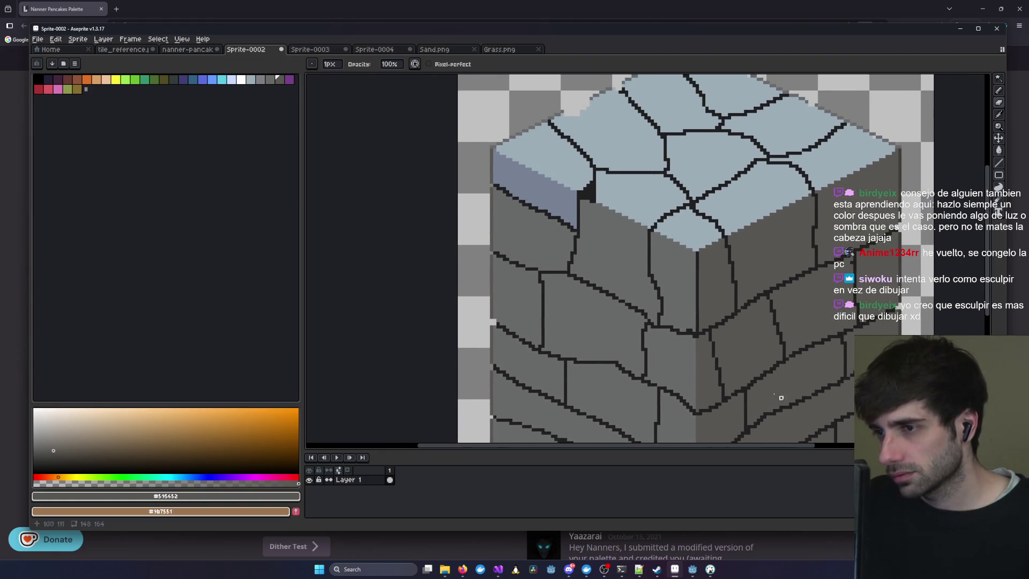
scroll(805, 272, "down", 1)
left_click_drag(804, 271, 759, 168)
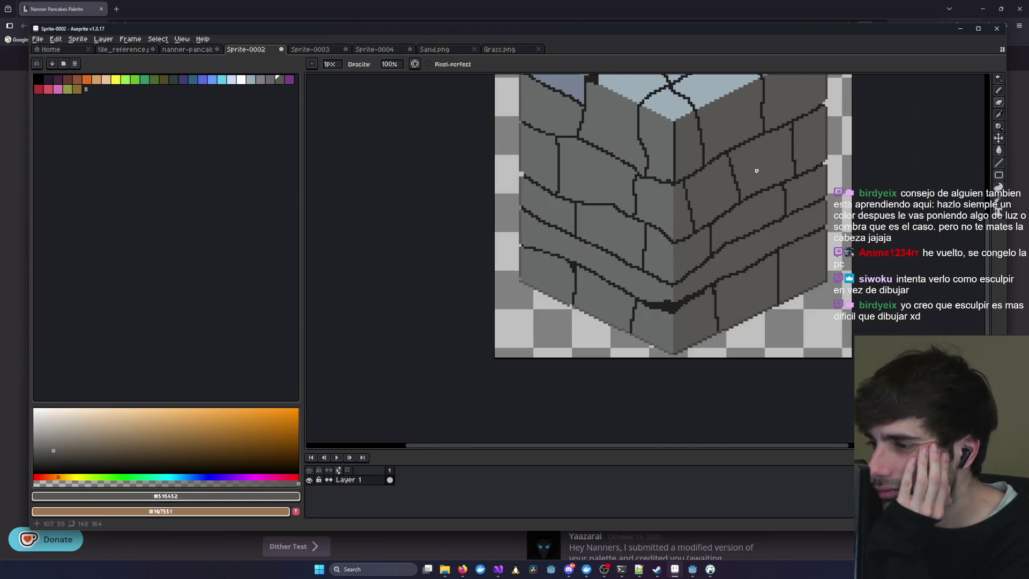
mouse_move(695, 161)
left_mouse_down()
mouse_move(754, 327)
mouse_move(653, 335)
mouse_move(524, 305)
mouse_move(772, 292)
left_mouse_up()
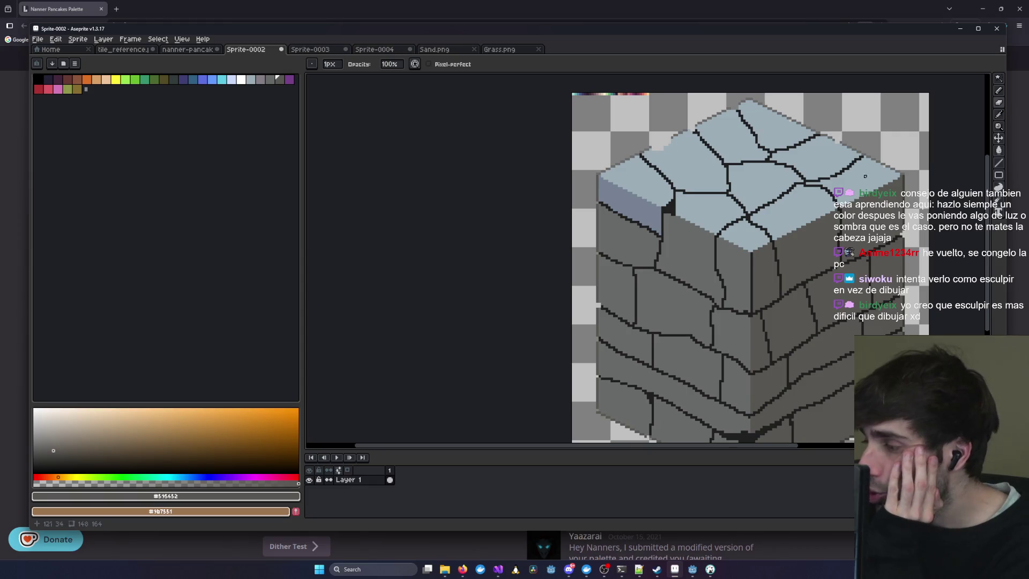
scroll(680, 183, "up", 2)
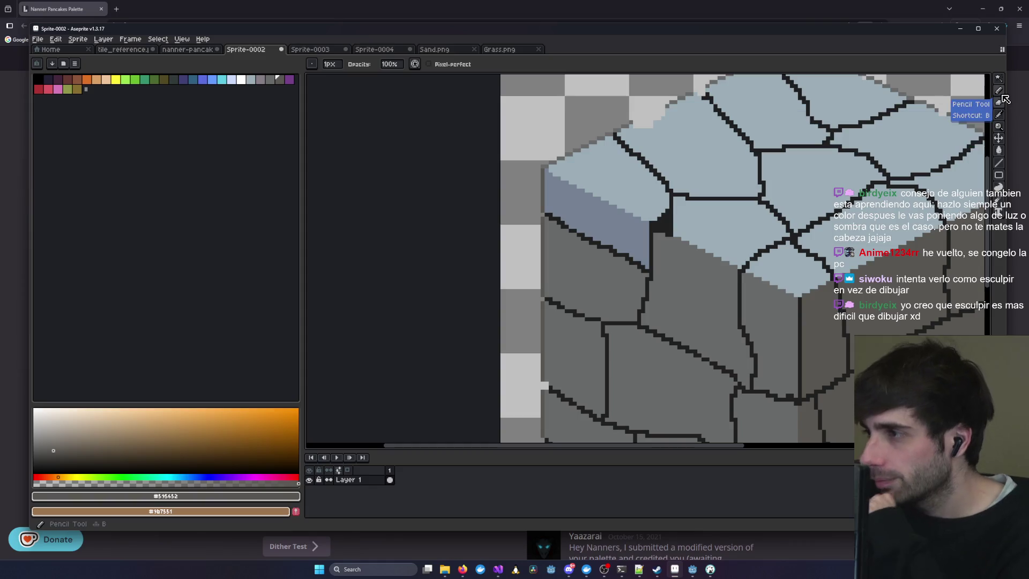
left_click(998, 90)
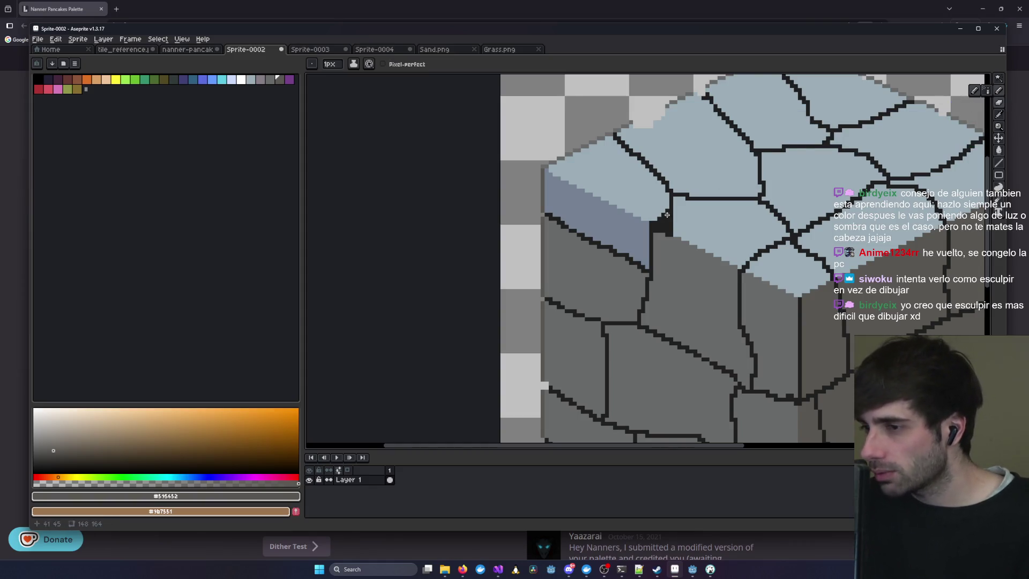
scroll(658, 227, "up", 2)
mouse_move(565, 177)
left_mouse_down()
mouse_move(794, 280)
mouse_move(702, 220)
mouse_move(555, 169)
left_mouse_up()
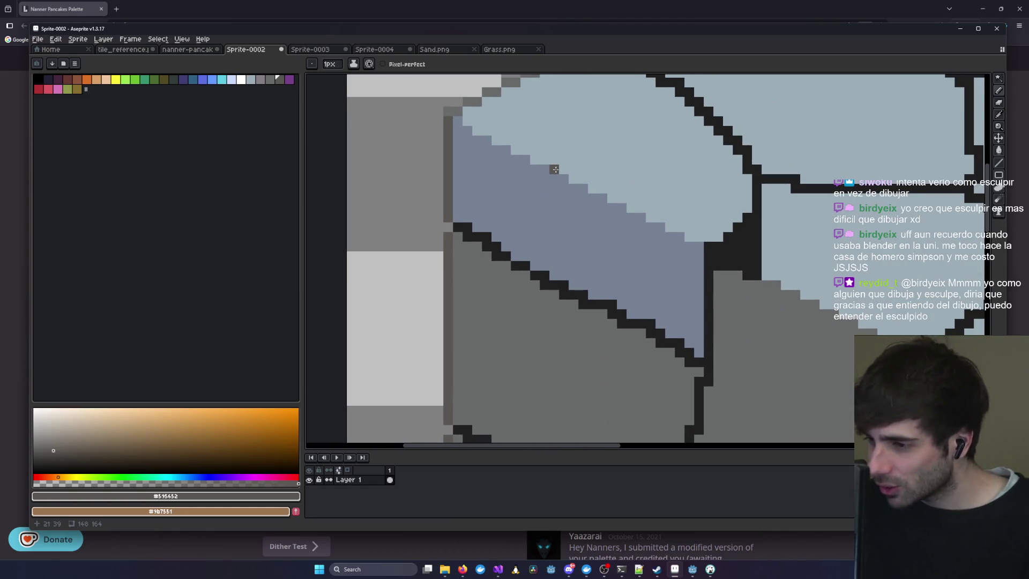
scroll(555, 170, "down", 1)
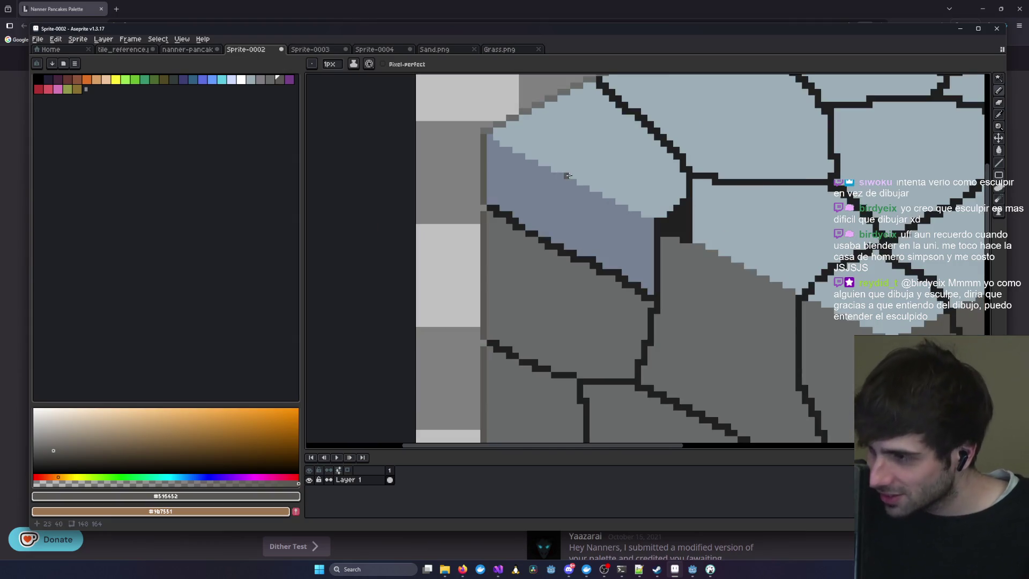
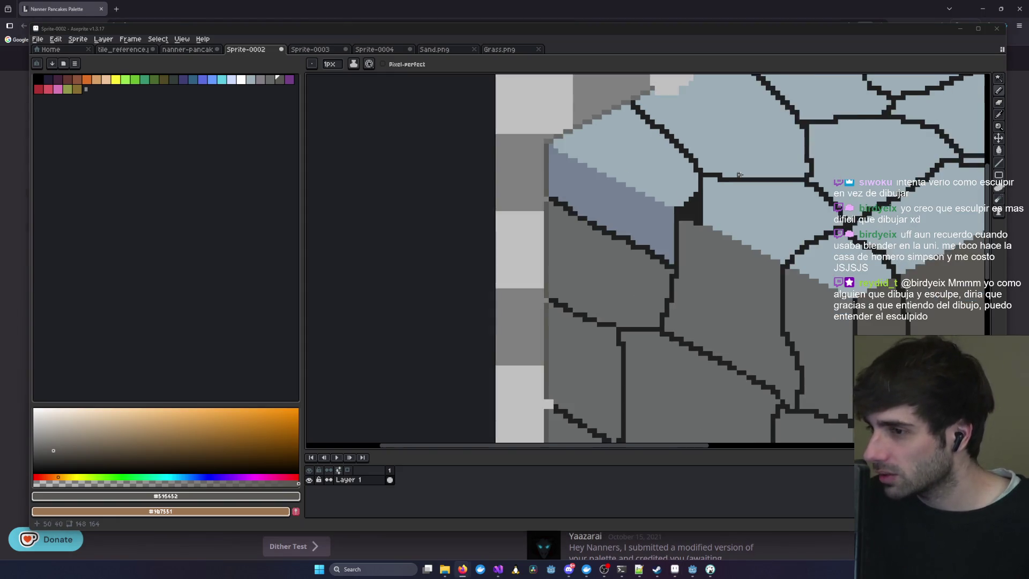
- Pan and zoom across the block's left and lower side faces to inspect them
scroll(644, 258, "left", 3)
scroll(643, 258, "down", 1)
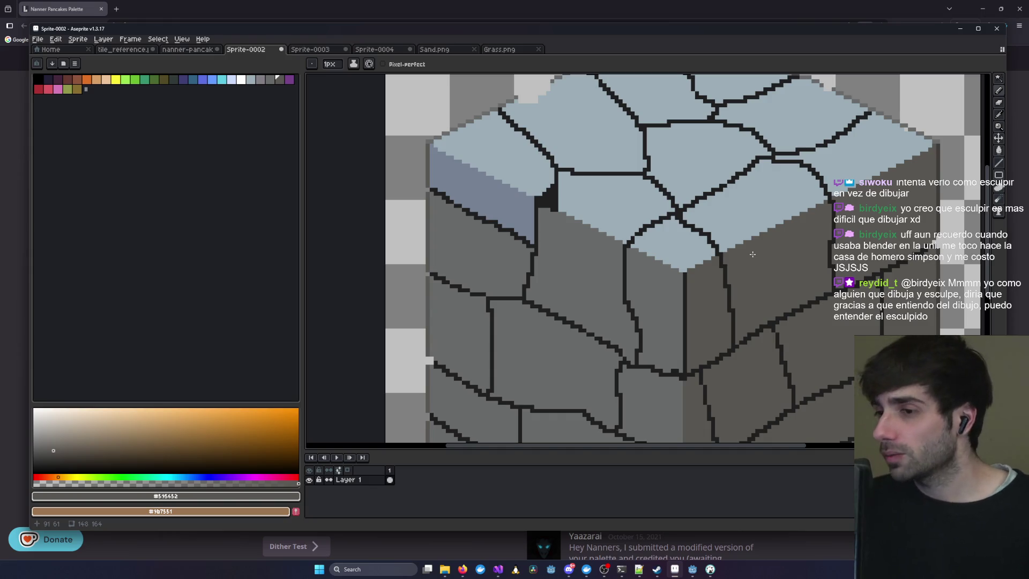
scroll(753, 254, "down", 2)
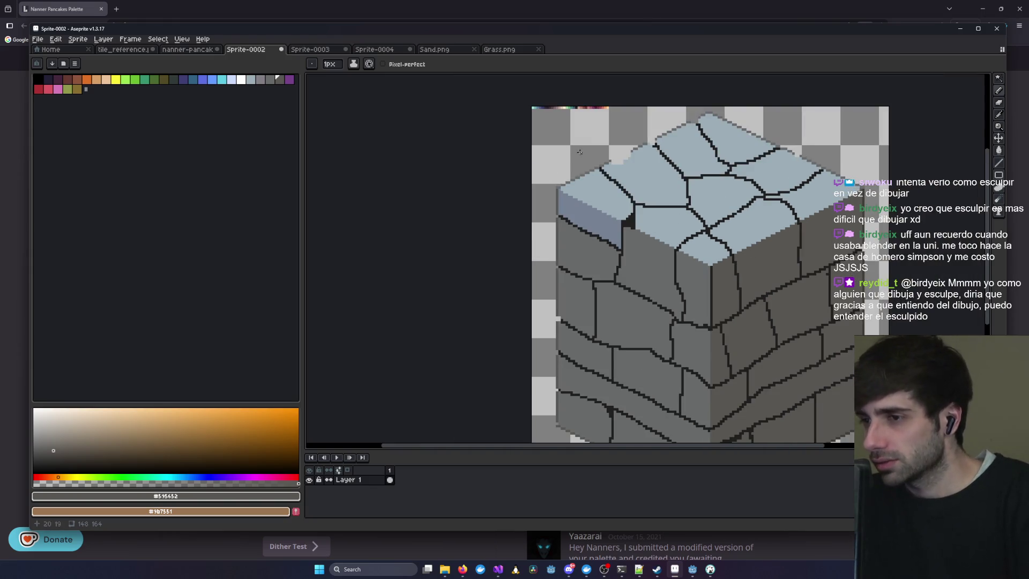
scroll(577, 153, "up", 1)
left_click_drag(674, 359, 638, 210)
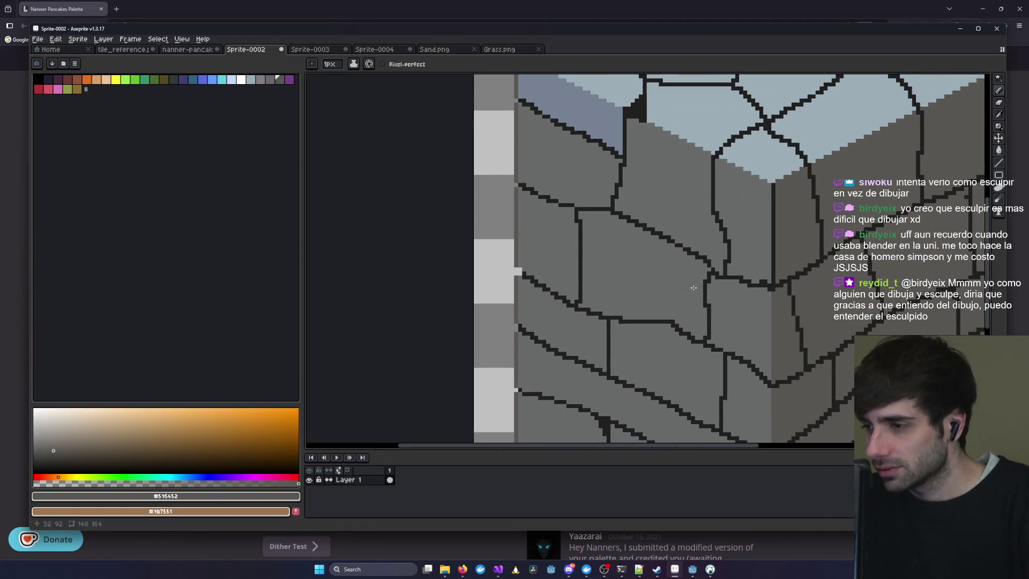
left_click_drag(755, 281, 659, 155)
scroll(640, 289, "down", 2)
scroll(641, 259, "up", 1)
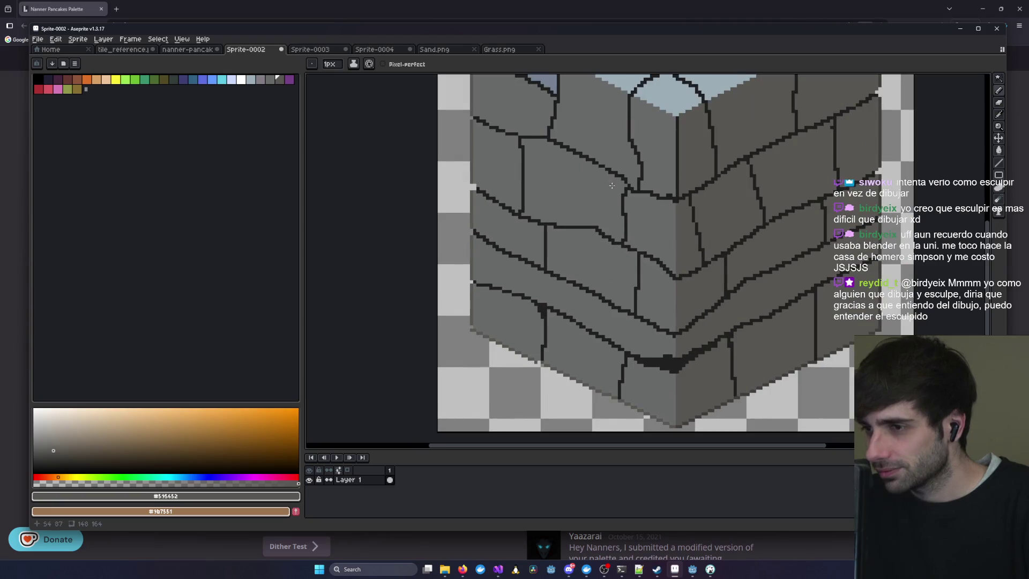
scroll(620, 193, "down", 1)
scroll(609, 303, "up", 1)
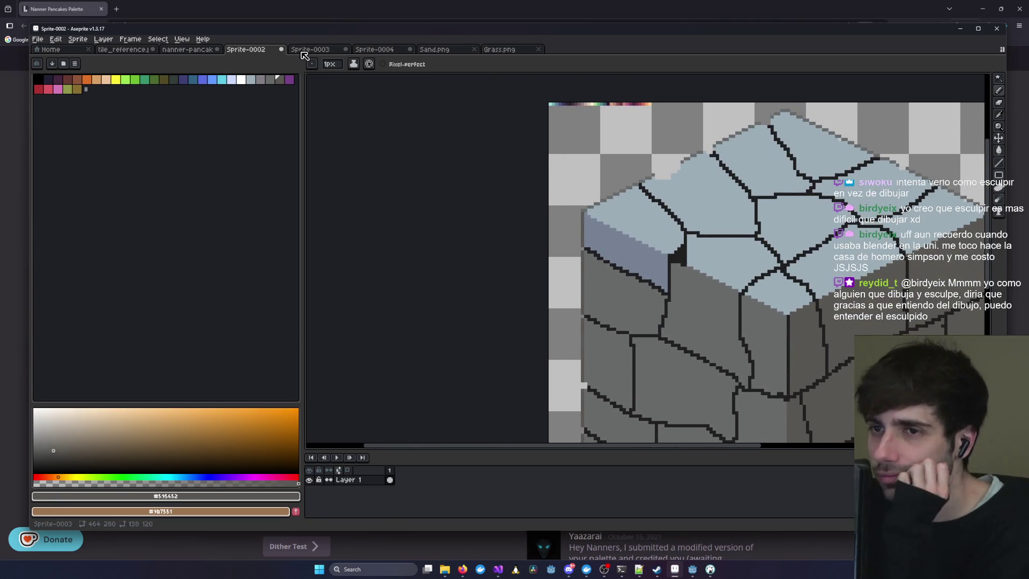
- Compare the grey block against the Sand.png and Sprite-0003 brown rock reference sprites
left_click(444, 51)
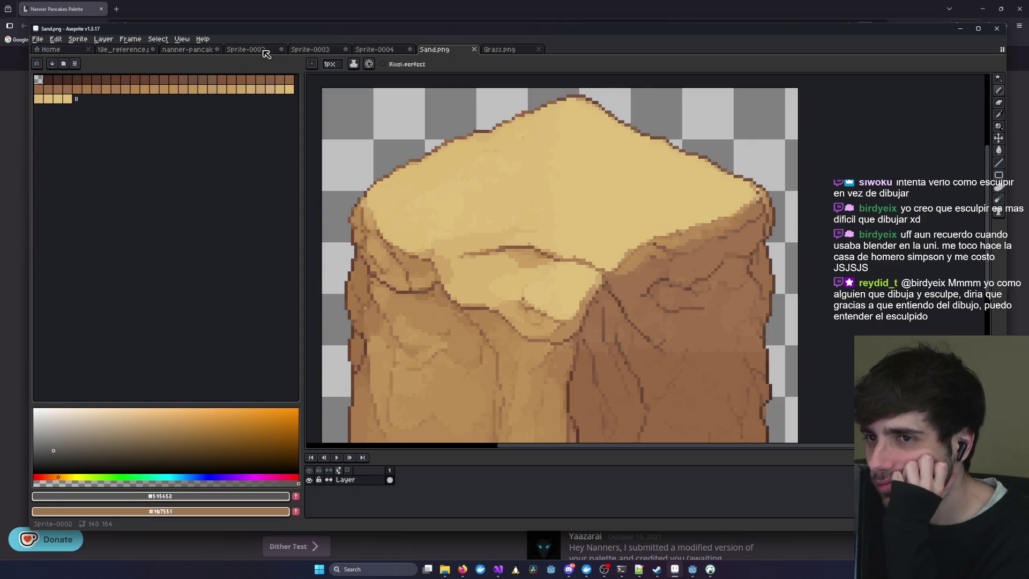
left_click(266, 52)
left_click(324, 51)
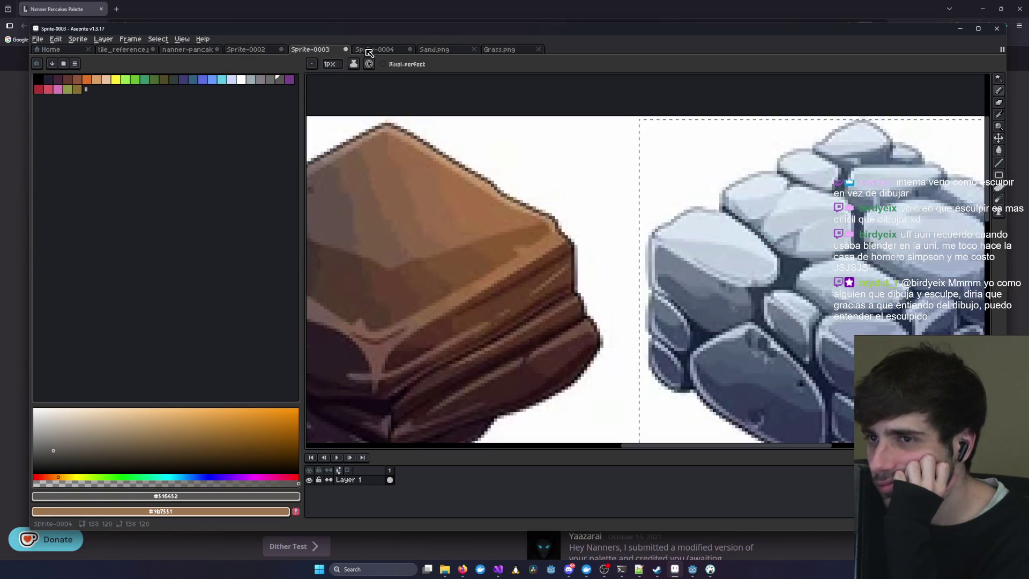
left_click(249, 52)
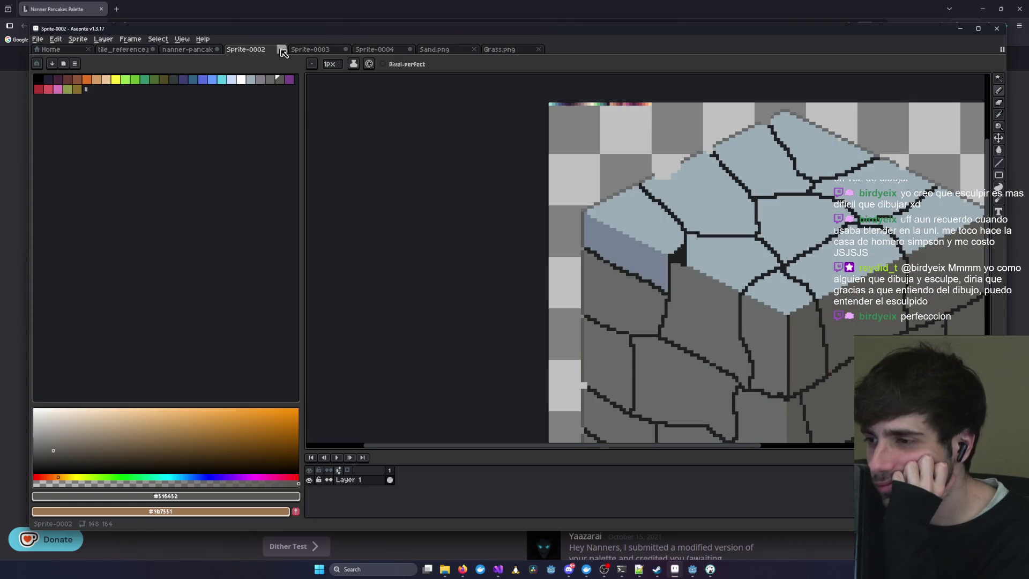
left_click(314, 51)
left_click(237, 52)
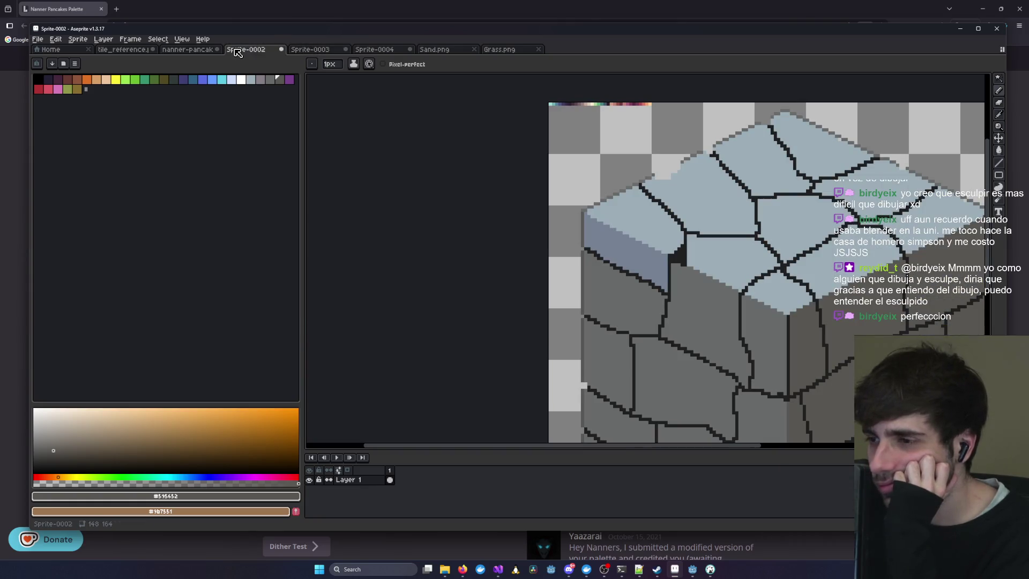
left_click(315, 51)
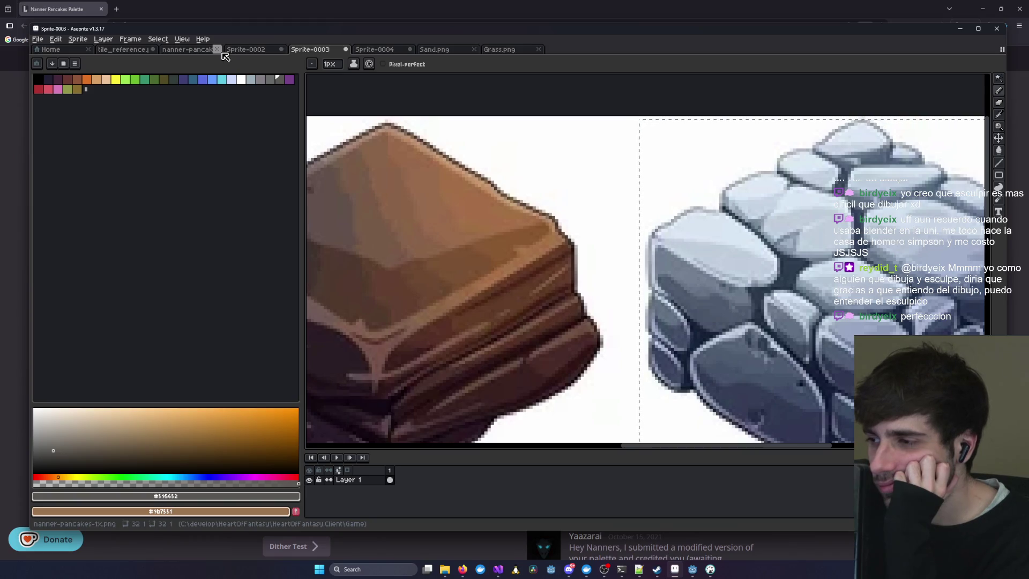
- Keep the palette image open, view Sprite-0004's coloured block, then return to the grey block
left_click(217, 49)
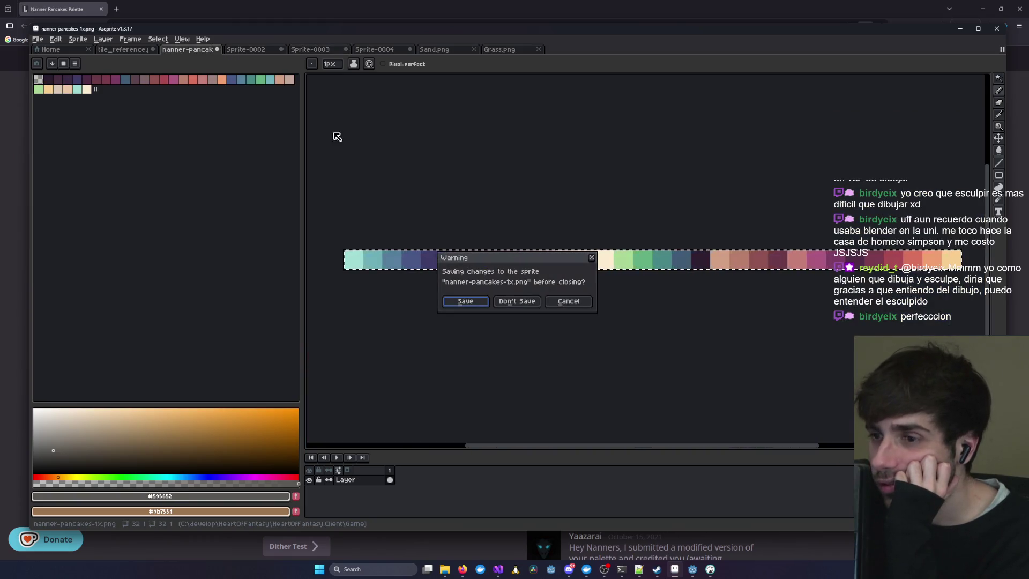
left_click(569, 301)
left_click(321, 50)
left_click(392, 53)
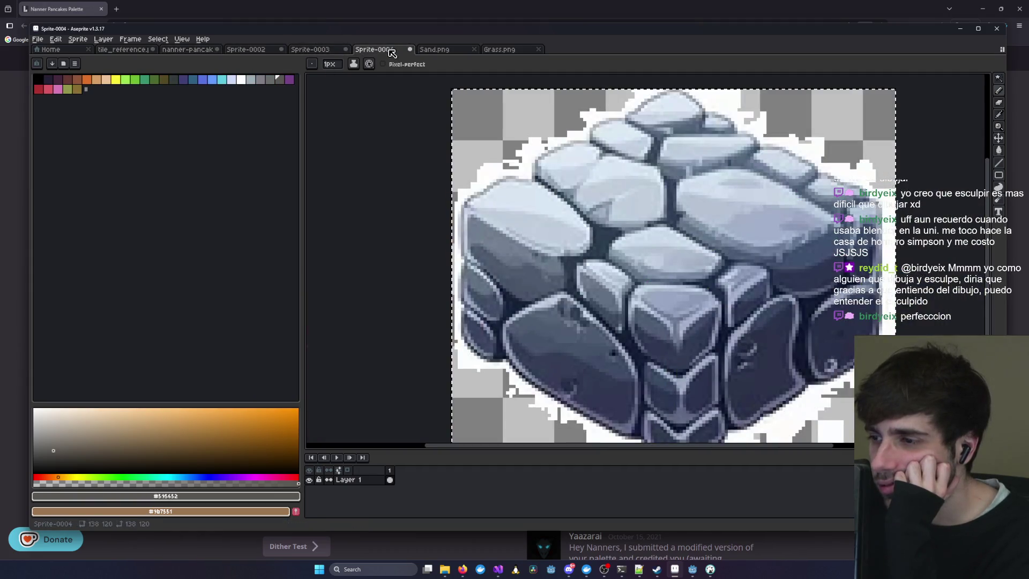
left_click(445, 50)
left_click(284, 51)
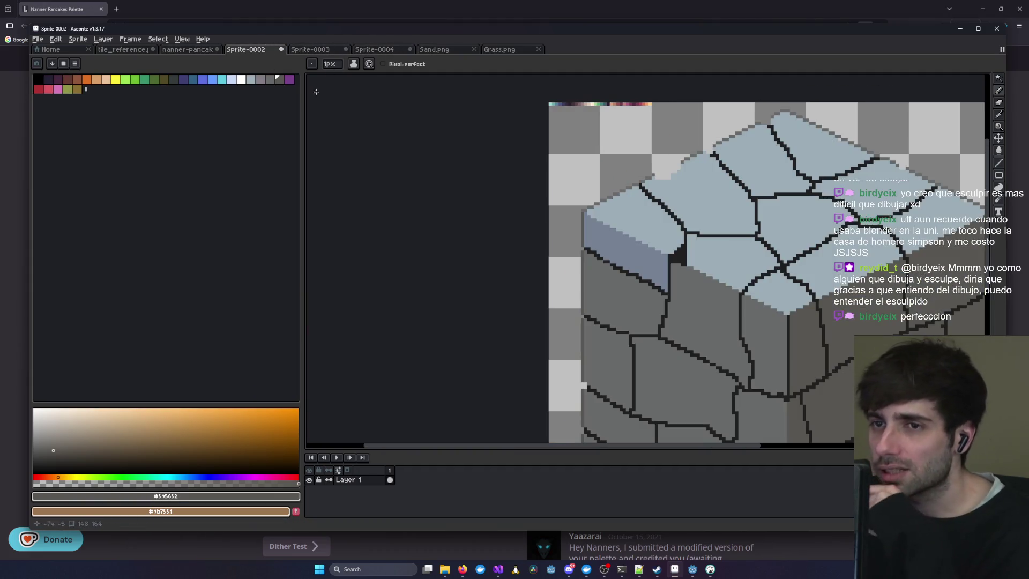
scroll(615, 212, "up", 3)
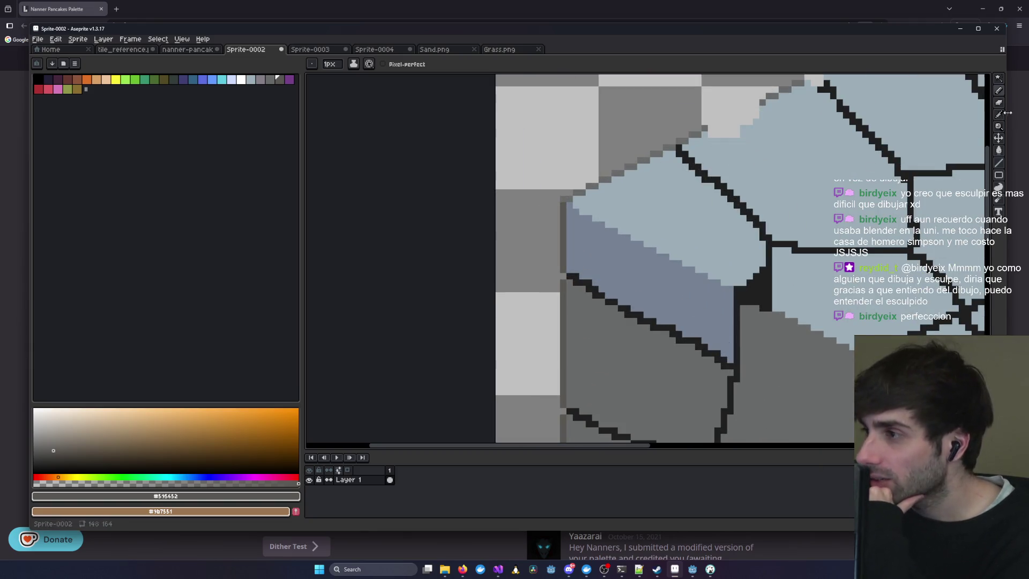
left_click(317, 51)
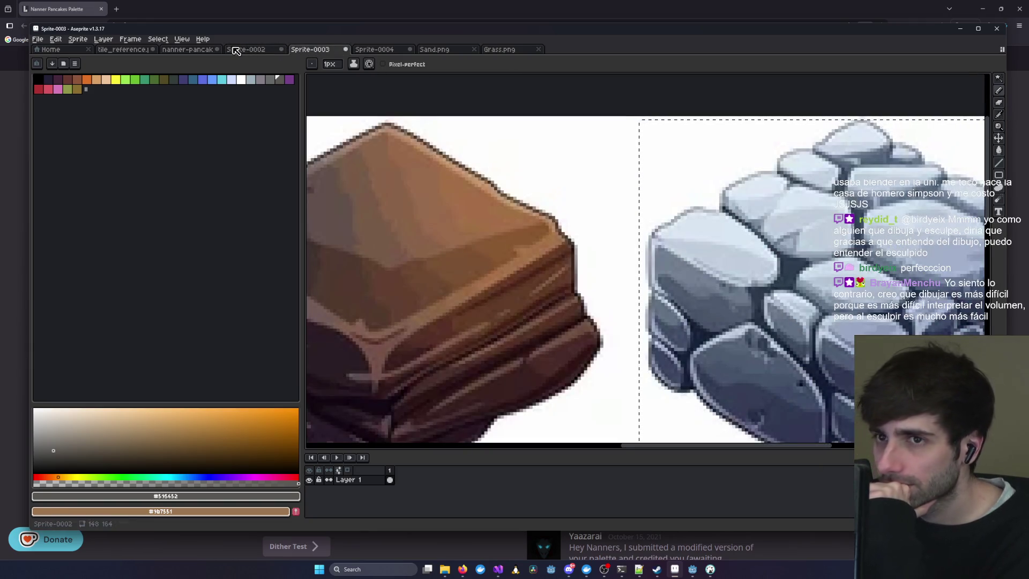
left_click(261, 51)
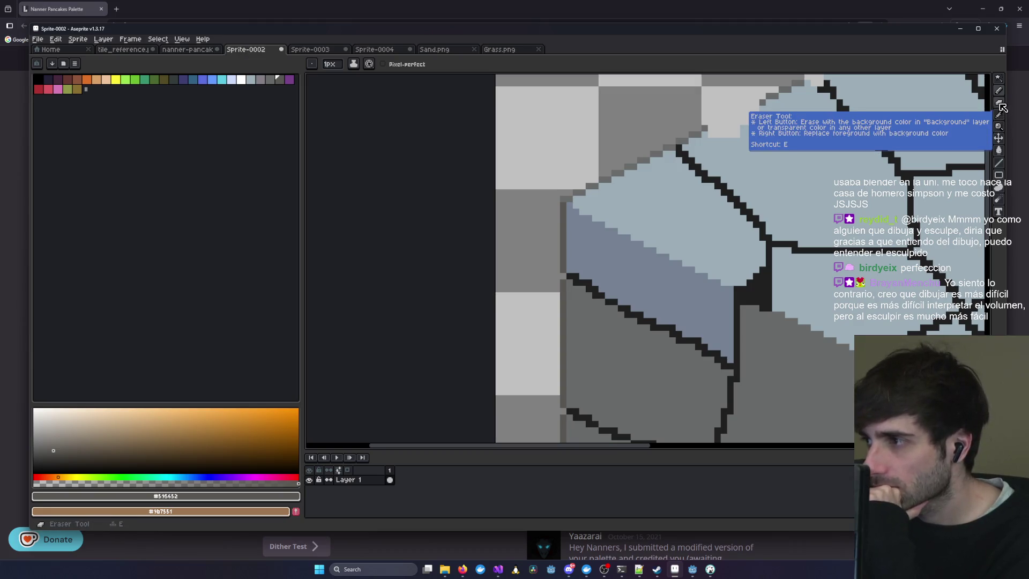
- Sample the side-face grey and fill the bluish top-left strip with it
left_click(1001, 127)
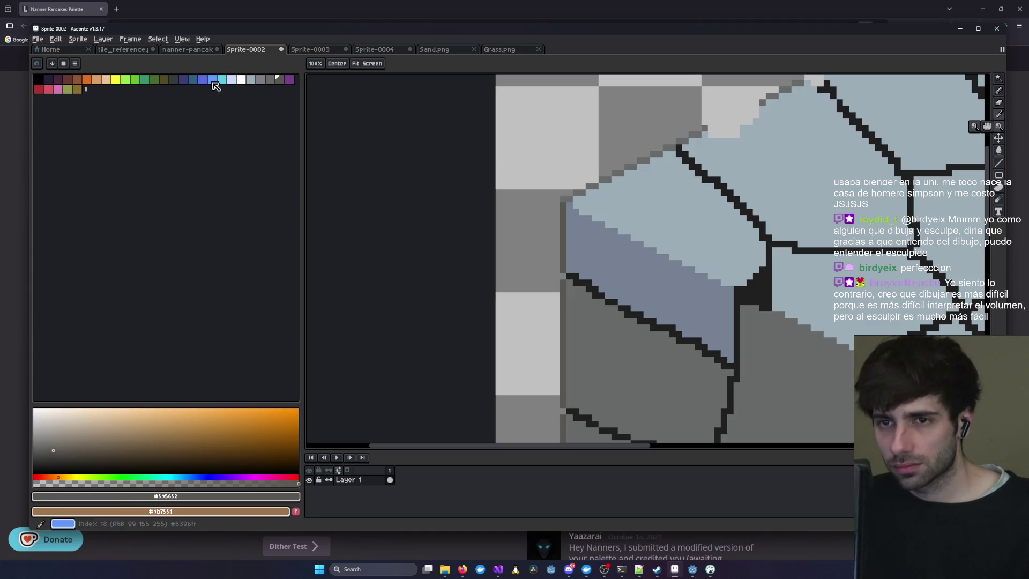
left_click(273, 82)
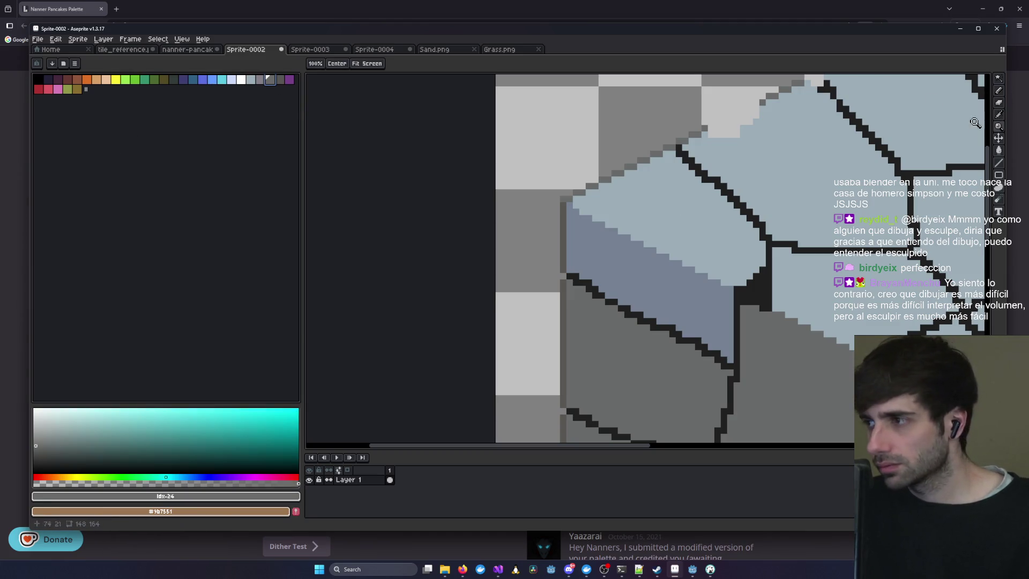
scroll(609, 133, "down", 3)
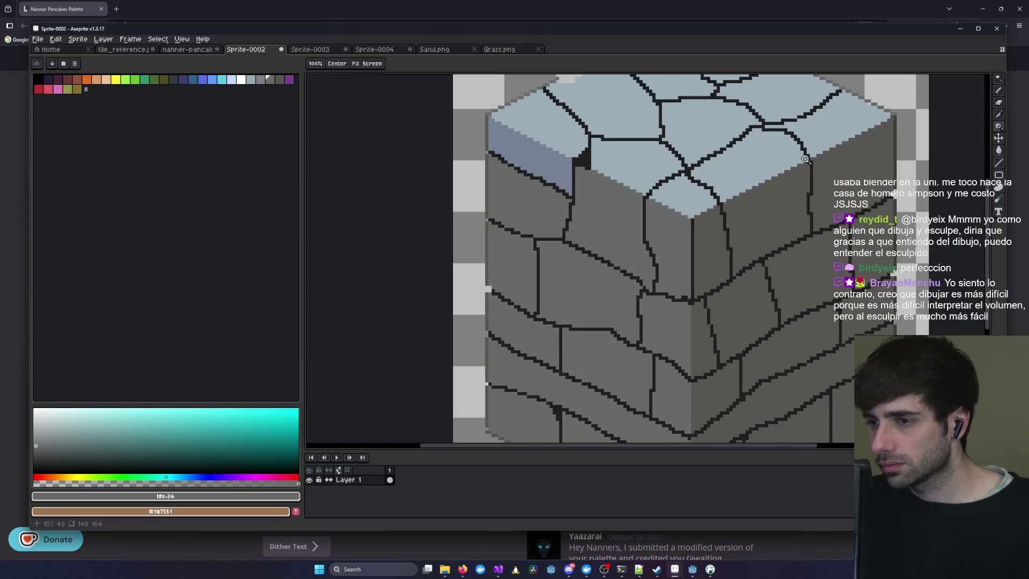
left_click(999, 150)
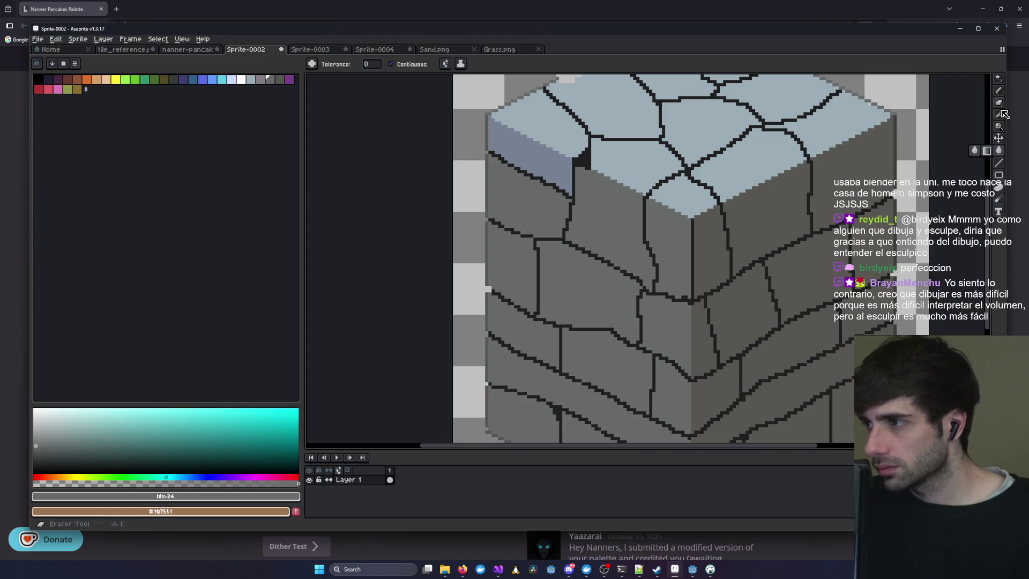
left_click(998, 114)
left_click(754, 245)
key("g")
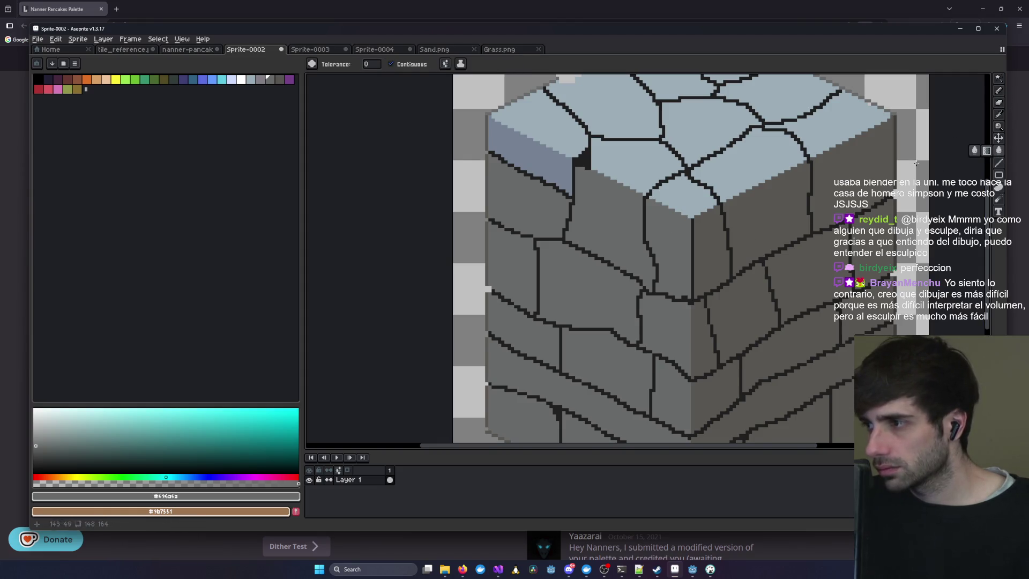
left_click(519, 159)
scroll(519, 160, "down", 3)
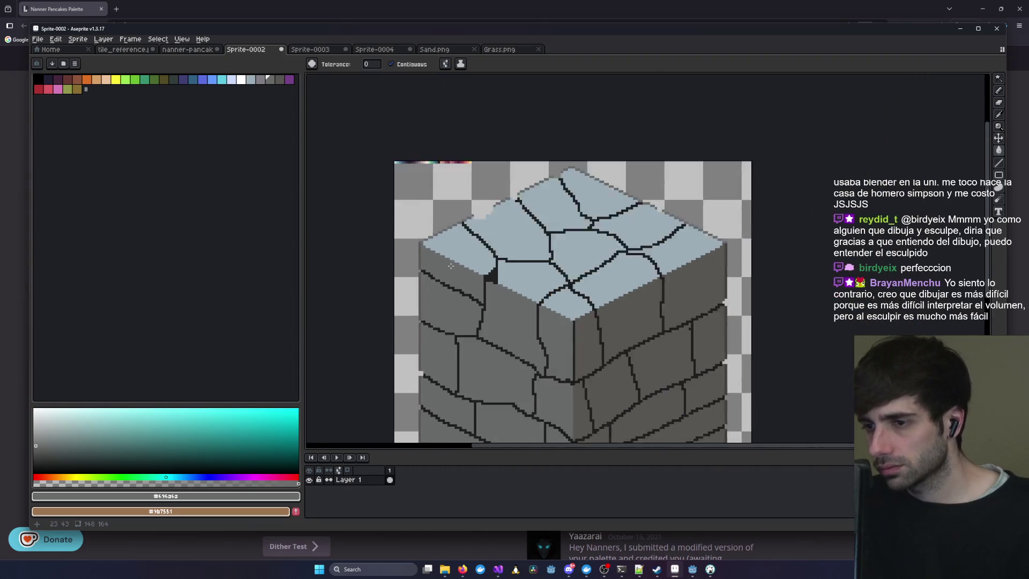
scroll(451, 266, "up", 3)
- Sample the top face's light blue as the drawing colour and return to the pencil
left_click_drag(420, 264, 573, 210)
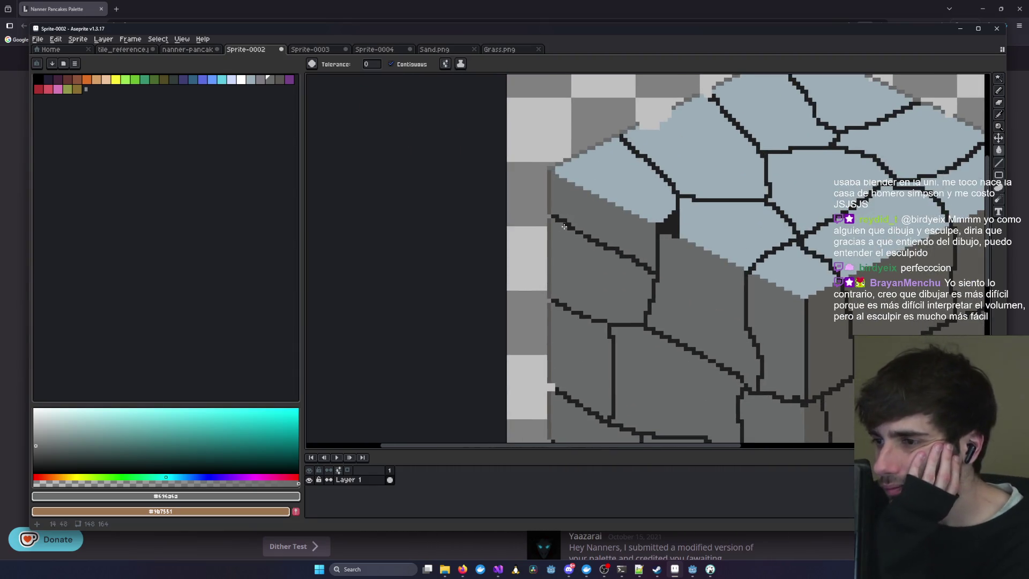
left_click(998, 115)
left_click(625, 198)
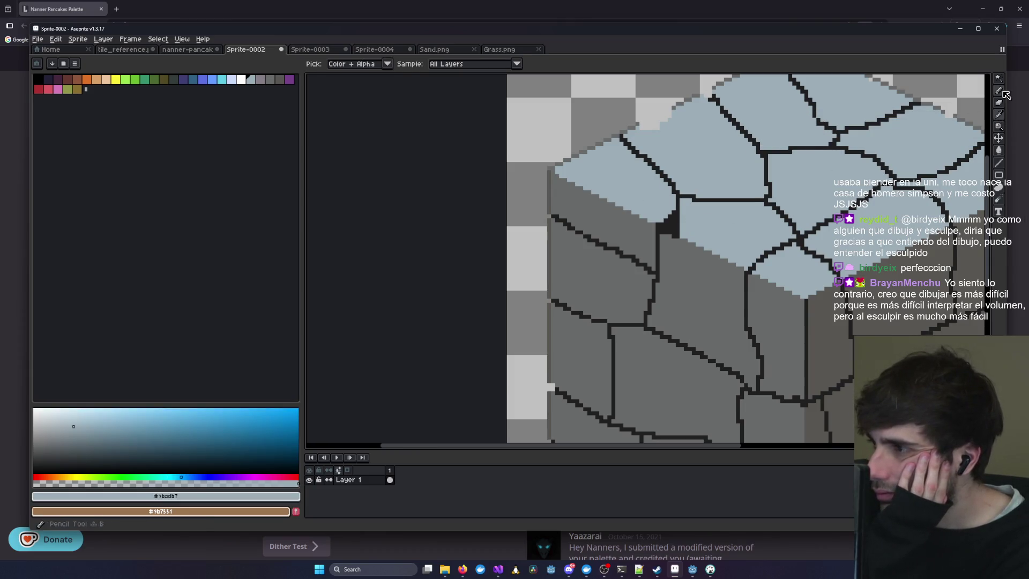
key("b")
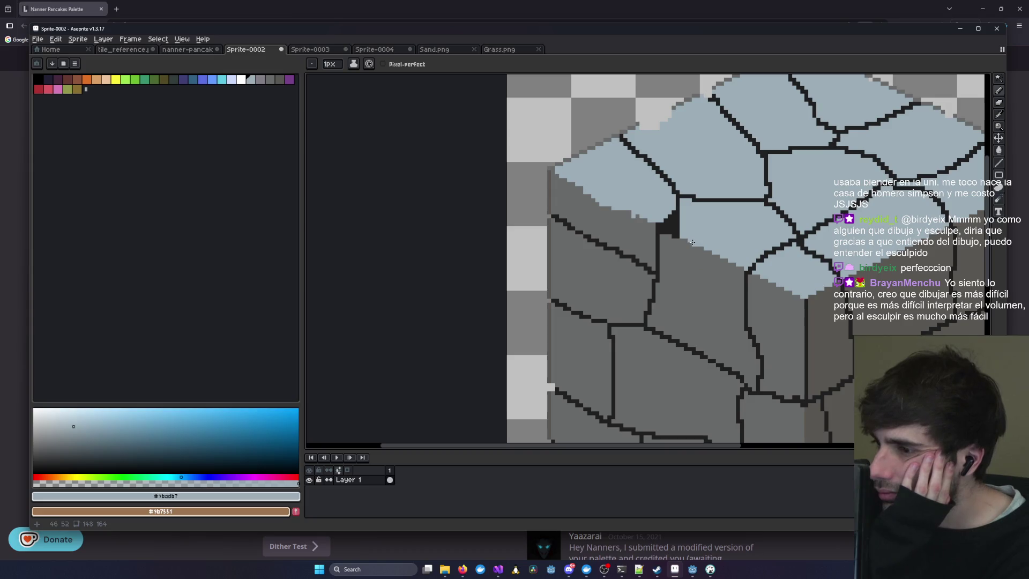
left_click_drag(703, 261, 793, 292)
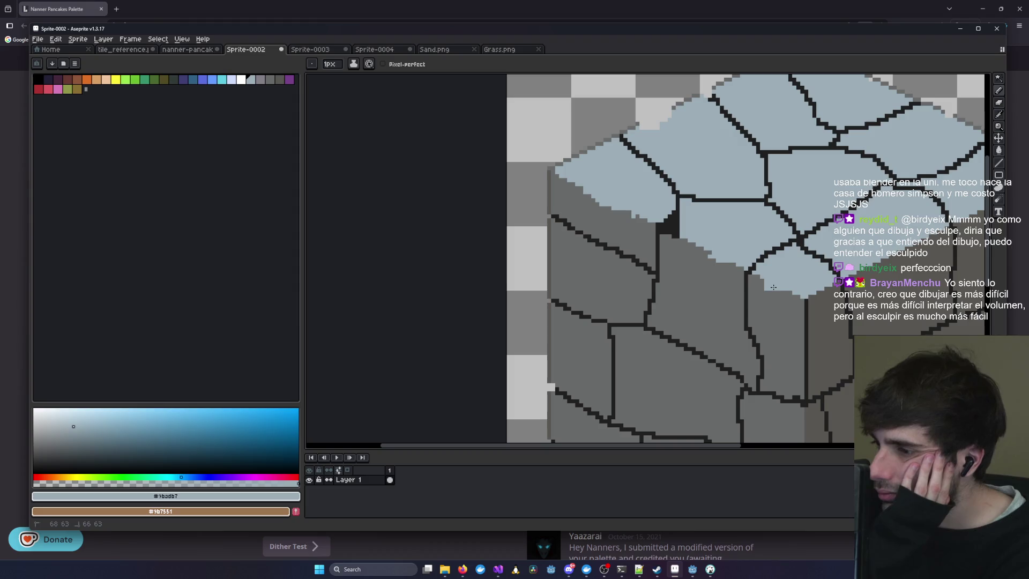
scroll(697, 258, "right", 5)
left_click_drag(669, 236, 688, 229)
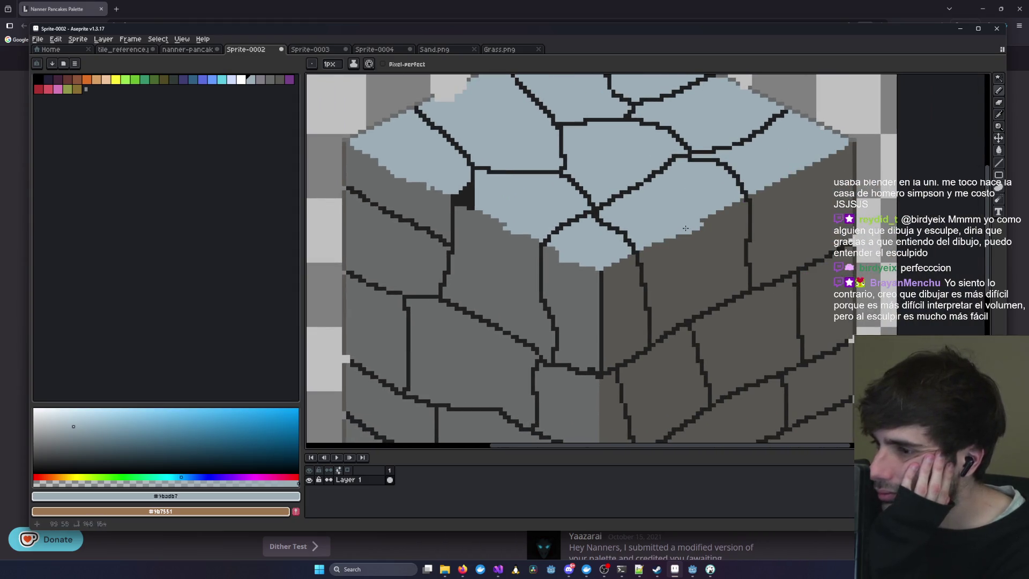
left_click(1000, 117)
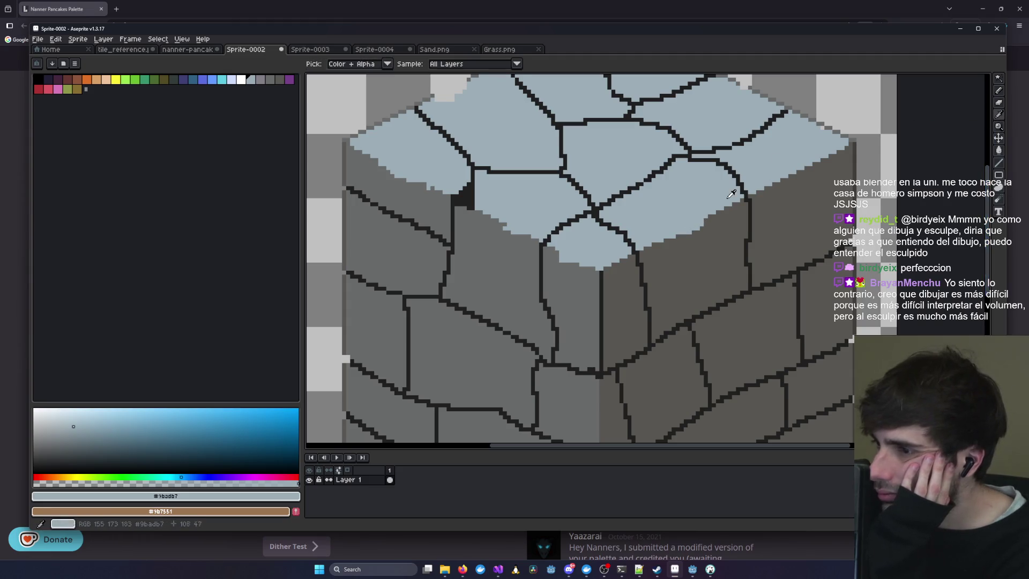
left_click(846, 159)
key("b")
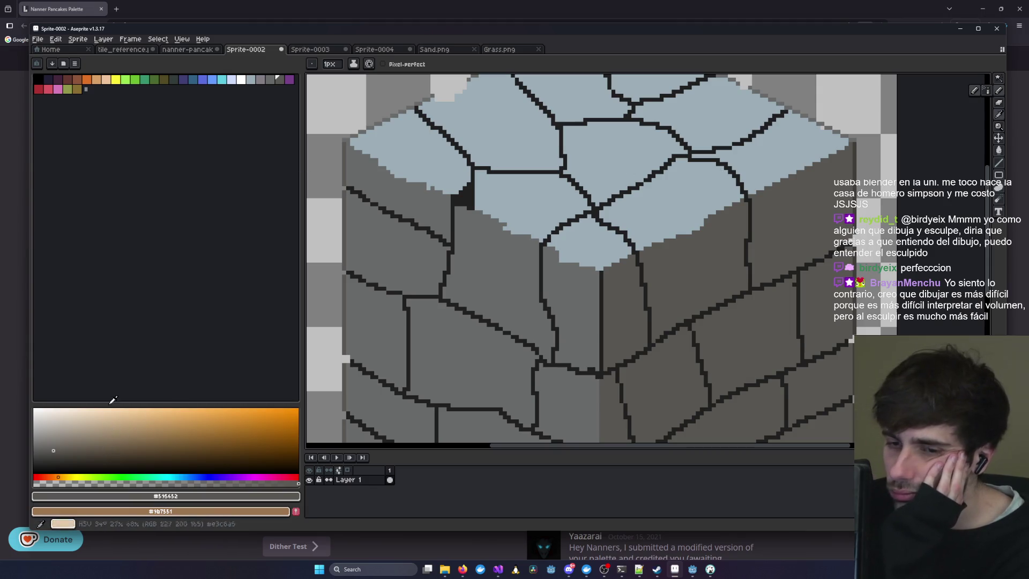
left_click(270, 80)
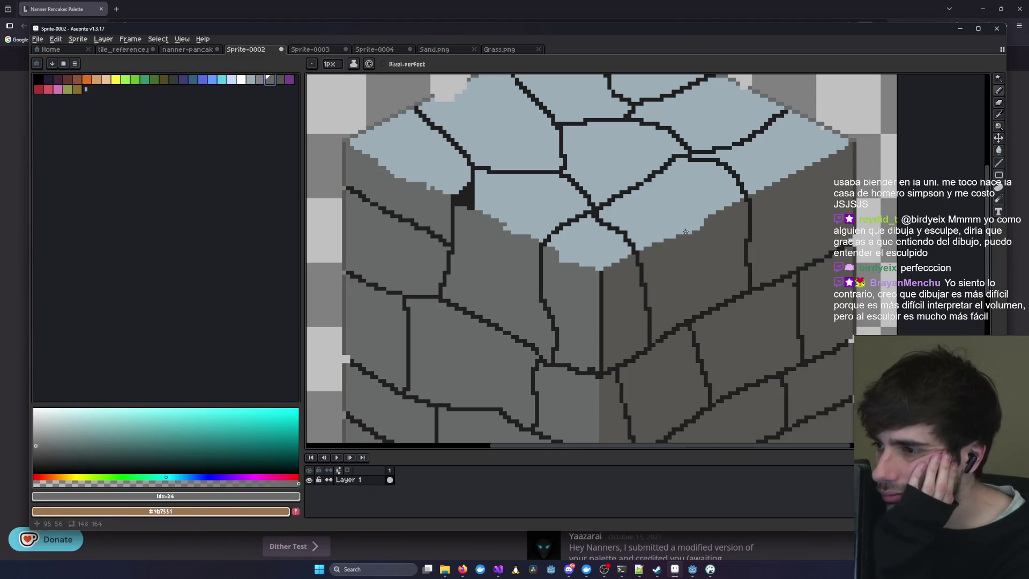
left_click_drag(686, 232, 702, 220)
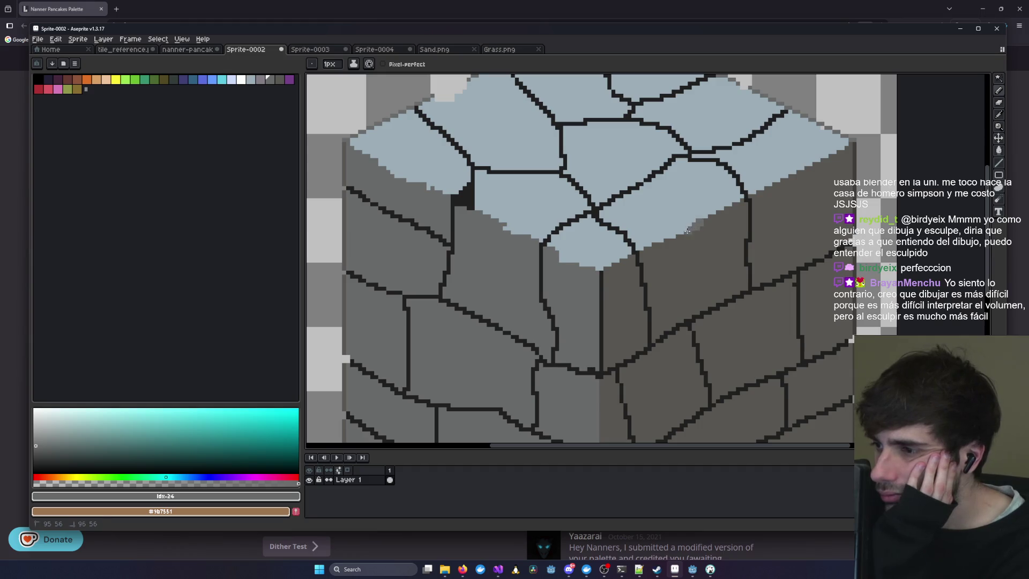
scroll(687, 230, "down", 1)
scroll(697, 225, "up", 3)
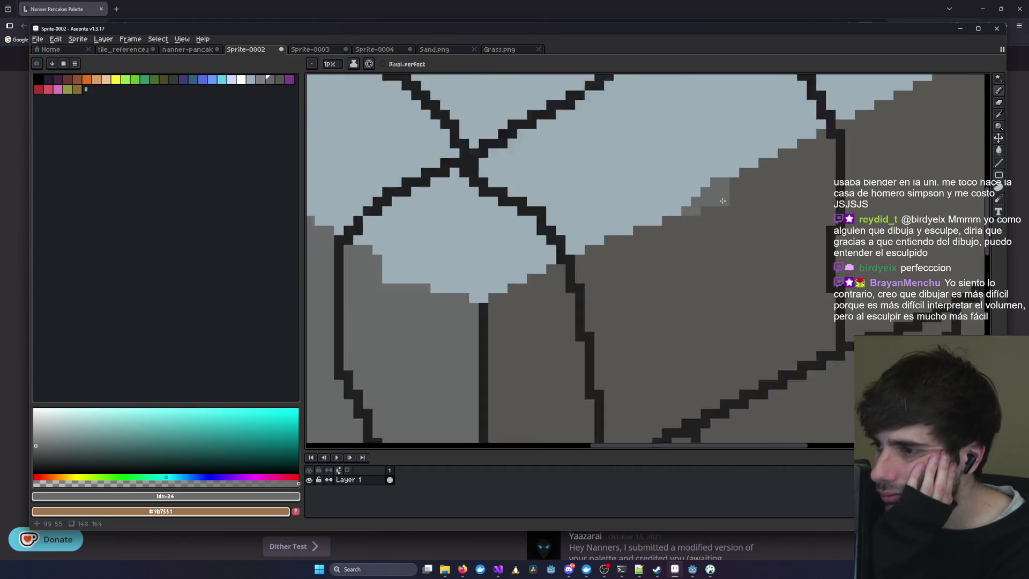
scroll(722, 200, "down", 4)
mouse_move(573, 230)
left_mouse_down()
mouse_move(703, 230)
mouse_move(677, 268)
left_mouse_up()
scroll(730, 232, "up", 2)
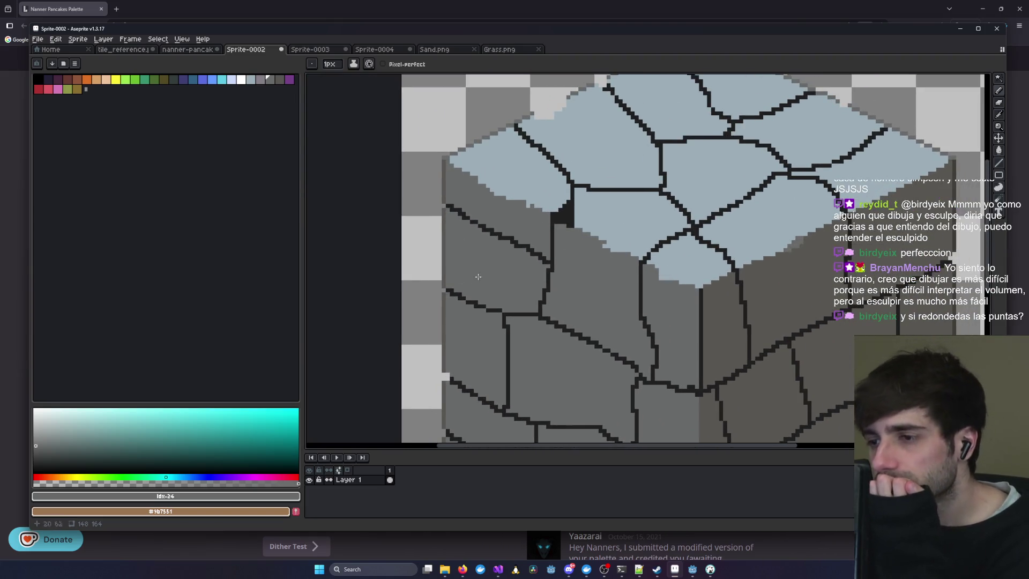
scroll(489, 272, "up", 2)
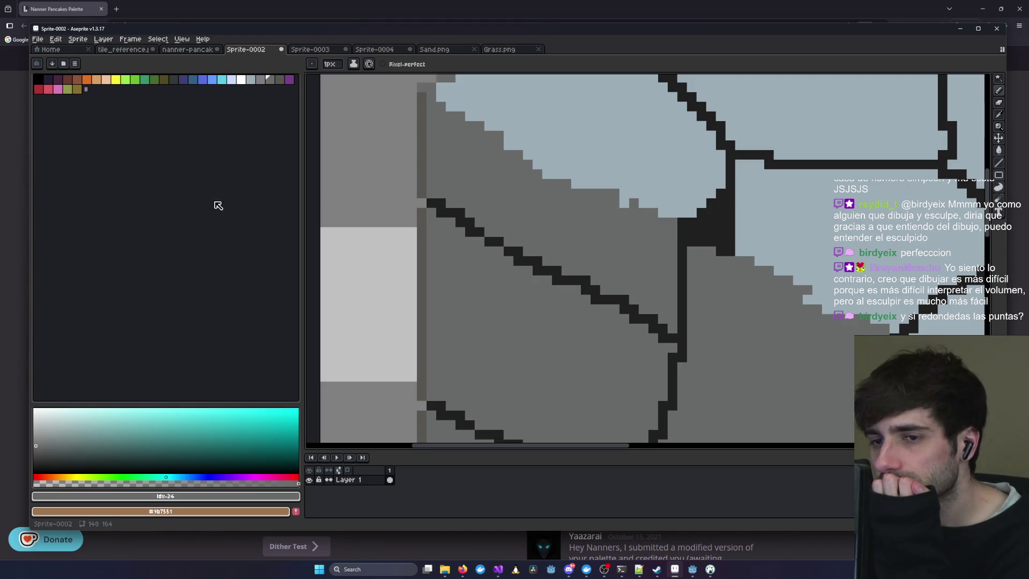
- Pick palette swatch 25 and paint a grey band above the left face's first crack
left_click(279, 80)
mouse_move(440, 194)
left_mouse_down()
mouse_move(431, 194)
mouse_move(510, 238)
mouse_move(546, 240)
mouse_move(590, 283)
left_mouse_up()
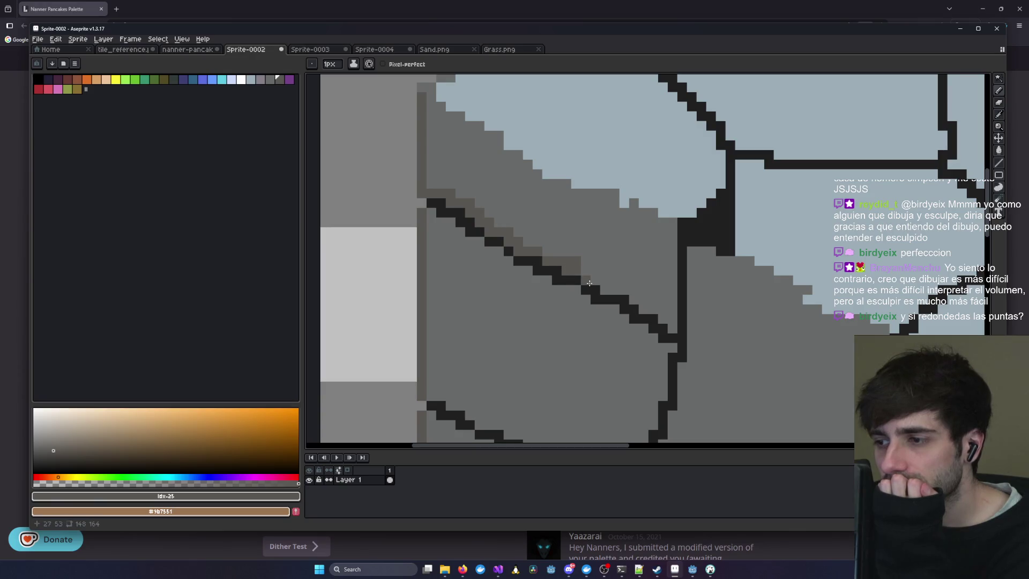
scroll(592, 276, "down", 5)
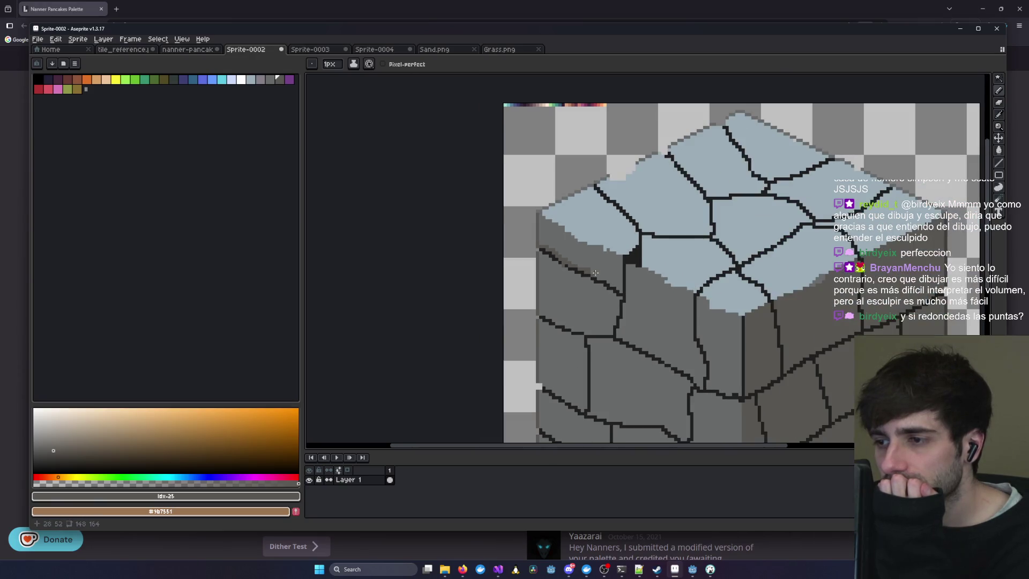
scroll(596, 273, "up", 2)
left_click_drag(575, 264, 621, 288)
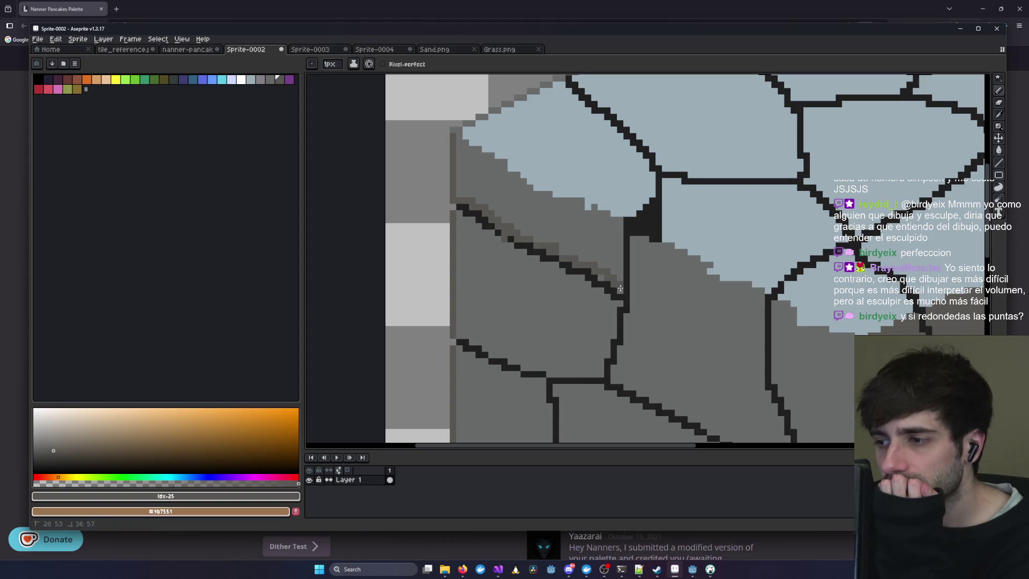
scroll(620, 288, "down", 3)
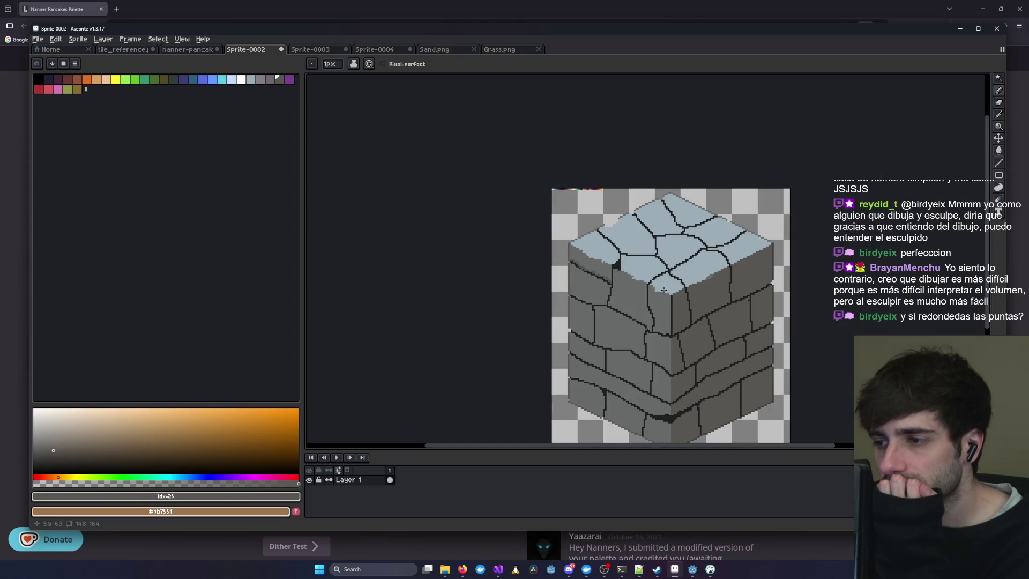
scroll(664, 290, "up", 2)
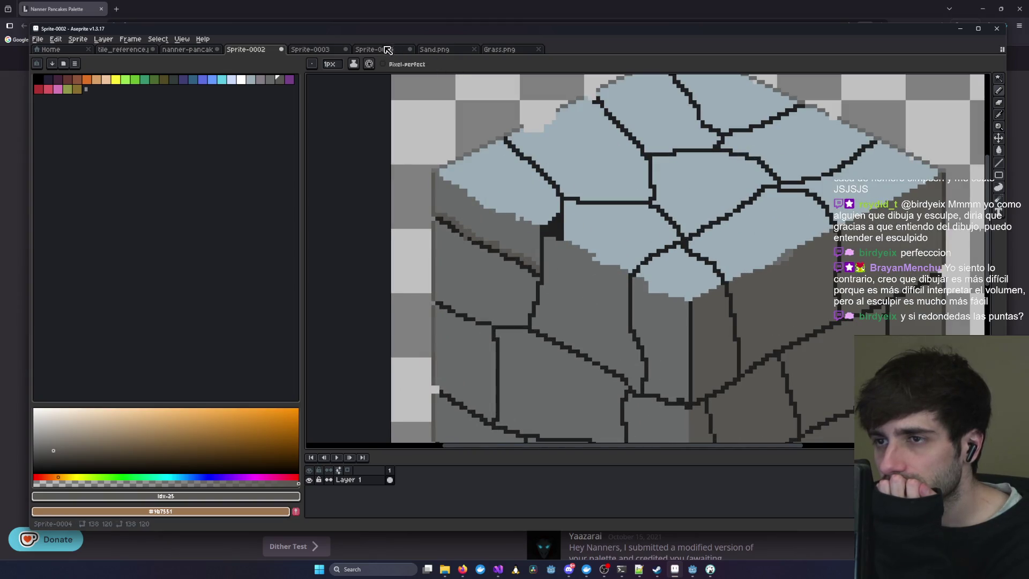
- Close Sprite-0003, discarding its unsaved changes
left_click(387, 49)
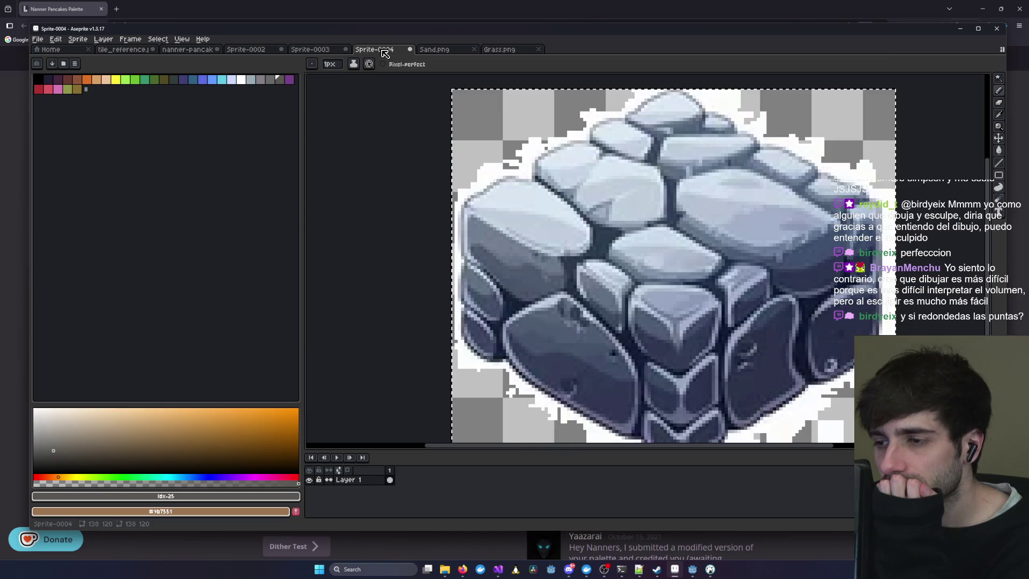
left_click(314, 50)
left_click(346, 49)
left_click(515, 301)
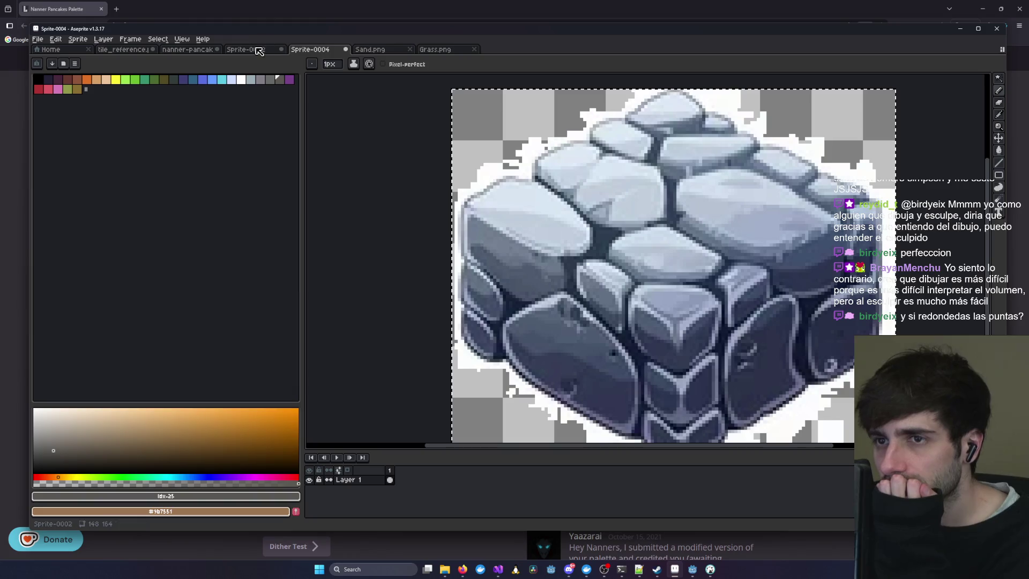
- Return to the grey cube in Sprite-0002 and paint a lighter line along its upper-left edge
left_click(261, 50)
left_click(308, 49)
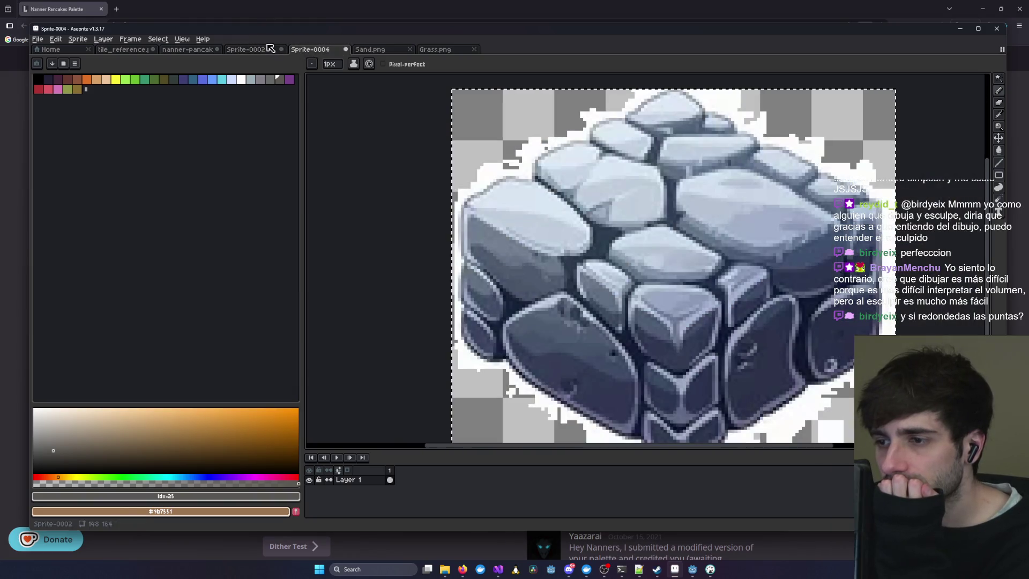
left_click(248, 49)
left_click_drag(443, 217, 539, 246)
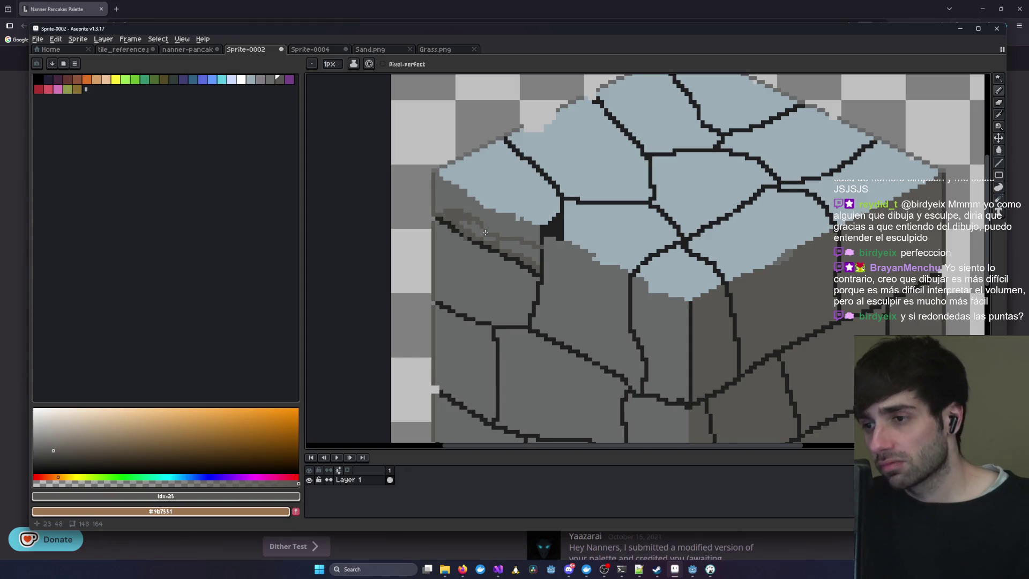
- Undo the over-long highlight and redraw it as two shorter light-grey strokes along the edge
key("ctrl+z")
left_click_drag(443, 214, 483, 226)
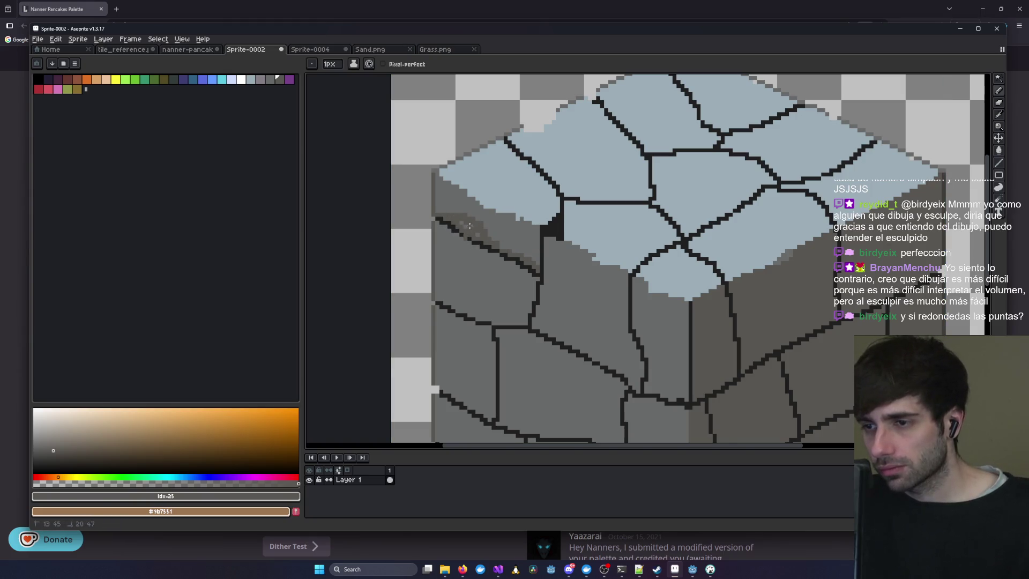
left_click_drag(499, 243, 530, 235)
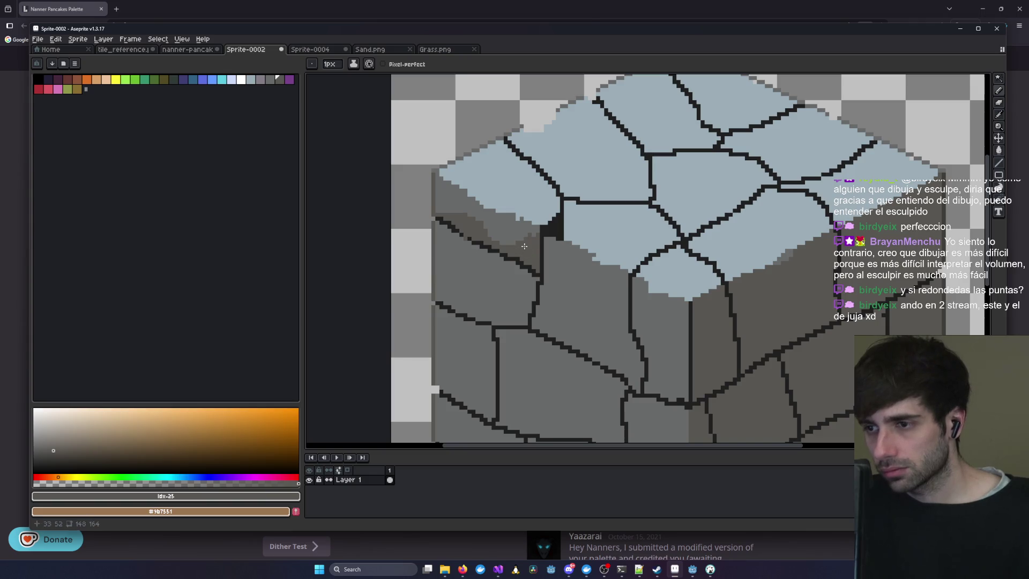
scroll(598, 252, "down", 4)
scroll(616, 248, "up", 2)
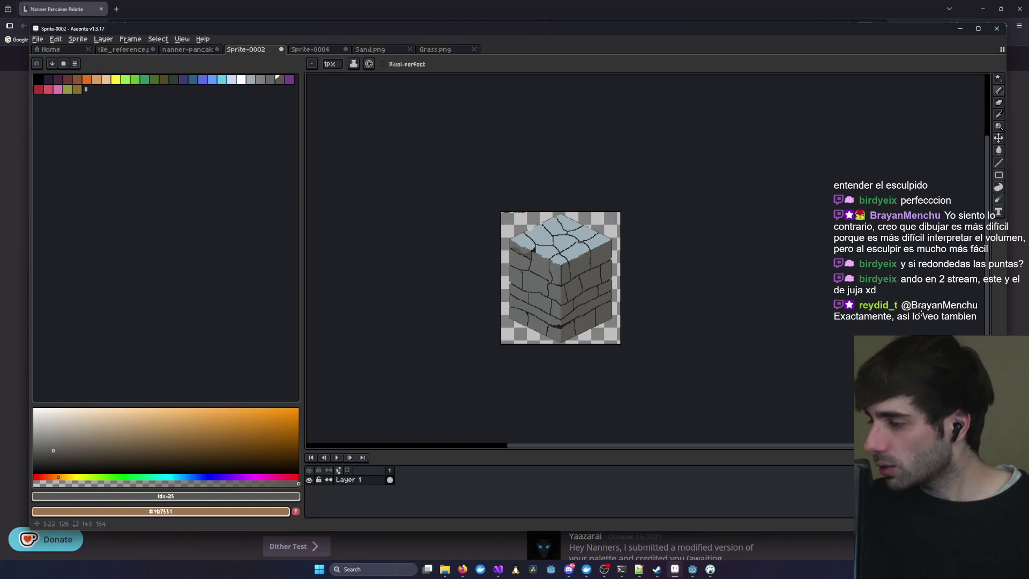
scroll(797, 311, "up", 4)
scroll(745, 301, "down", 2)
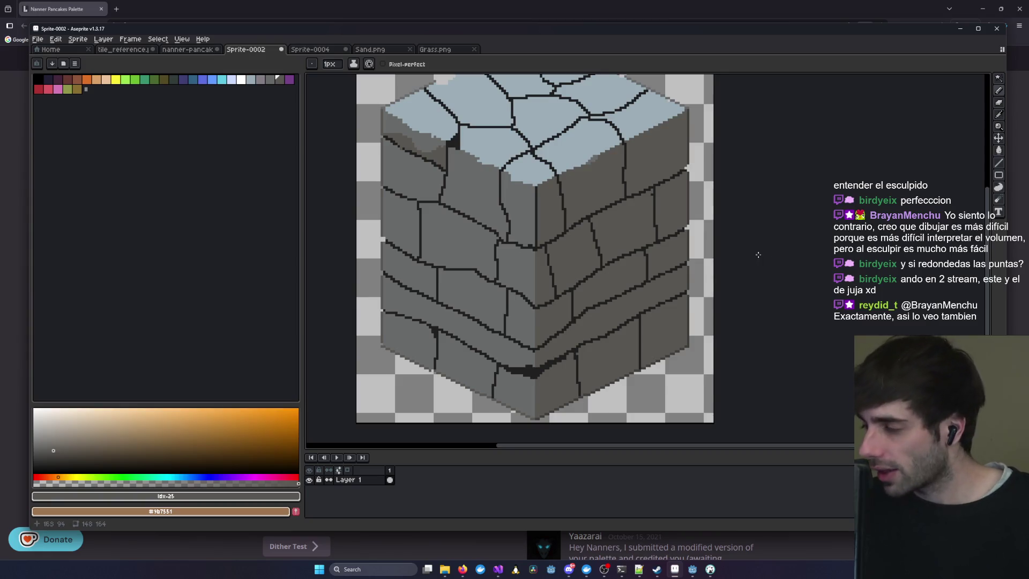
key("alt+Tab")
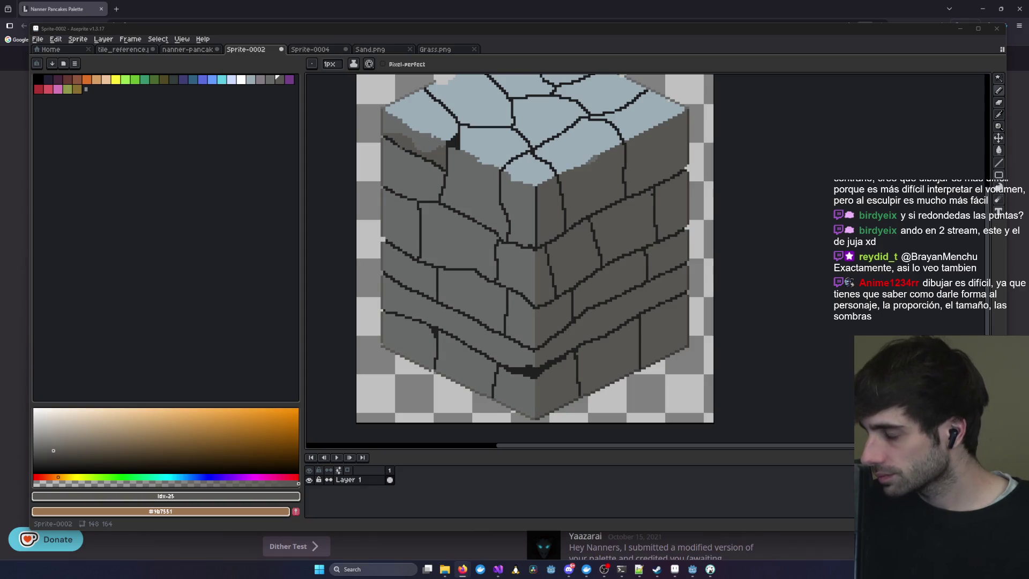
left_click_drag(406, 127, 456, 164)
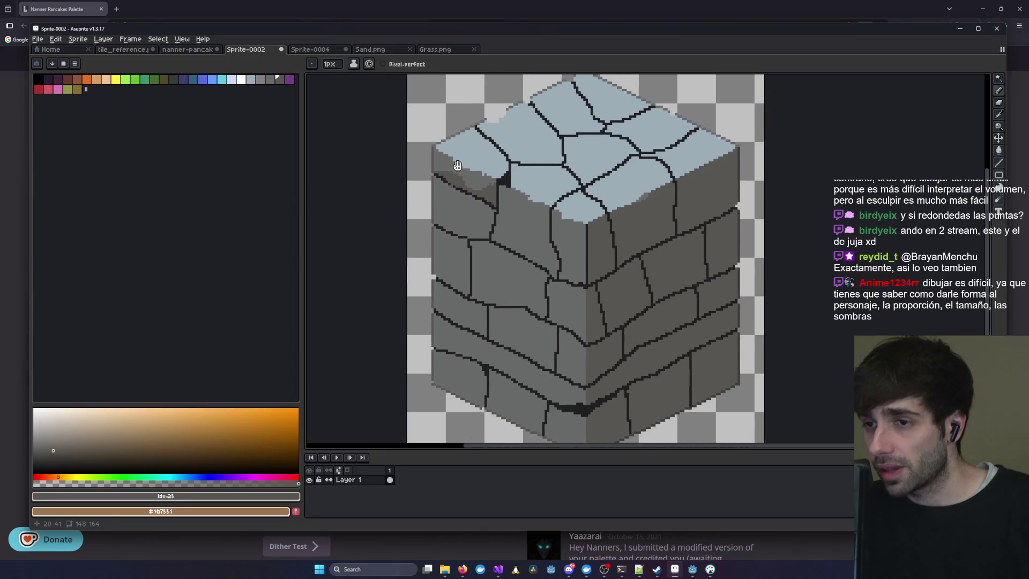
left_click(314, 50)
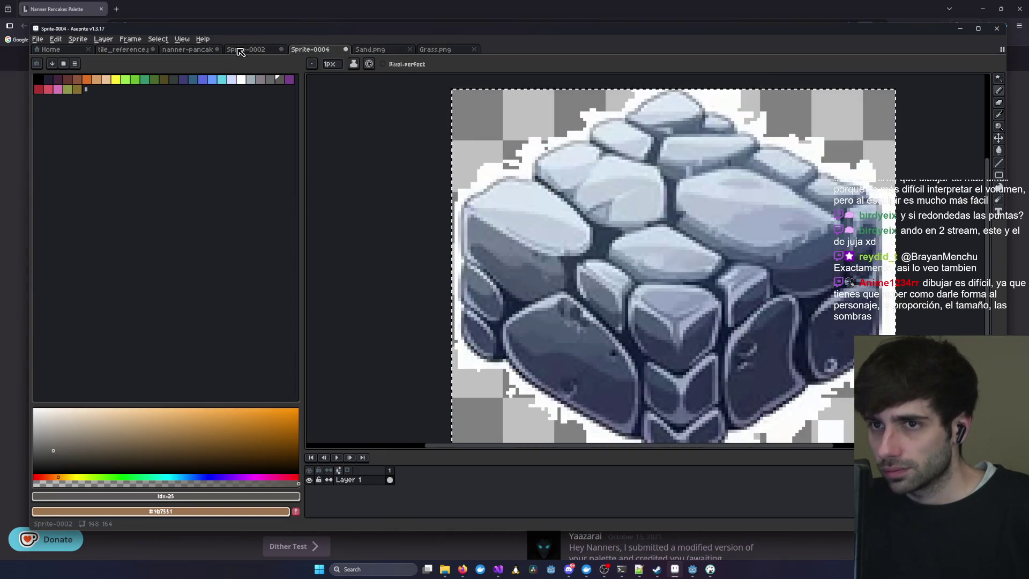
left_click(240, 50)
scroll(485, 211, "up", 1)
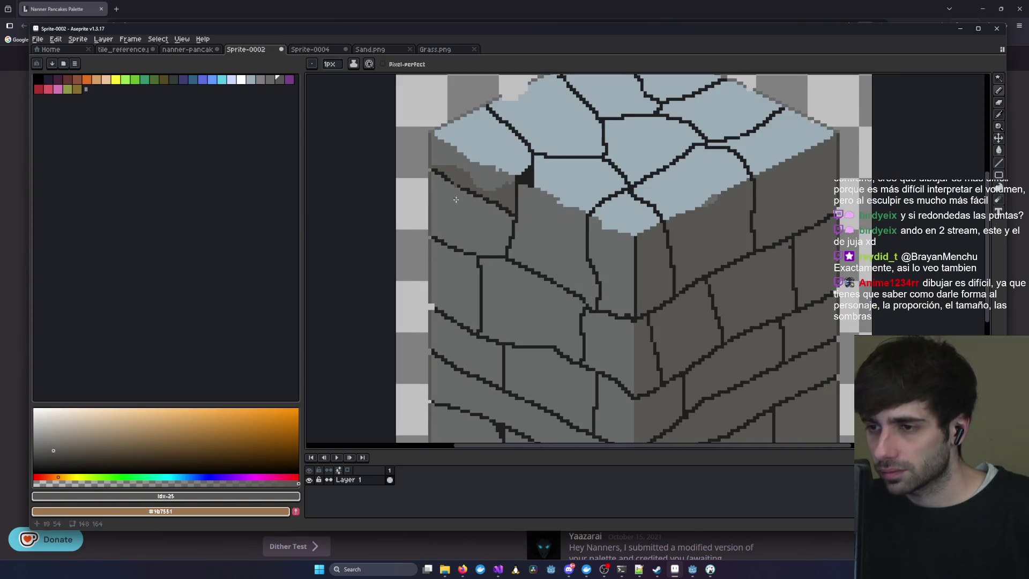
left_click(270, 84)
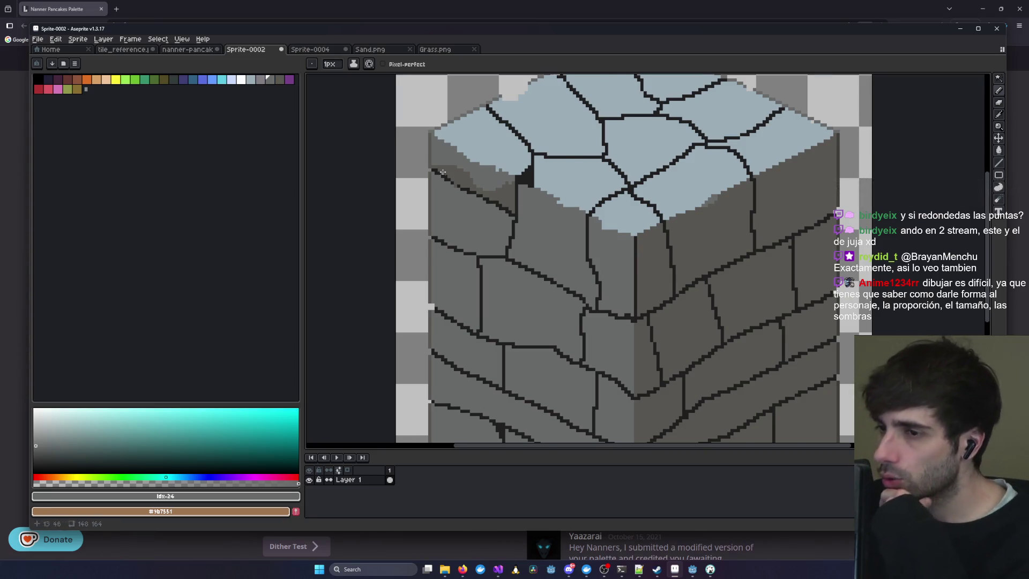
scroll(449, 172, "up", 1)
left_click_drag(525, 171, 580, 266)
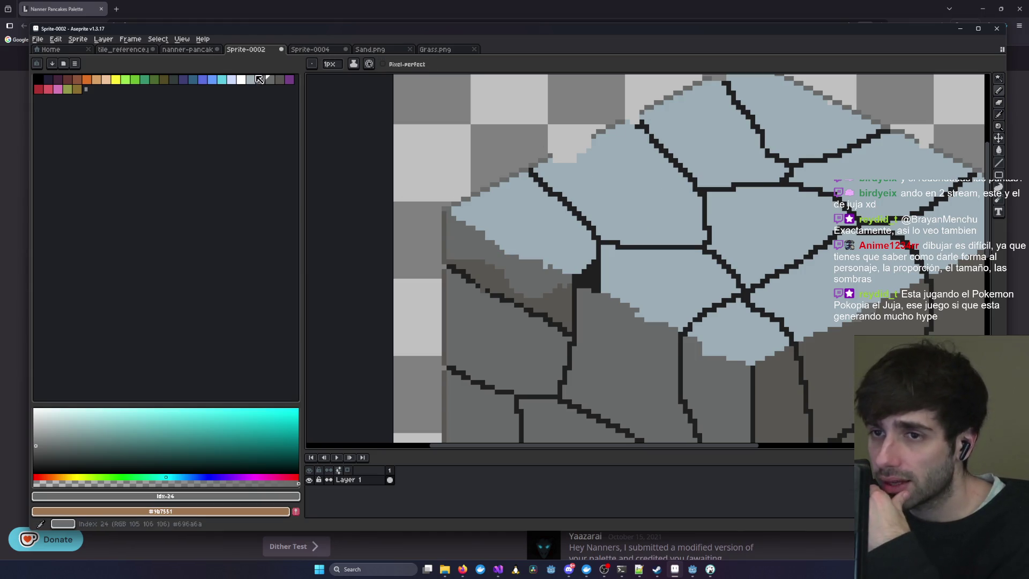
- Zoom and pan up to the palette swatch strip and grey panels at the sprite's top
scroll(504, 107, "up", 1)
left_click_drag(535, 168, 576, 344)
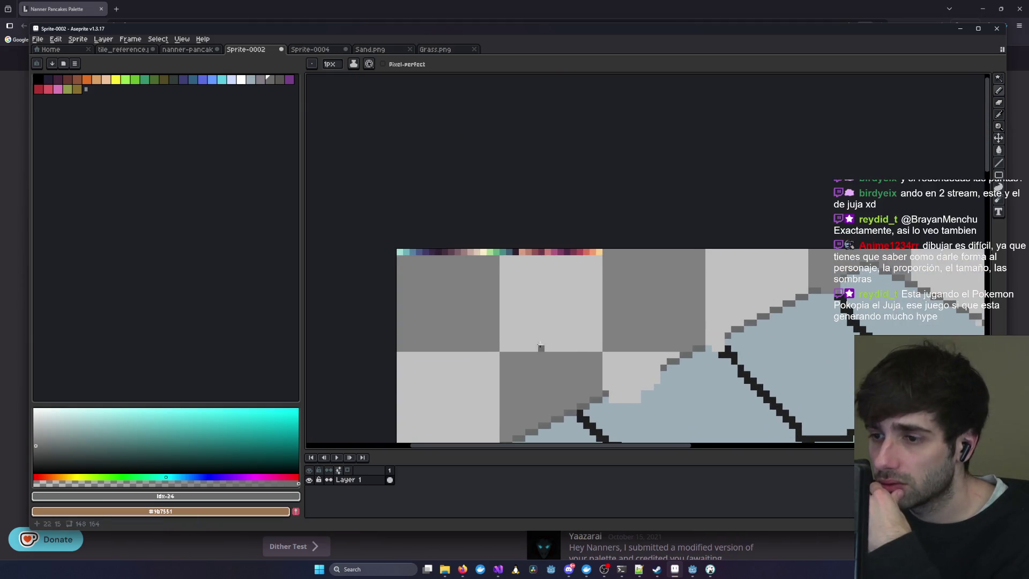
scroll(402, 251, "up", 3)
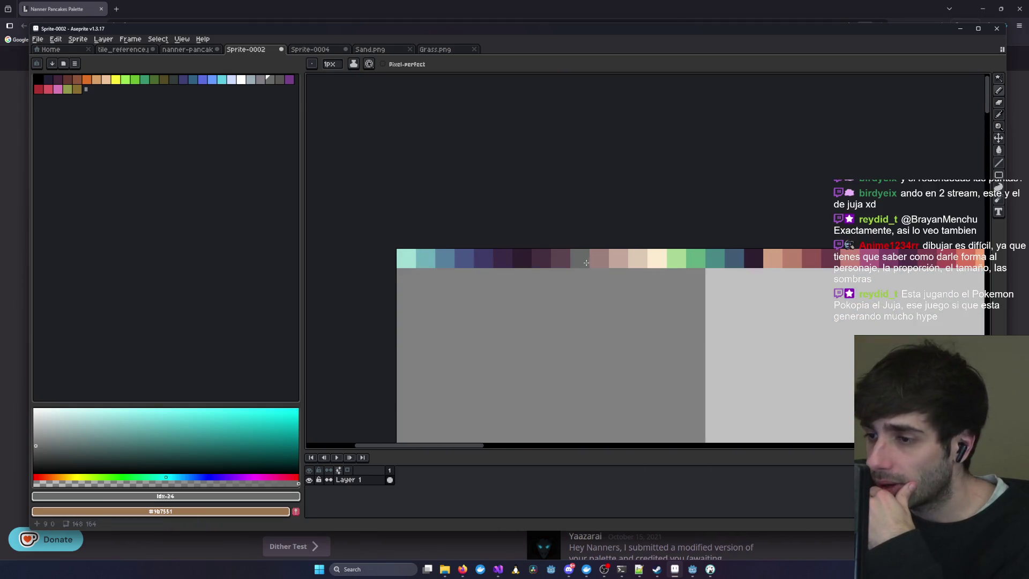
mouse_move(803, 258)
left_mouse_down()
mouse_move(509, 223)
mouse_move(758, 200)
left_mouse_up()
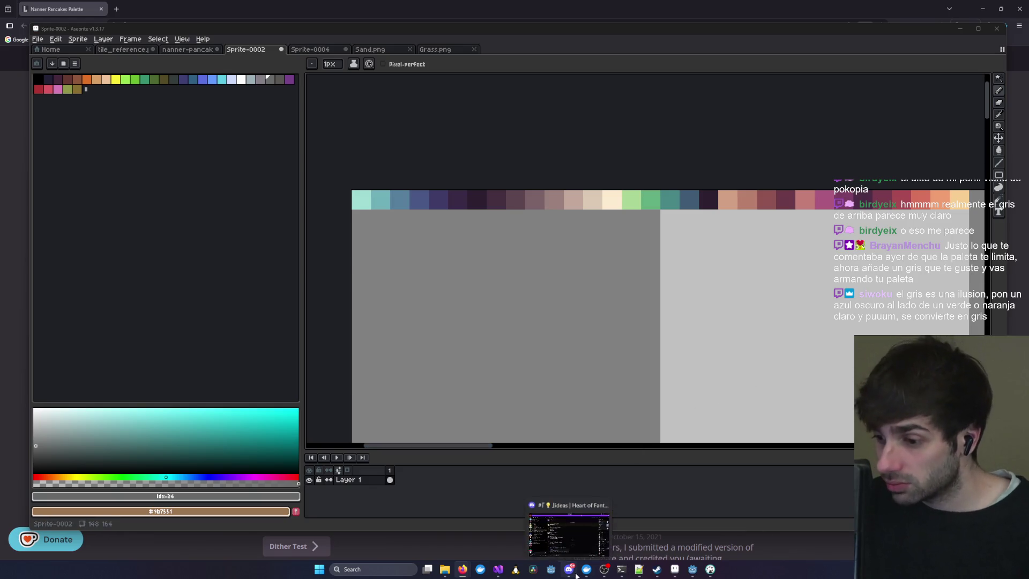
- Switch from Aseprite to Firefox's Lospec list of gray-tagged palettes
mouse_move(710, 572)
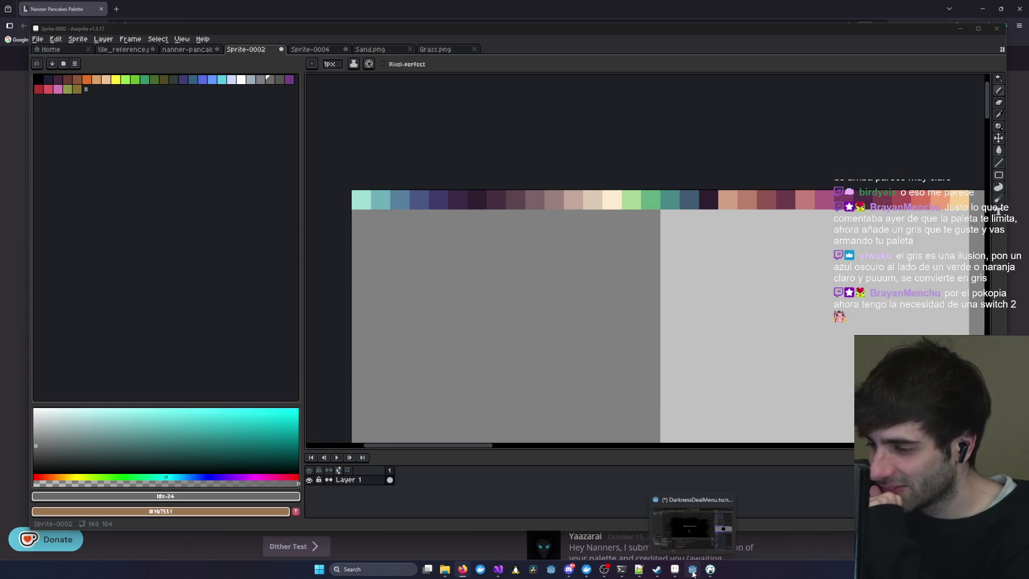
mouse_move(570, 572)
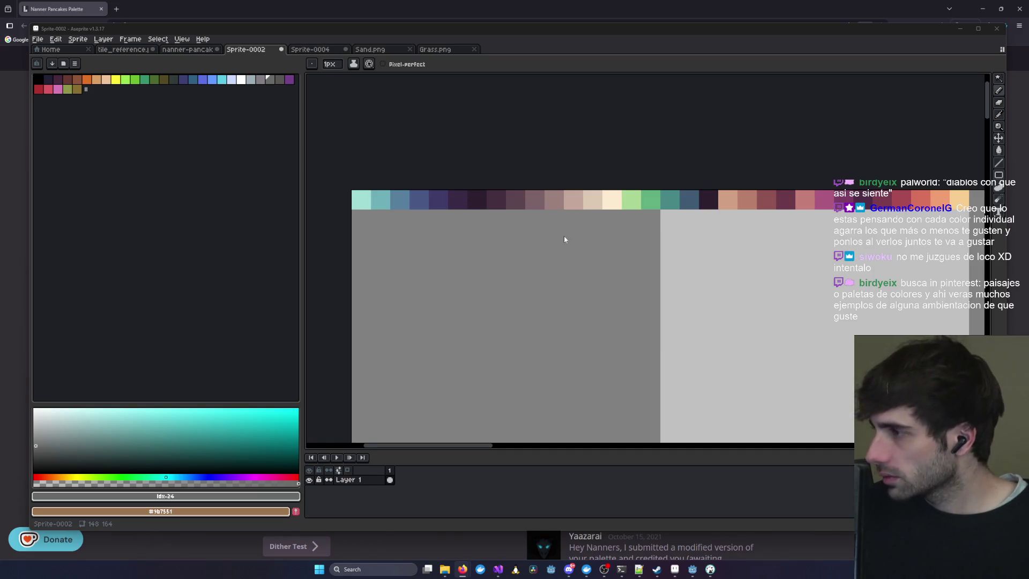
key("alt+Tab")
scroll(590, 279, "down", 10)
- Try a minimum colour-count filter on the gray palettes, then reset it to any count
scroll(590, 283, "up", 8)
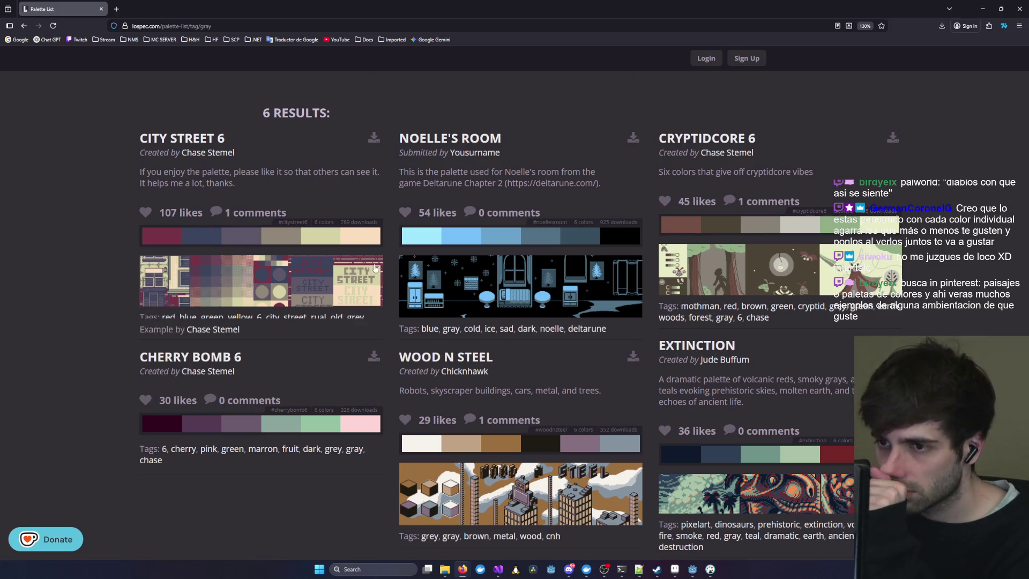
scroll(377, 269, "up", 4)
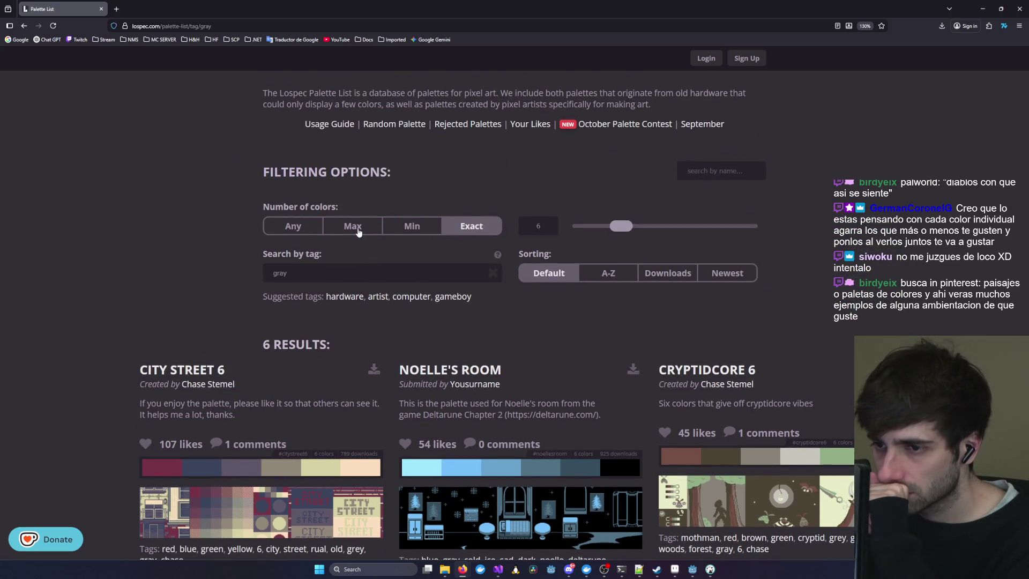
left_click(409, 226)
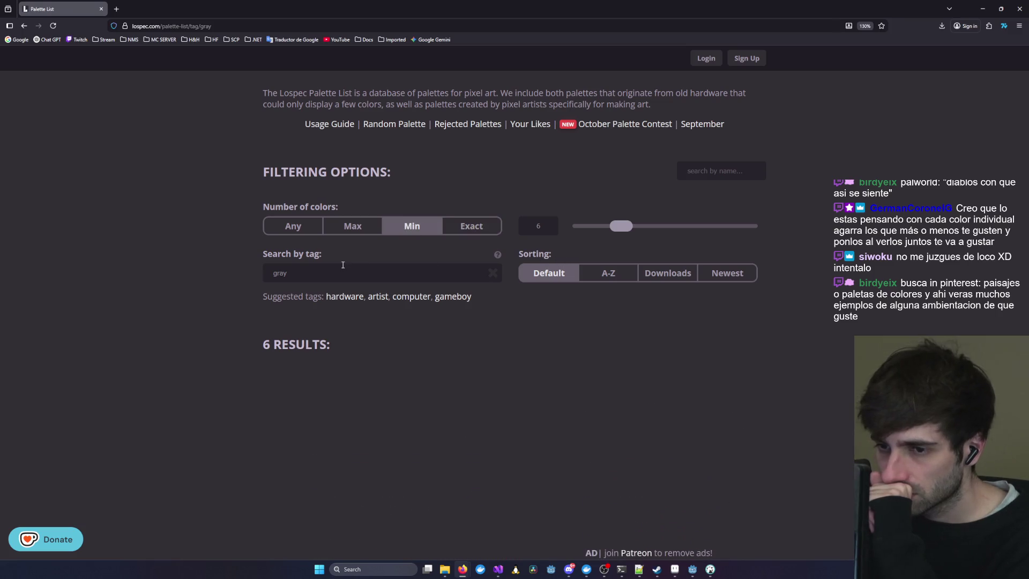
scroll(342, 268, "down", 3)
scroll(343, 266, "up", 5)
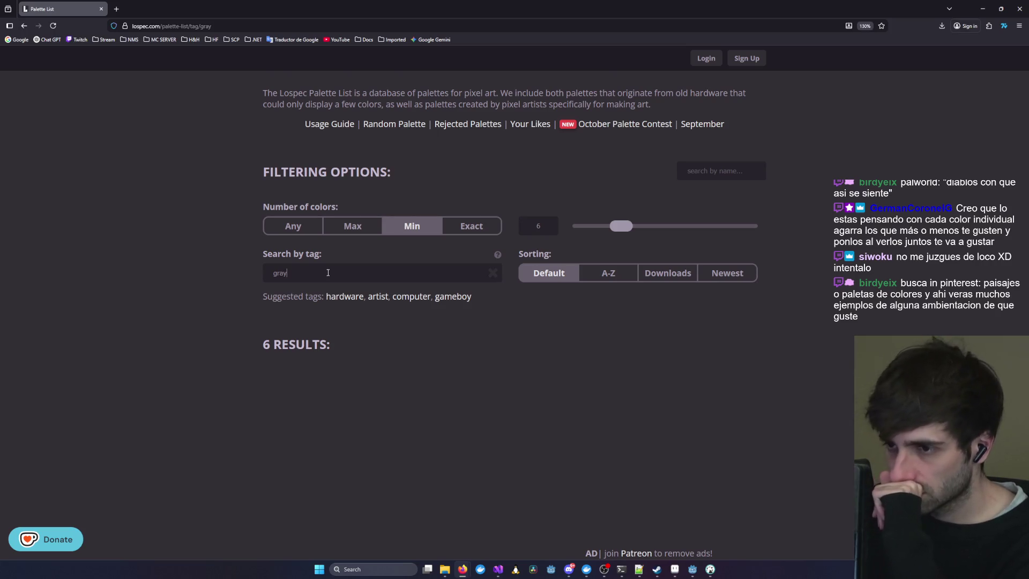
left_click(293, 226)
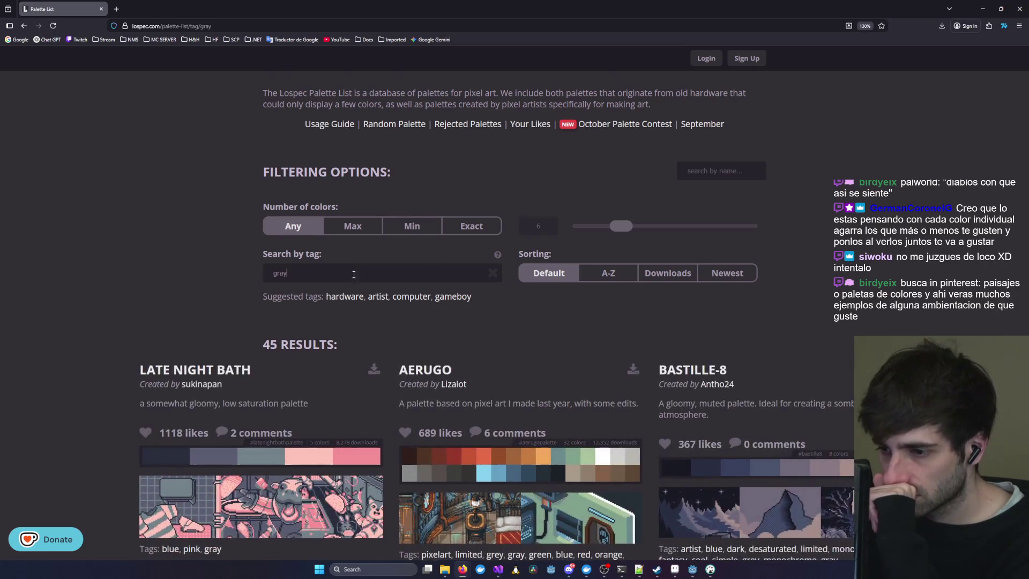
- Browse the gray palette results and open the Optimized Grayscale 4 page
scroll(426, 297, "down", 2)
scroll(426, 297, "down", 3)
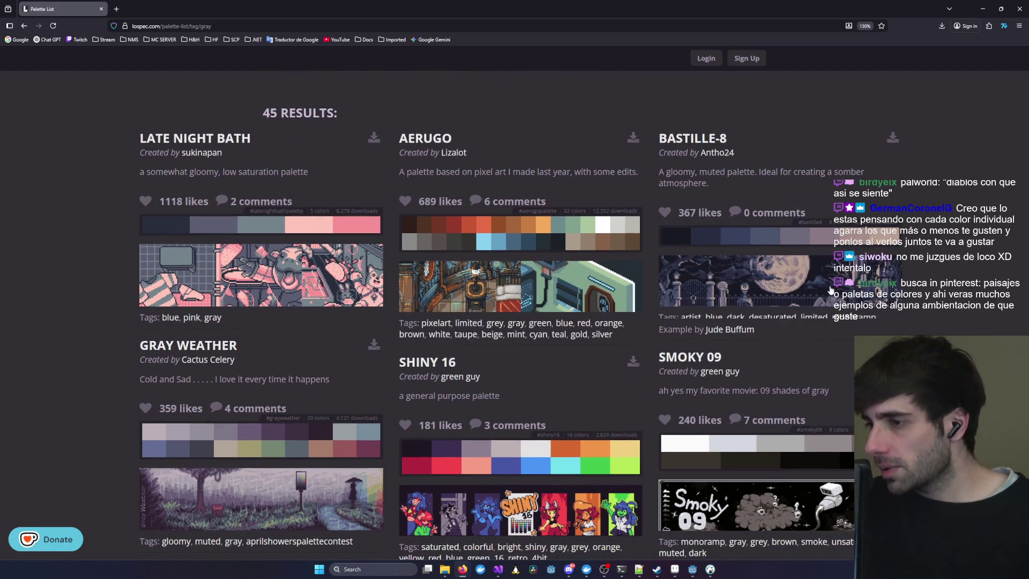
scroll(952, 251, "down", 6)
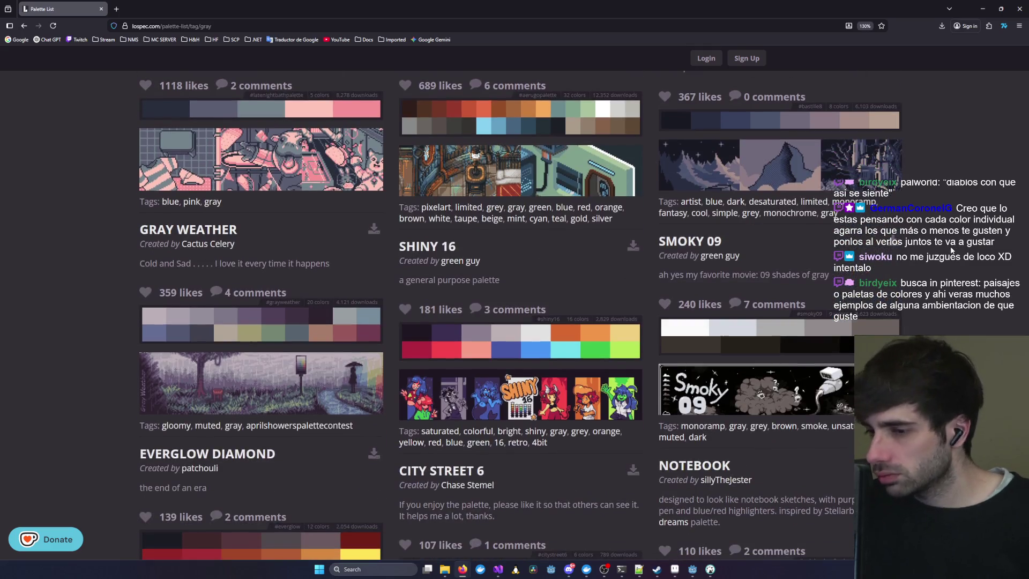
scroll(952, 251, "down", 6)
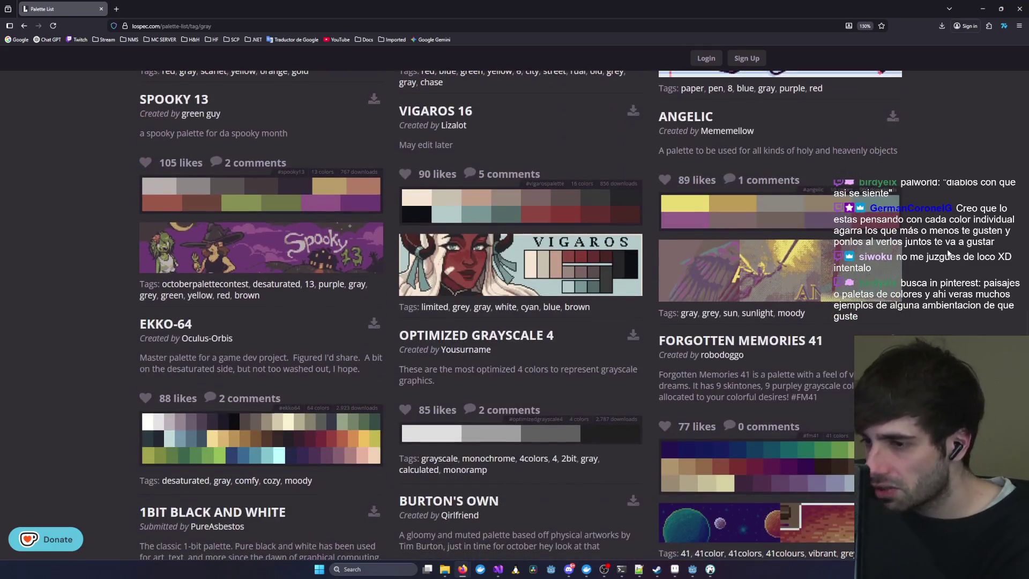
scroll(594, 424, "down", 2)
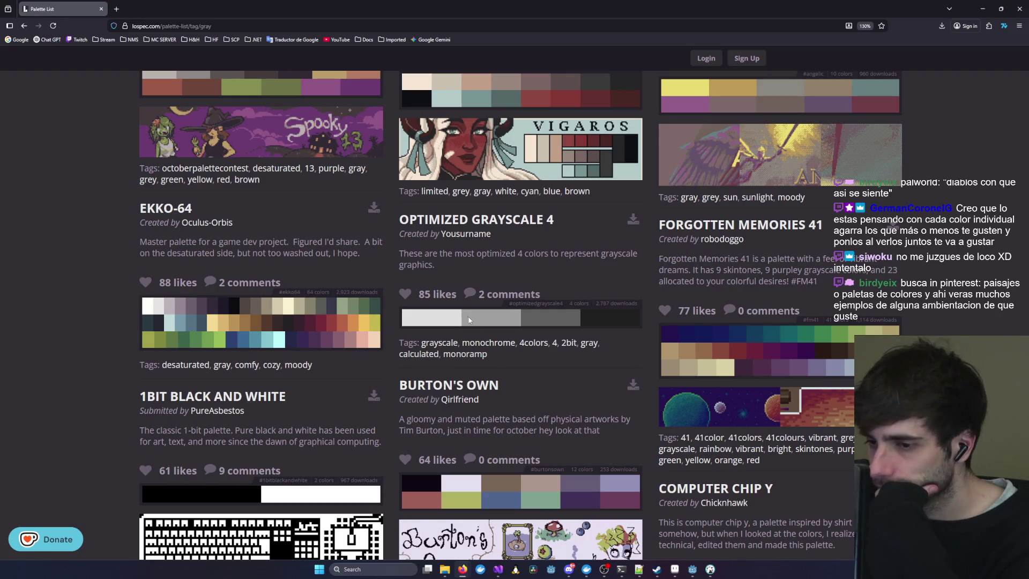
scroll(474, 329, "down", 3)
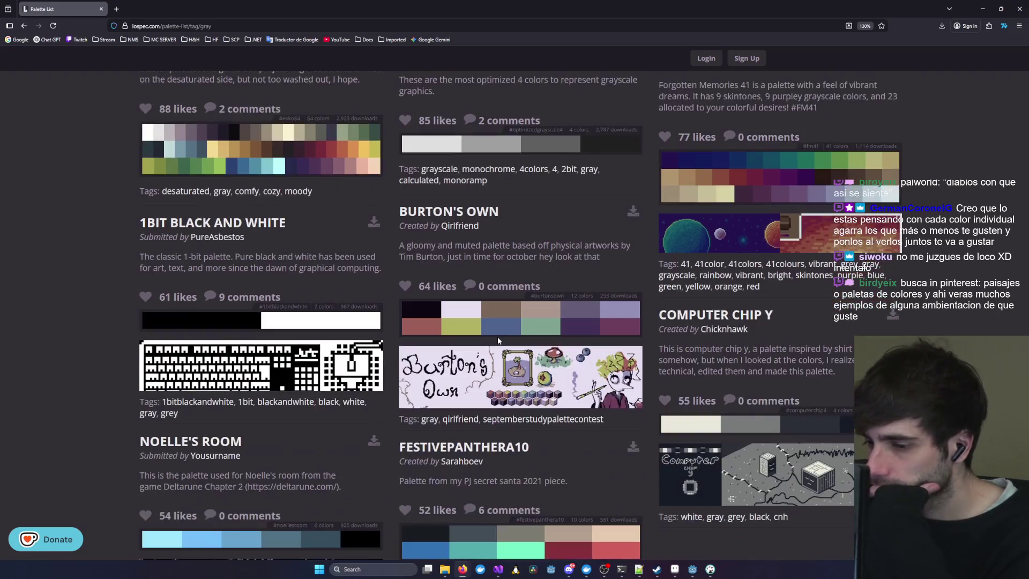
scroll(495, 341, "down", 7)
scroll(495, 341, "down", 10)
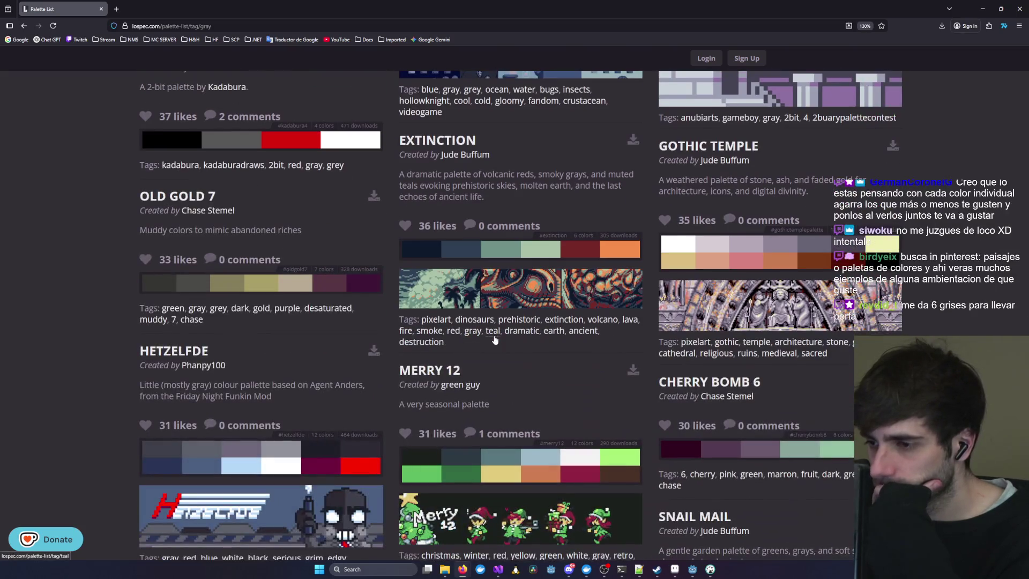
scroll(495, 340, "down", 4)
scroll(495, 340, "down", 4)
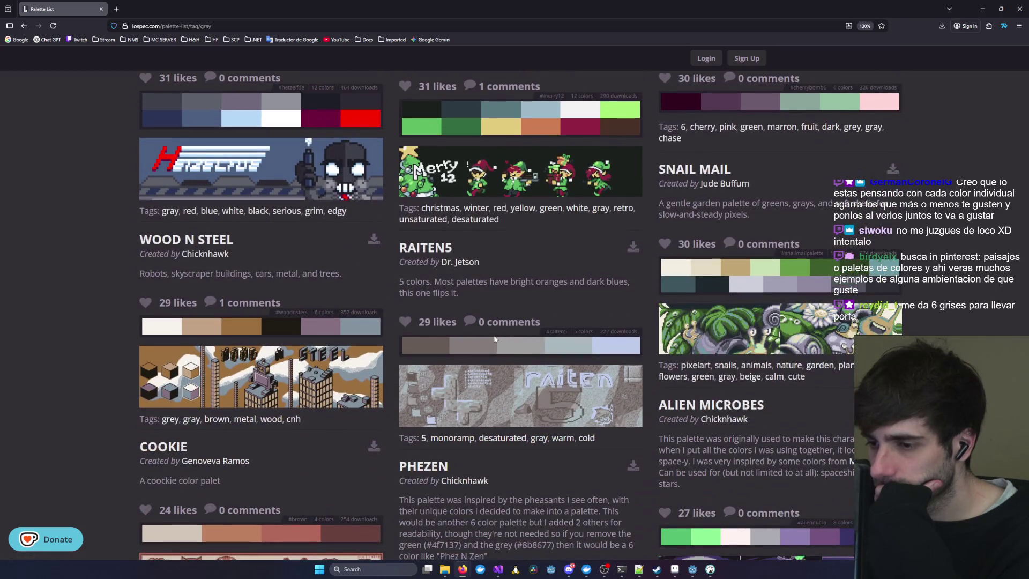
scroll(495, 339, "down", 4)
scroll(494, 335, "down", 8)
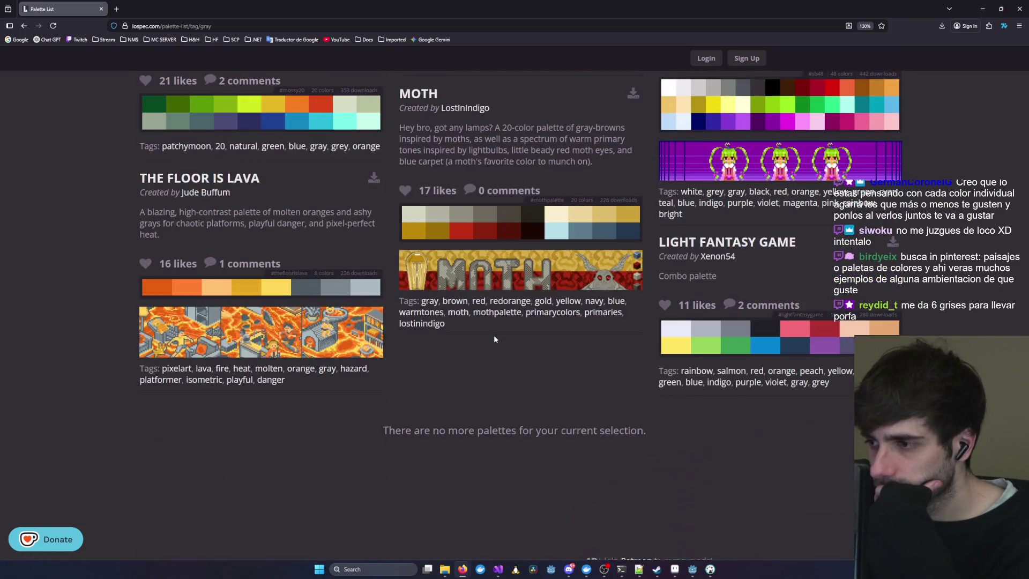
scroll(494, 338, "up", 15)
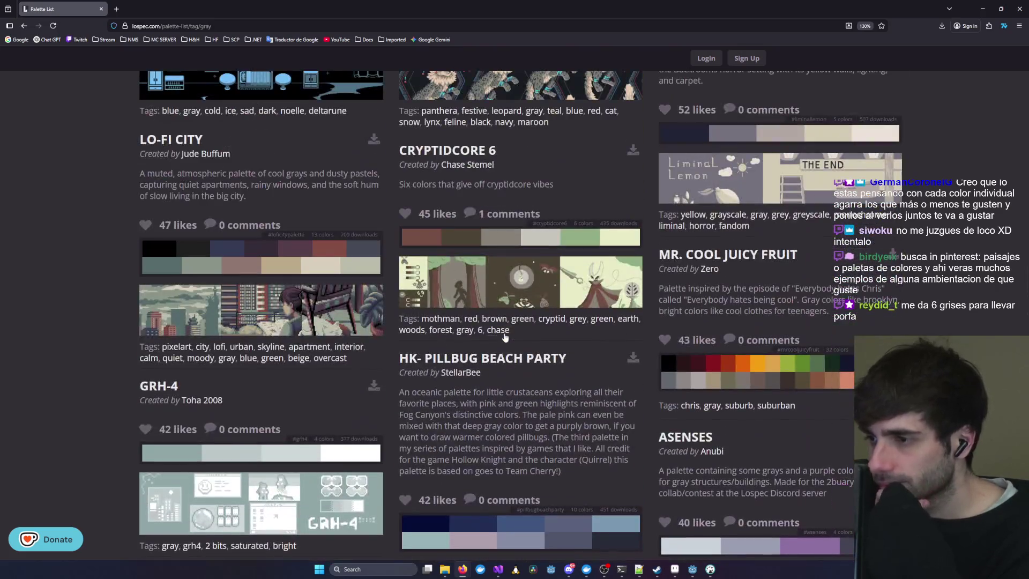
scroll(530, 333, "up", 5)
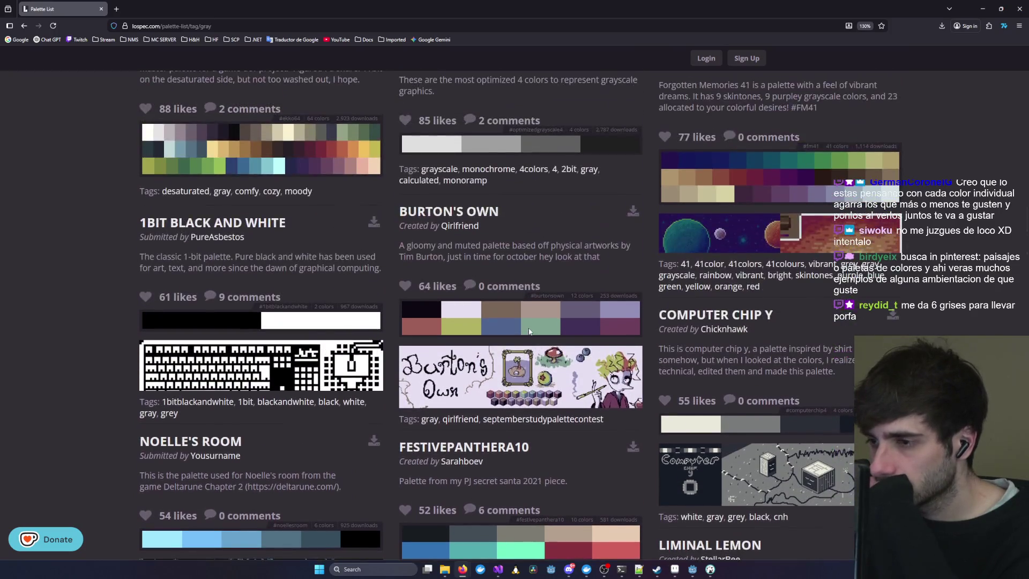
scroll(529, 332, "up", 5)
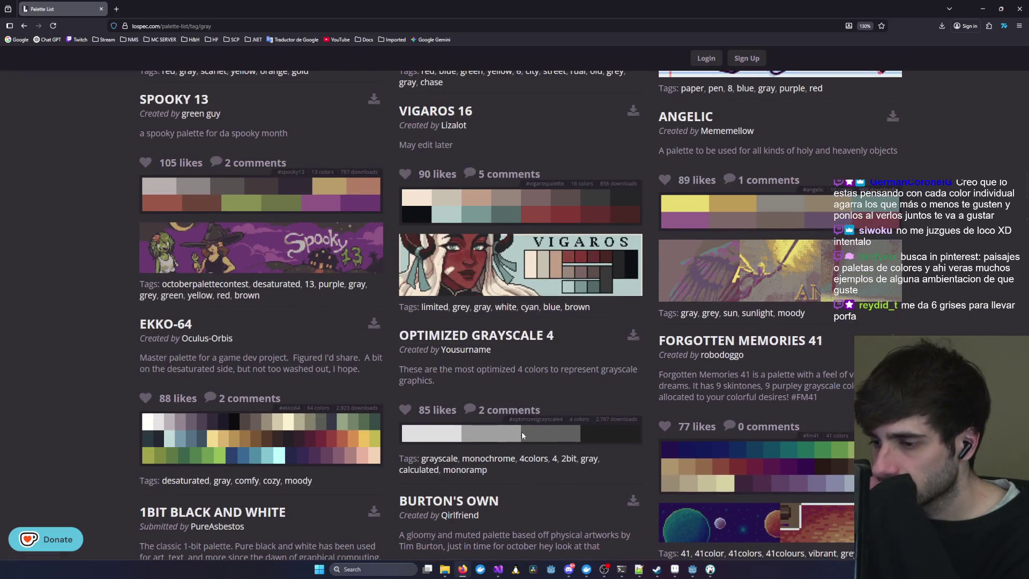
right_click(479, 440)
left_click(464, 445)
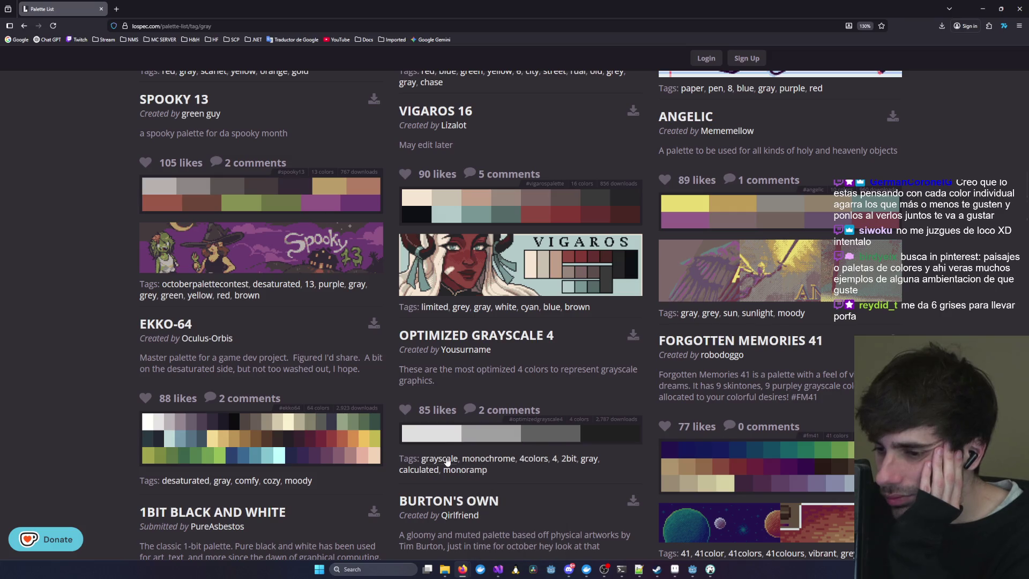
left_click(476, 336)
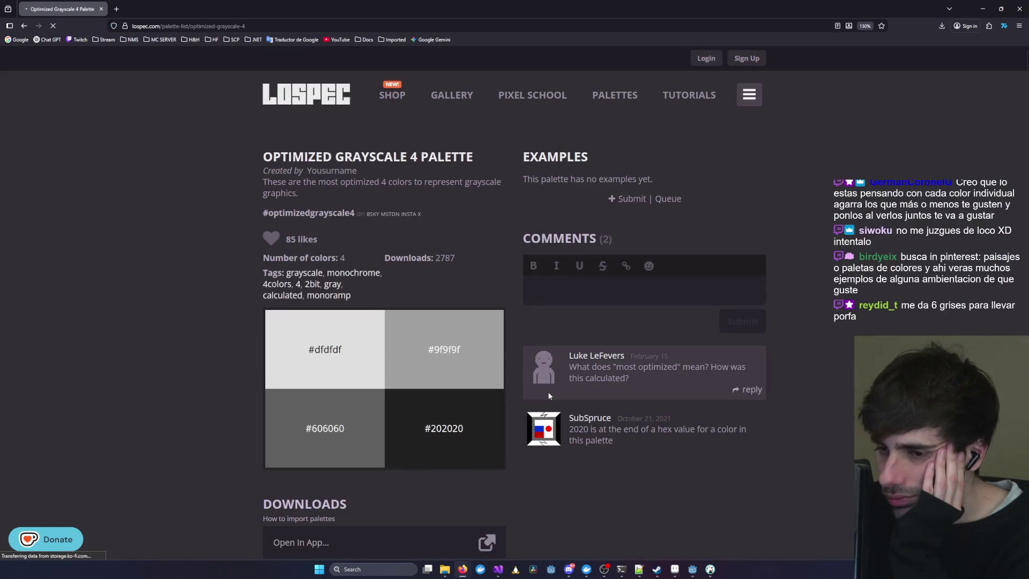
- Download optimized-grayscale-4-1x.png, copy it from its folder, and return to Firefox
scroll(512, 380, "down", 2)
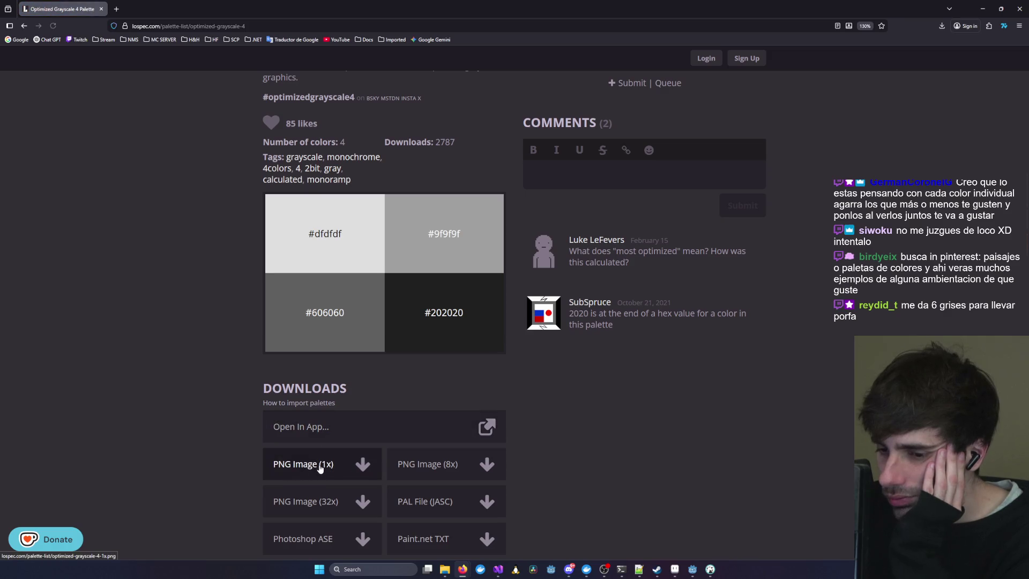
left_click(363, 465)
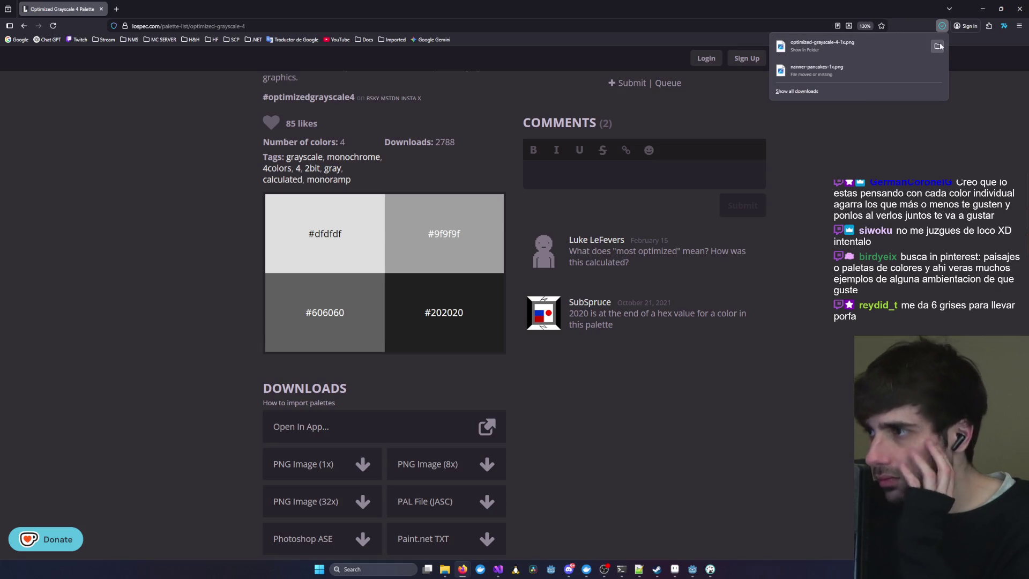
left_click(942, 26)
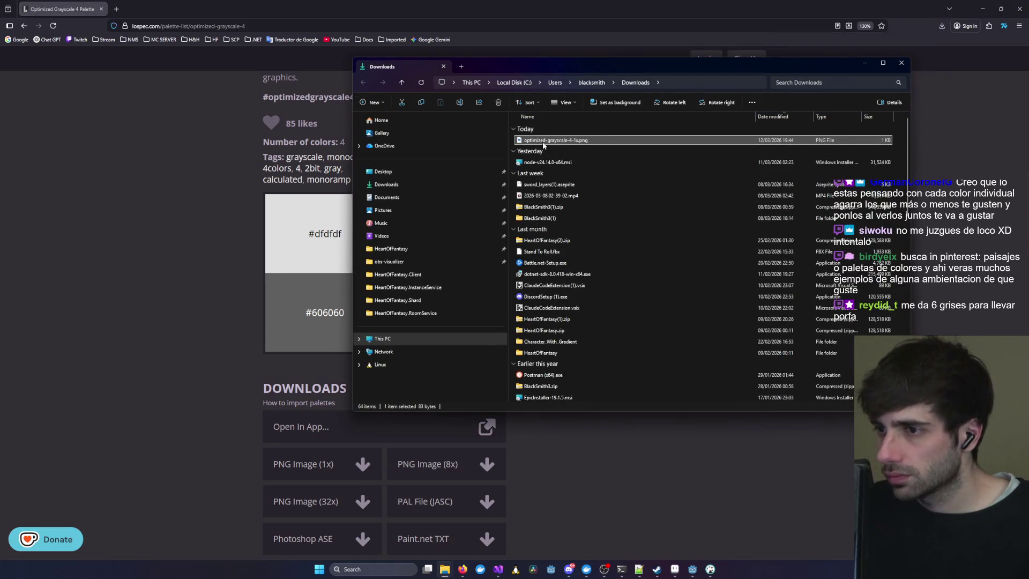
key("ctrl+c")
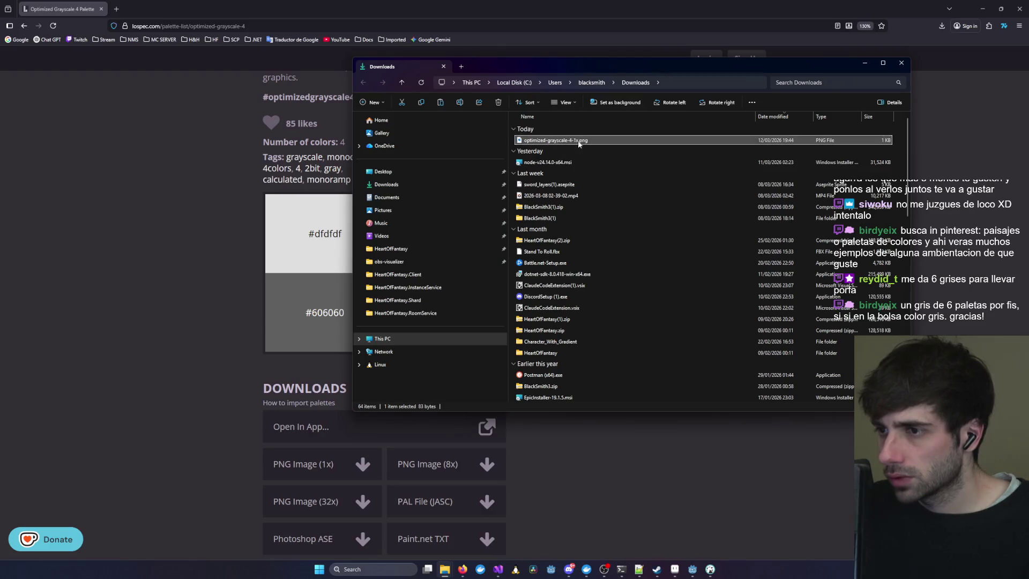
left_click(161, 243)
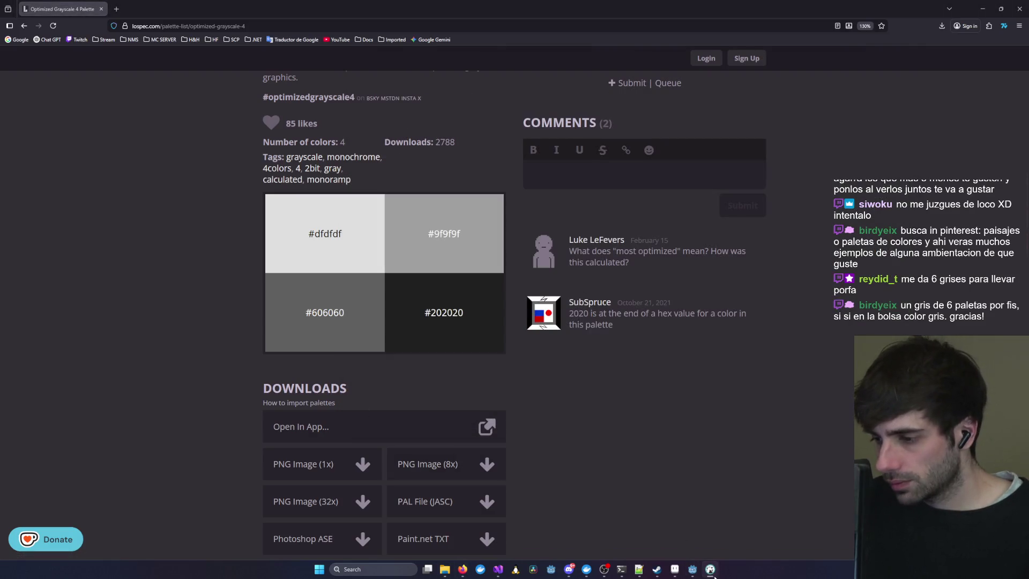
- Back in Aseprite, cancel the accidental paste and create the new blank sprite Sprite-0005
left_click(711, 569)
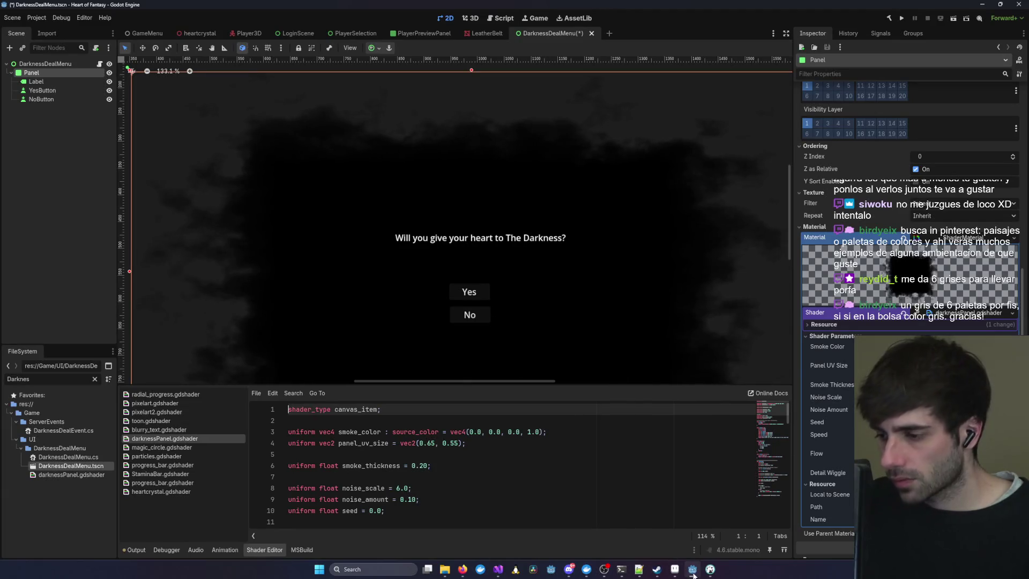
key("alt+Tab")
left_click(669, 572)
key("ctrl+v")
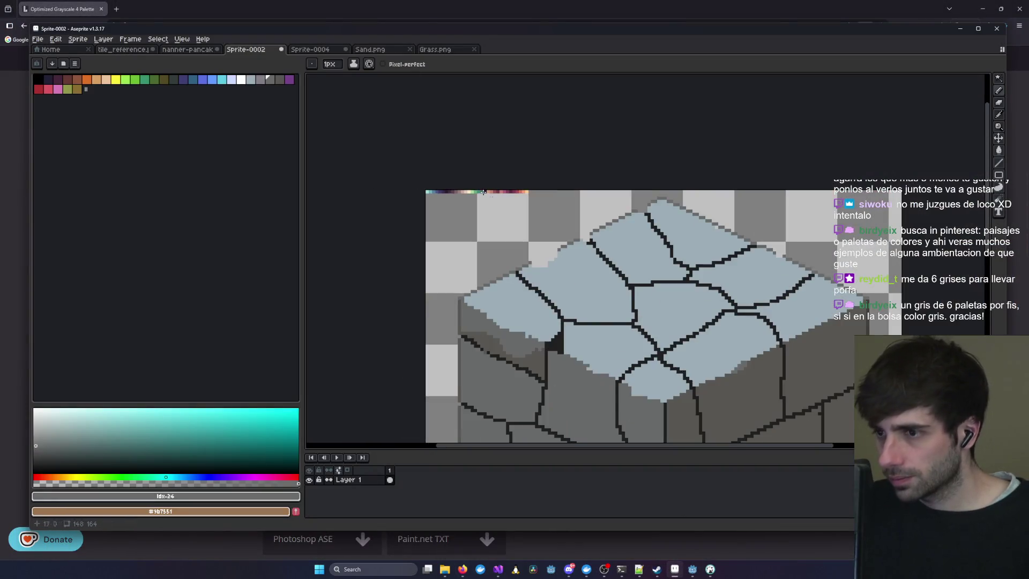
key("Escape")
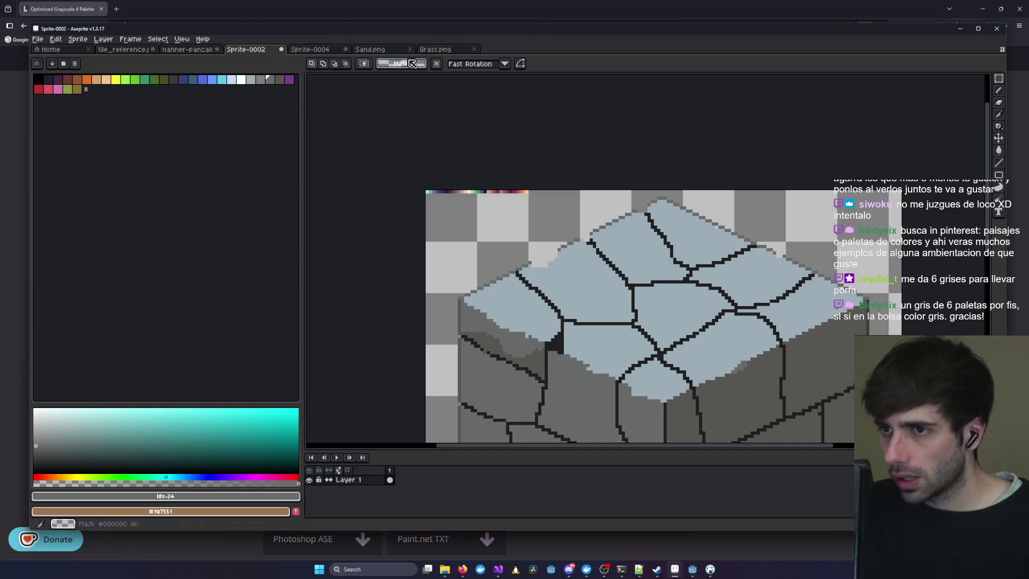
key("ctrl+n")
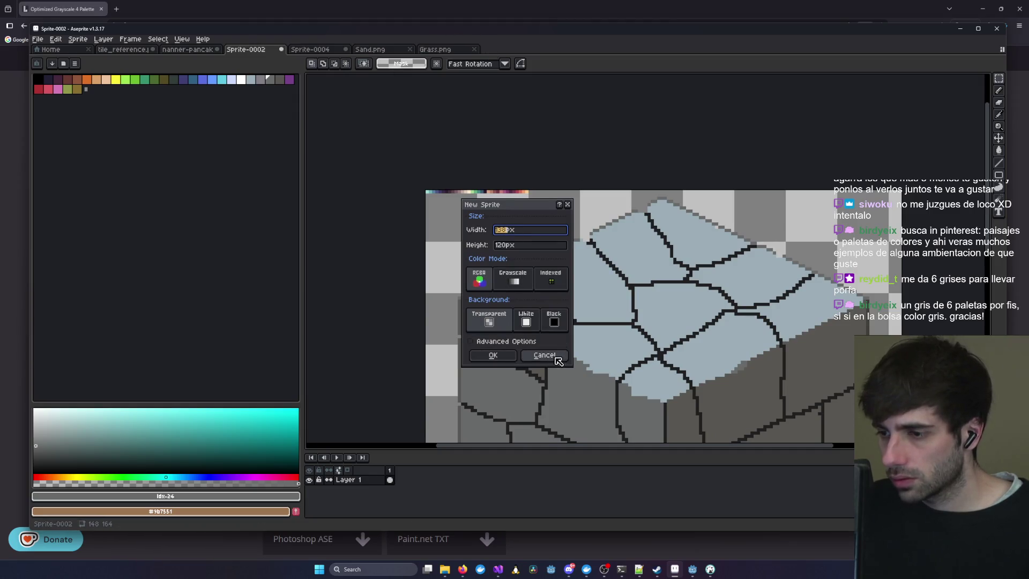
left_click(494, 356)
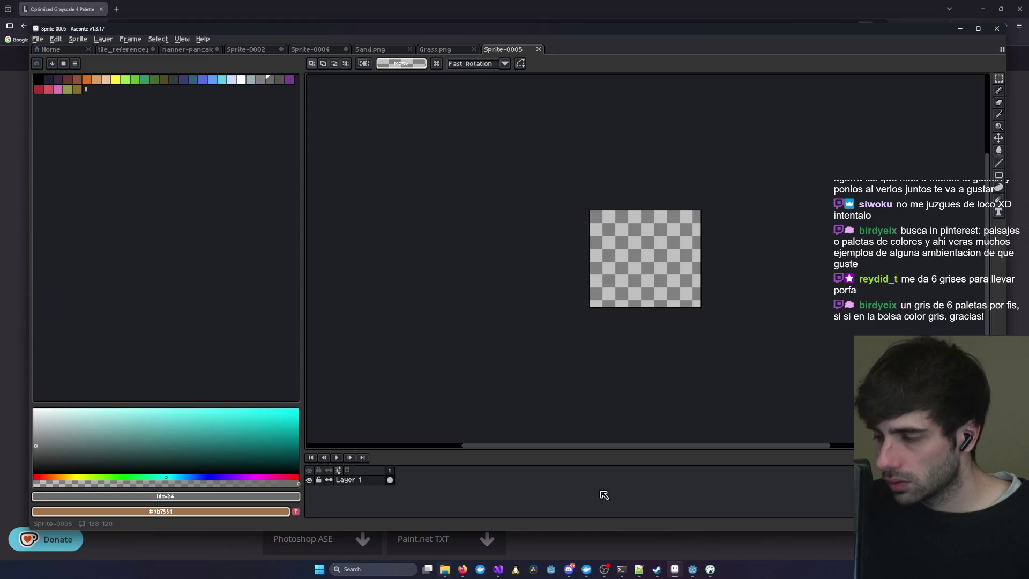
- Drag optimized-grayscale-4-1x.png from File Explorer into Aseprite and select the entire image
key("alt+Tab")
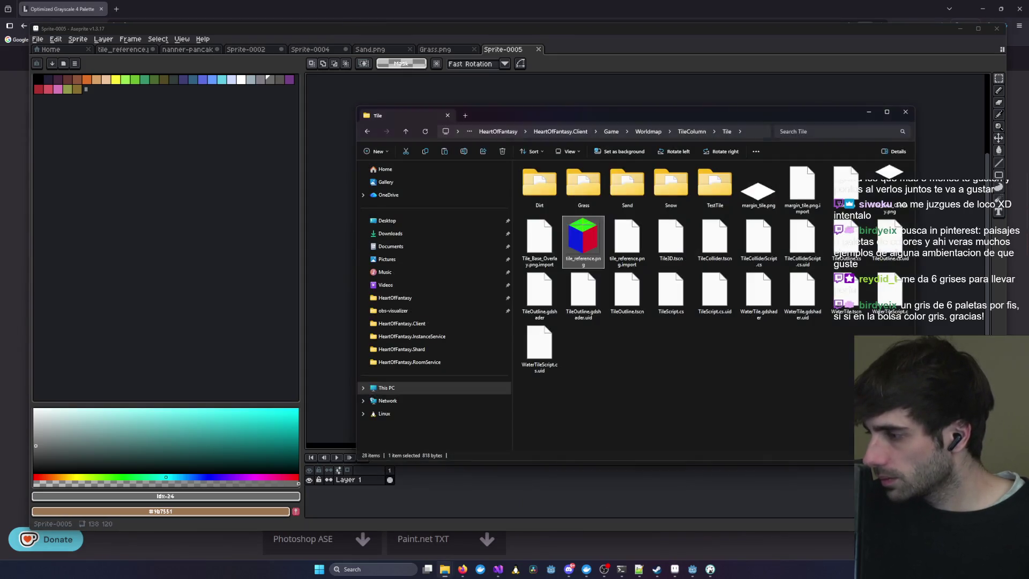
left_click_drag(536, 115, 1028, 115)
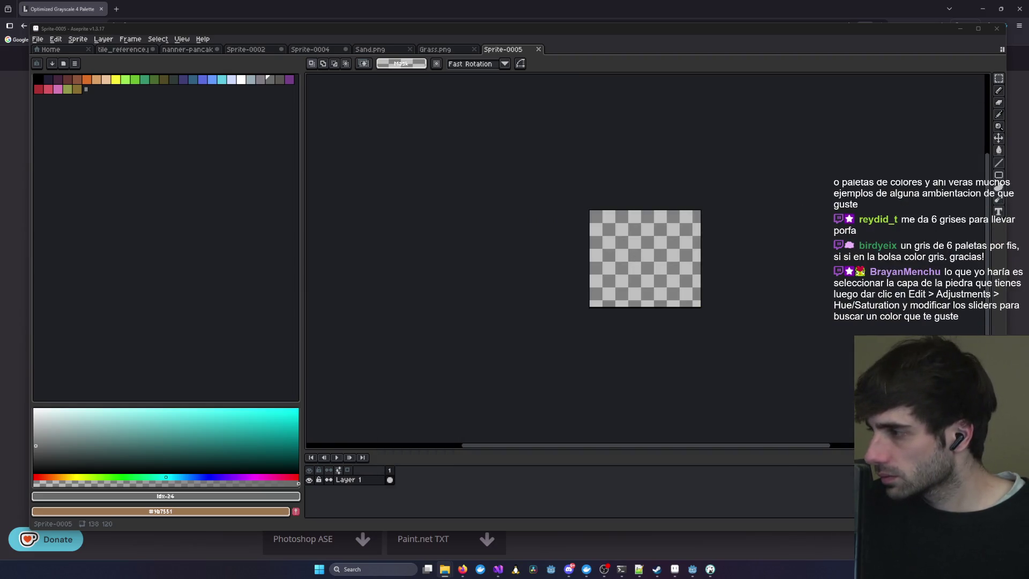
left_click_drag(791, 214, 625, 266)
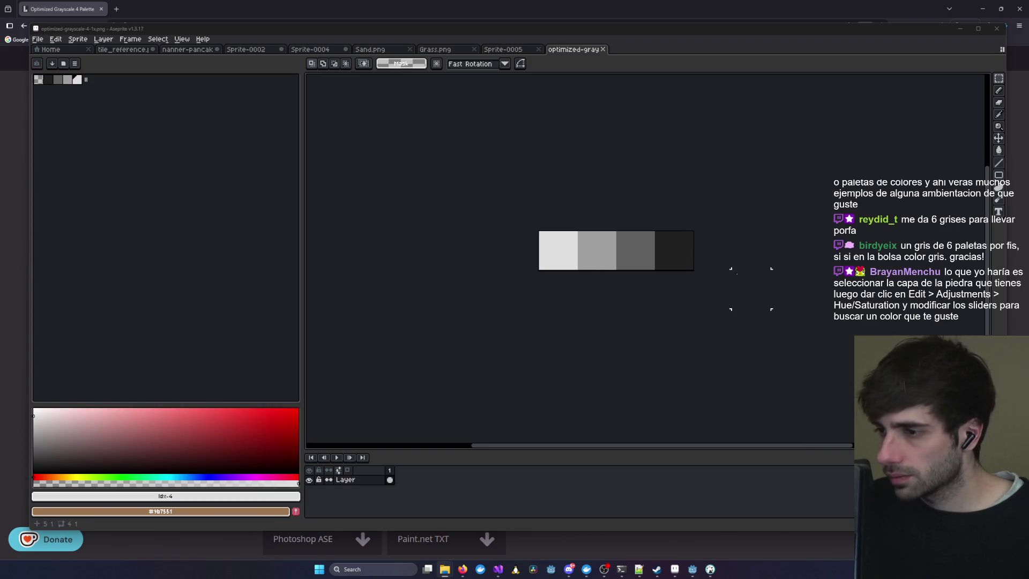
key("ctrl+a")
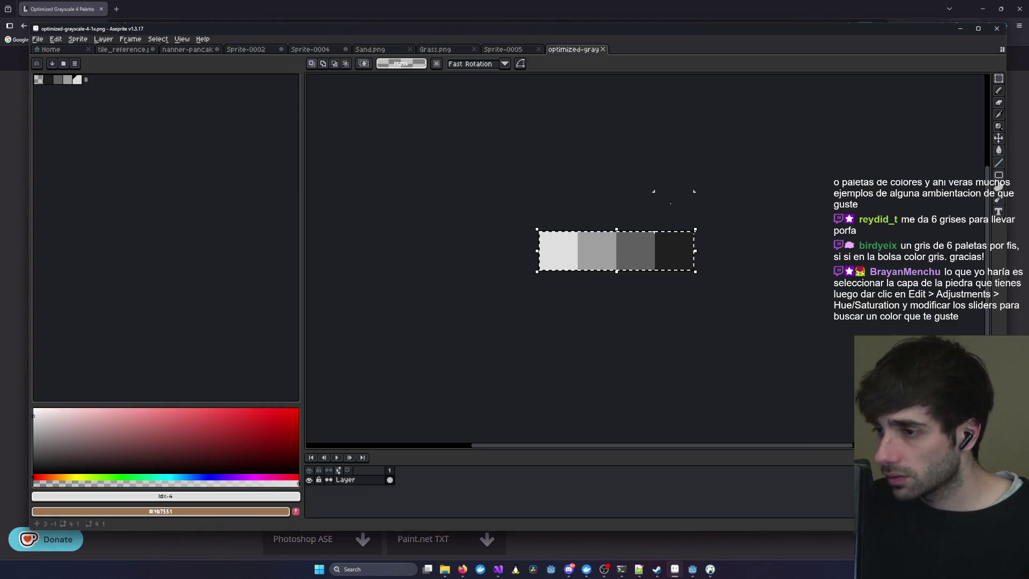
- Paste the grayscale strip into the stone tile sprite and drop it just below the colour row
left_click(500, 49)
left_click(450, 50)
left_click(378, 49)
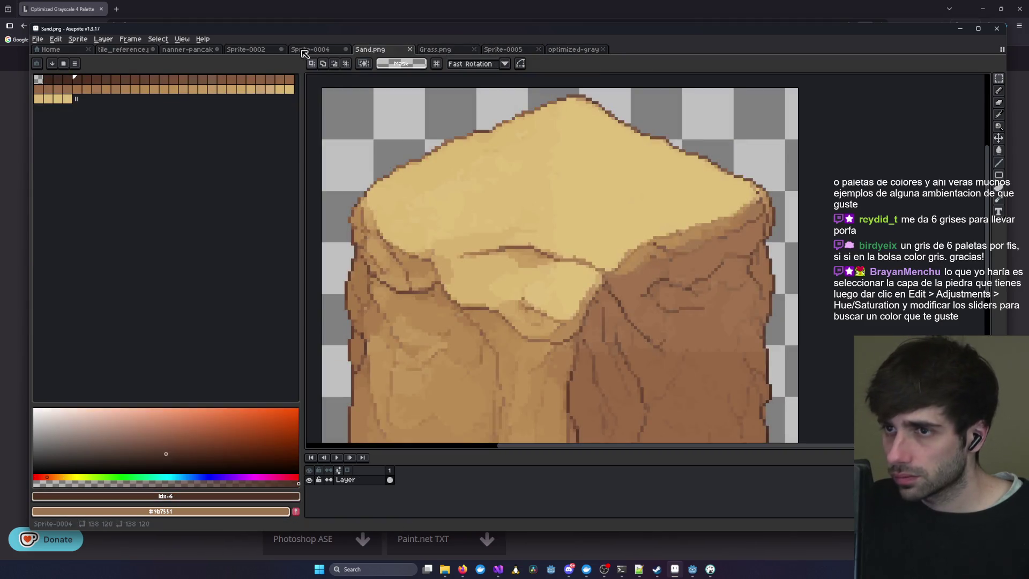
left_click(250, 50)
key("ctrl+v")
scroll(520, 205, "up", 3)
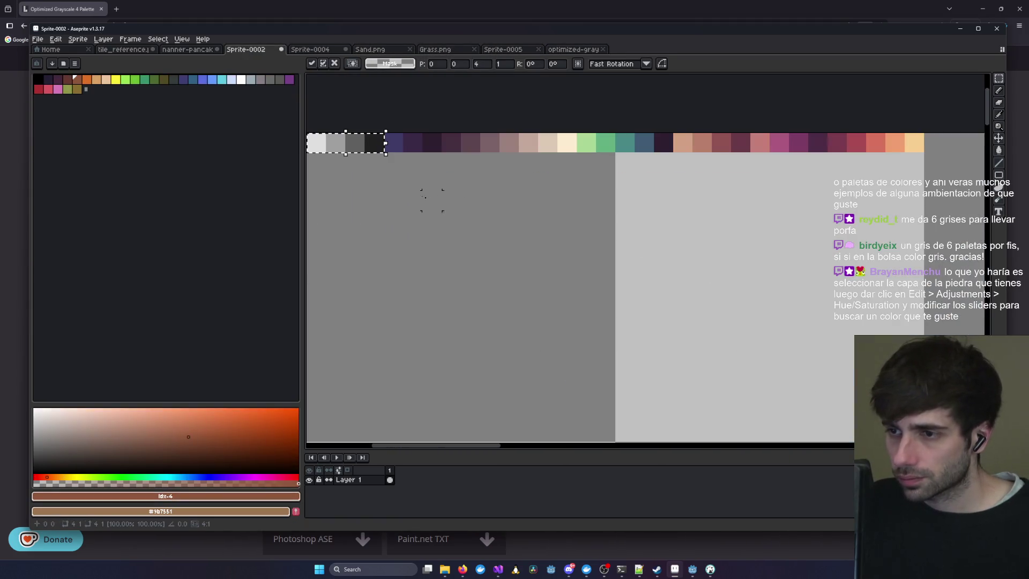
left_click_drag(350, 158, 347, 210)
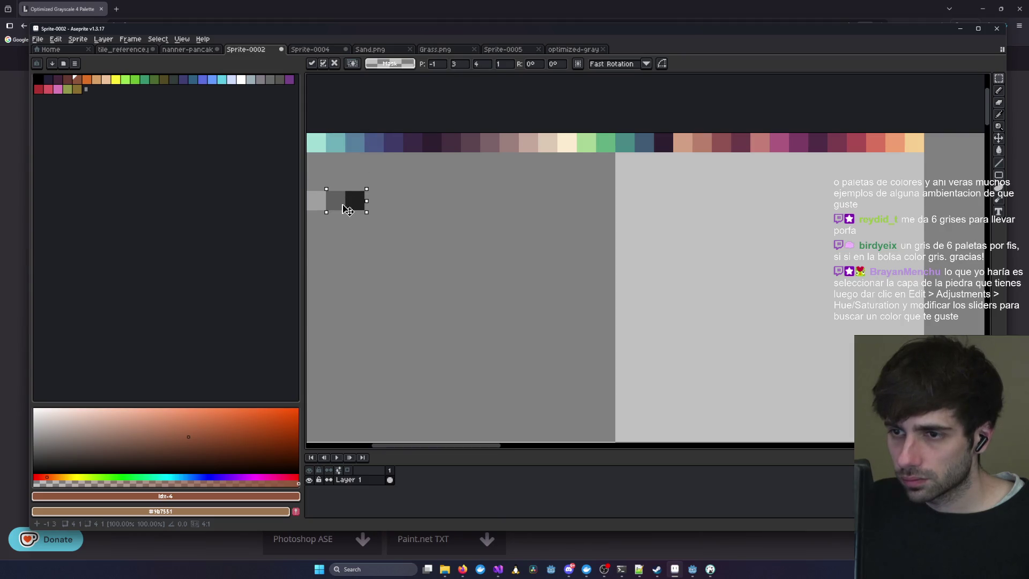
left_click_drag(471, 220, 576, 224)
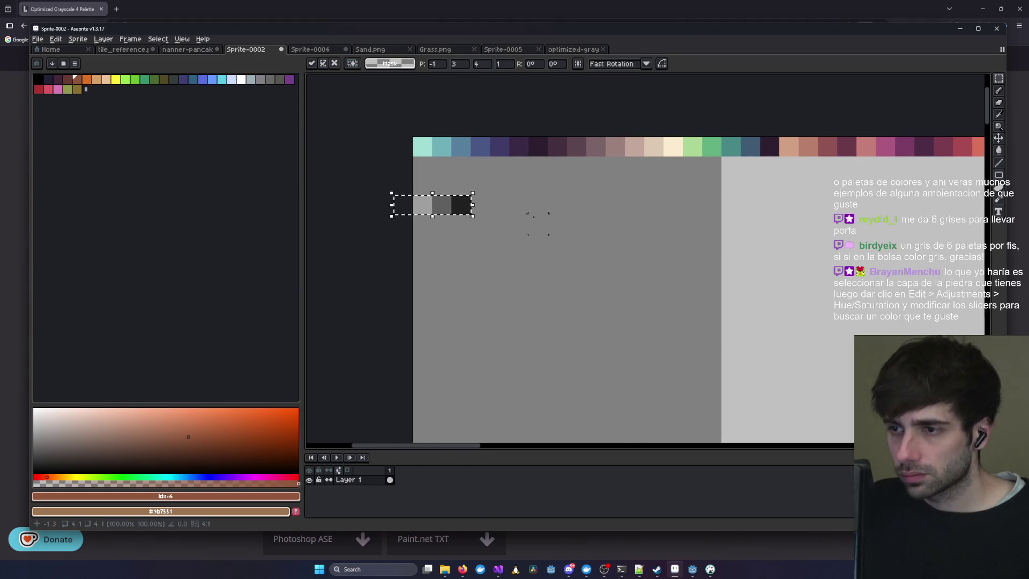
key("Return")
left_click(998, 90)
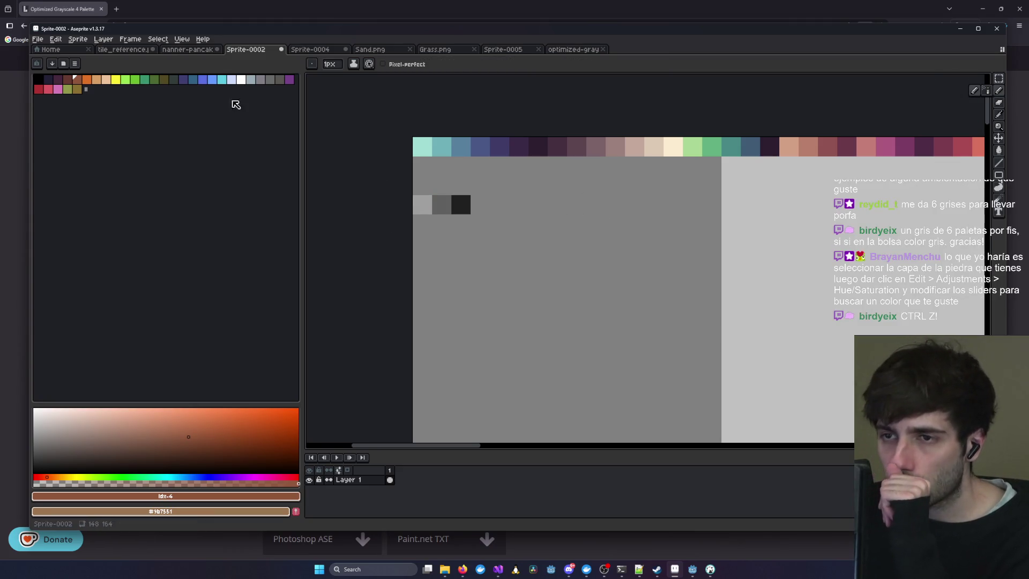
- Eyedrop the middle and light grey swatches to sample their colours
left_click(999, 115)
left_click(442, 204)
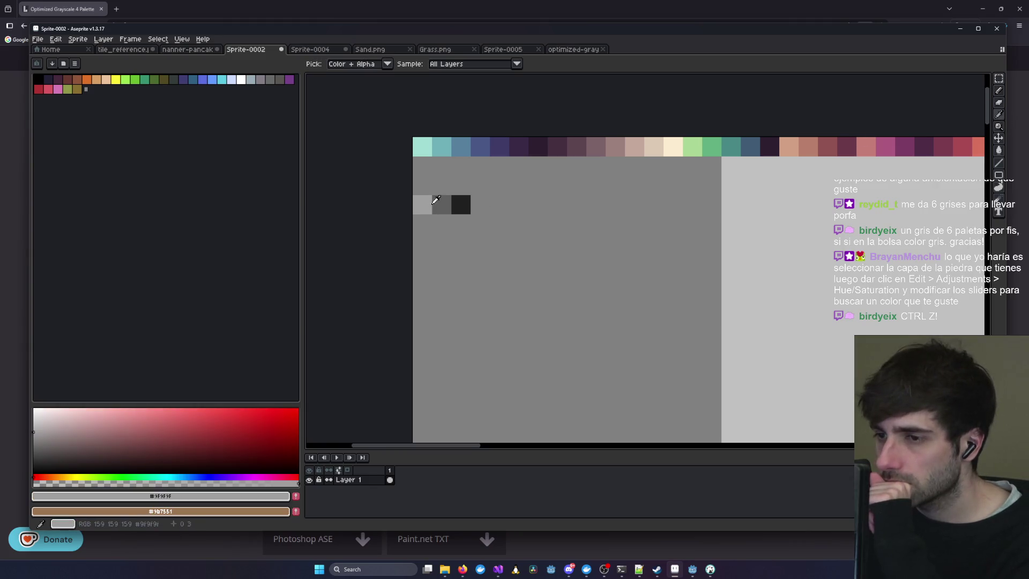
left_click(472, 200)
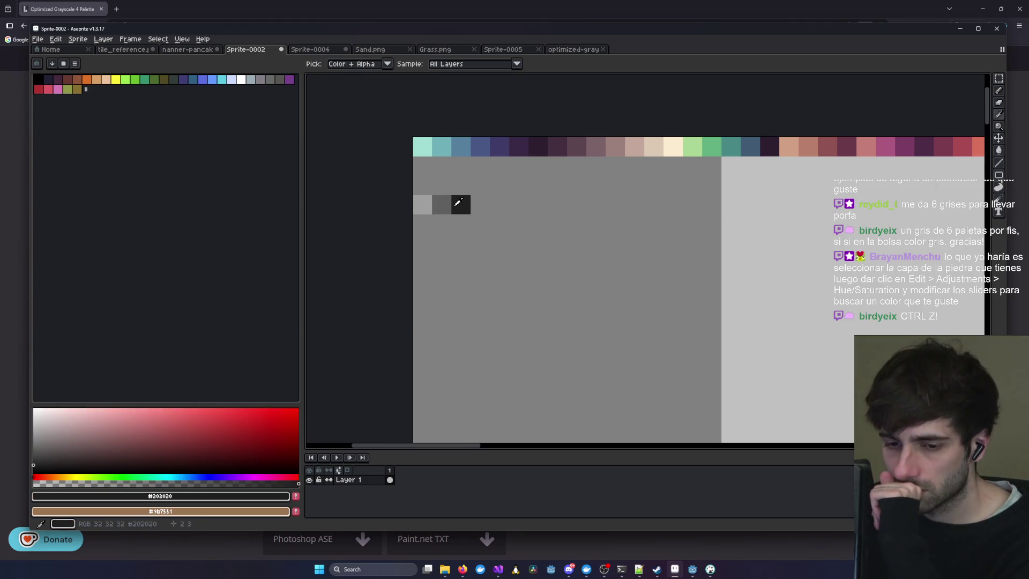
left_click(423, 202)
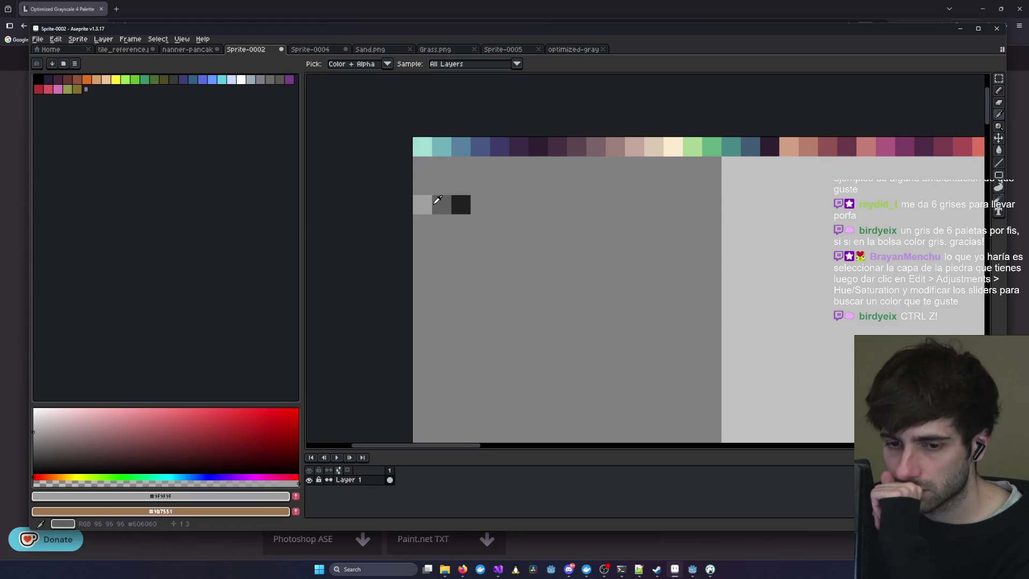
left_click(439, 203)
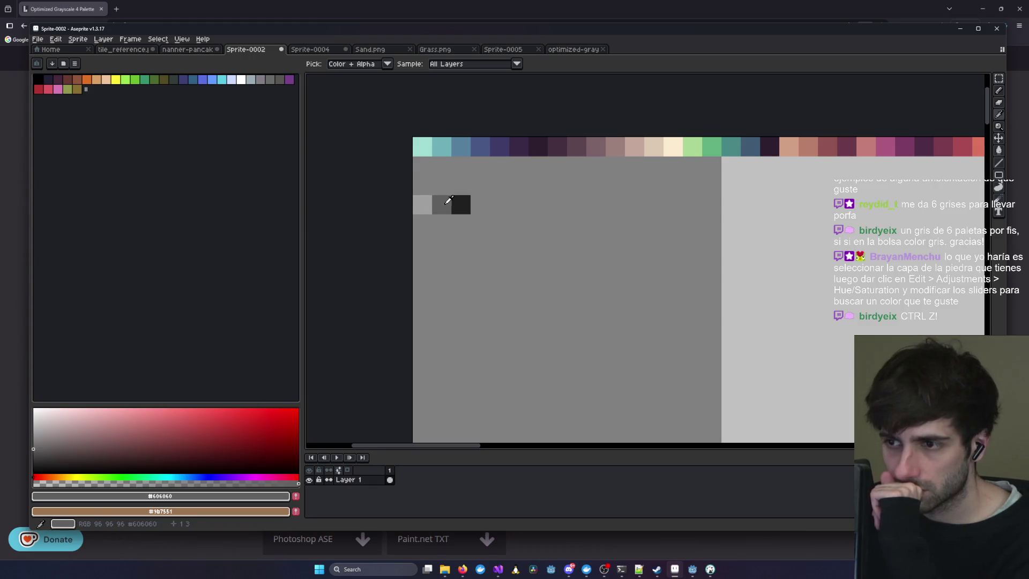
- Undo and redo the last edit so the three grey swatches are restored
key("ctrl+z")
key("ctrl+z")
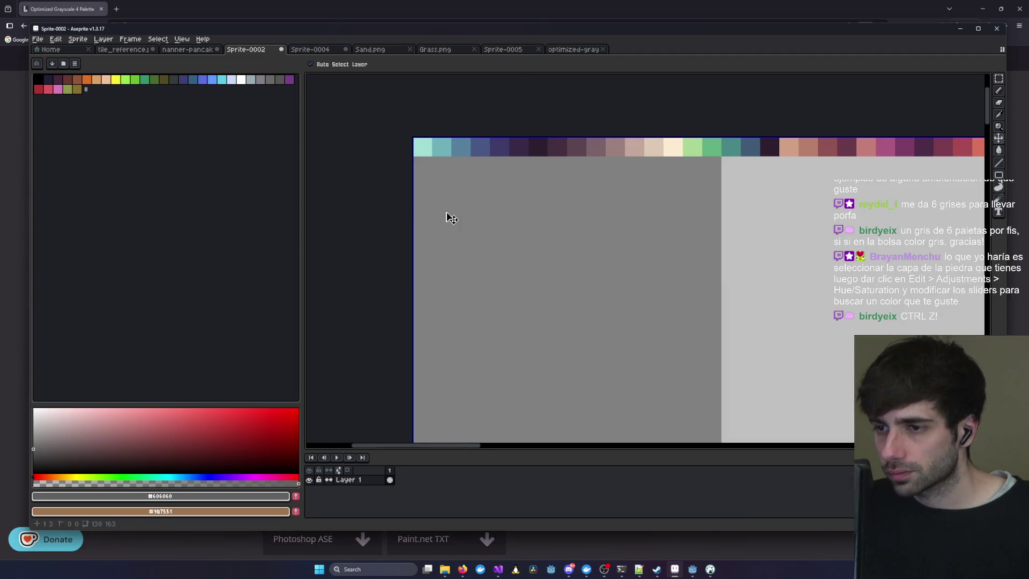
scroll(667, 213, "down", 5)
scroll(659, 217, "up", 2)
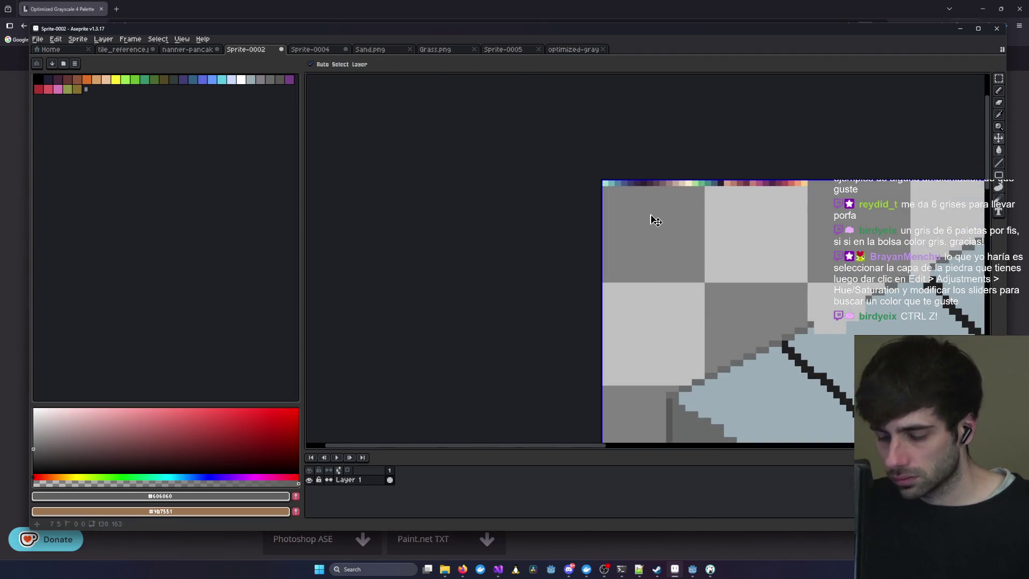
key("ctrl+y")
key("i")
scroll(610, 202, "up", 2)
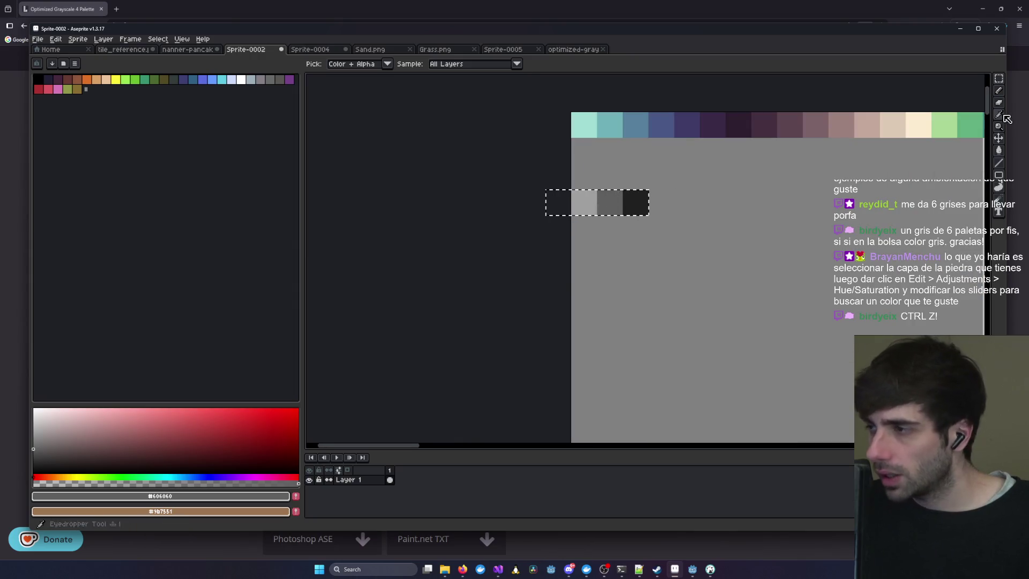
- Transform the three grey swatches one pixel up and right, deselect, then undo to clear them
key("ctrl+t")
mouse_move(644, 206)
left_mouse_down()
mouse_move(668, 202)
mouse_move(671, 177)
left_mouse_up()
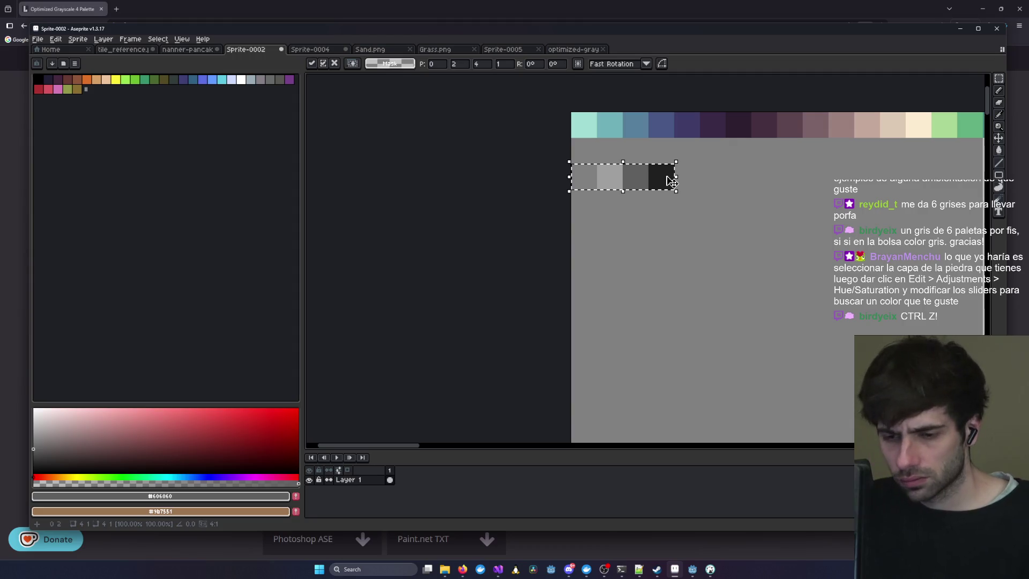
key("alt+Tab")
key("ctrl+d")
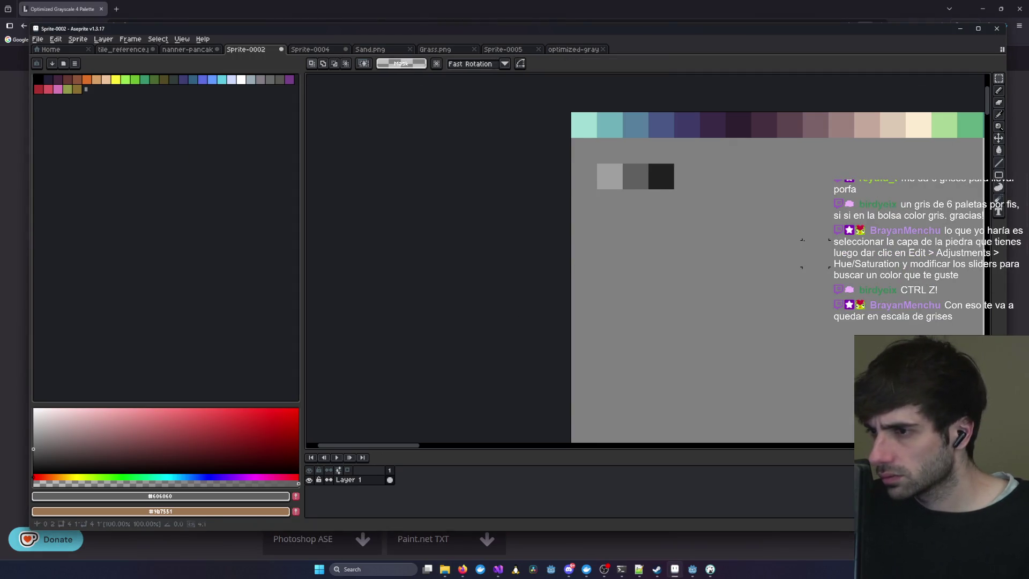
key("ctrl+z")
key("ctrl+z")
key("ctrl+z")
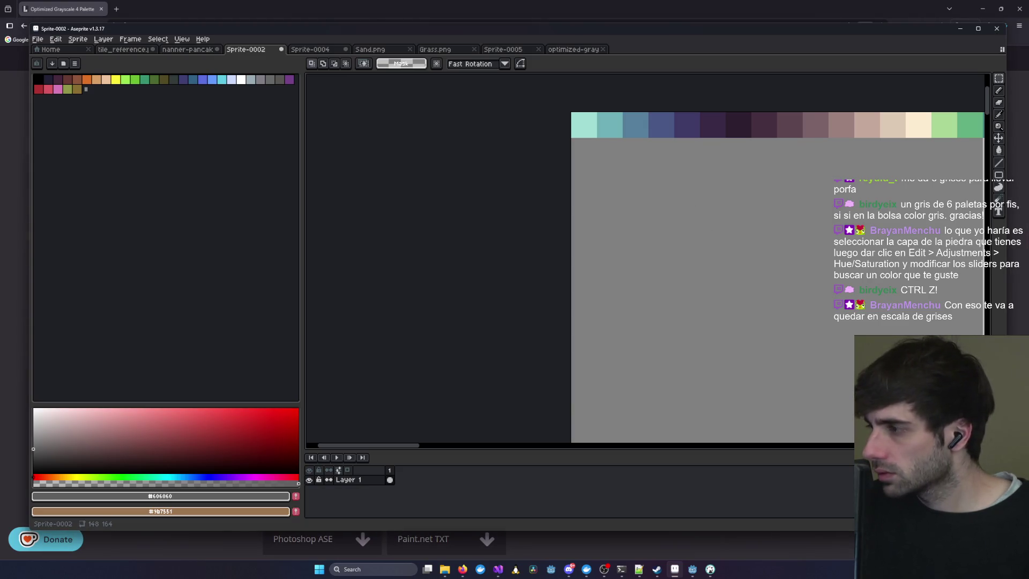
- Open optimized-grayscale-4-1x.png and paste its four greys into Sprite-0002 below the colour strip
key("alt+Tab")
left_click_drag(697, 241, 674, 241)
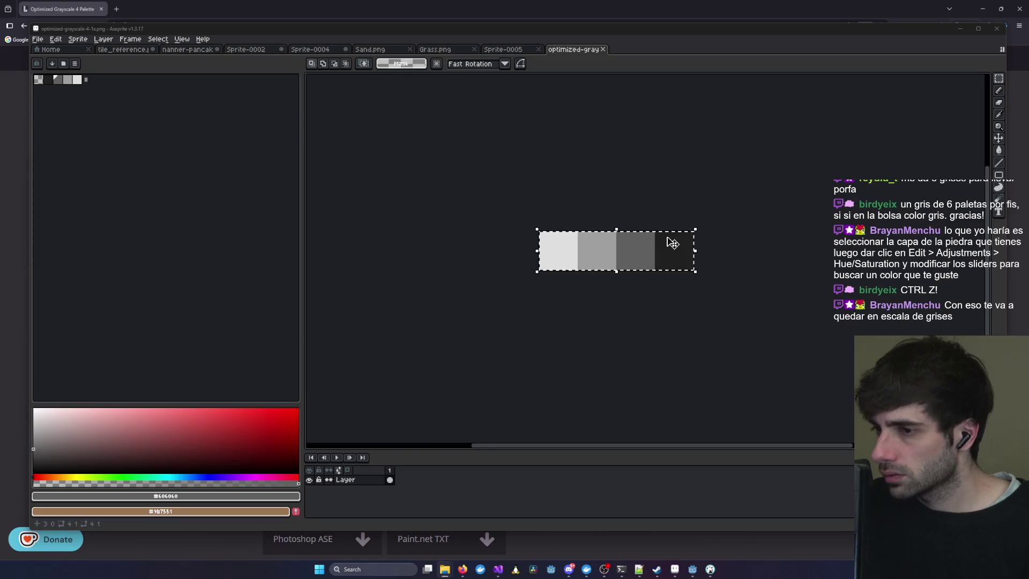
left_click(496, 51)
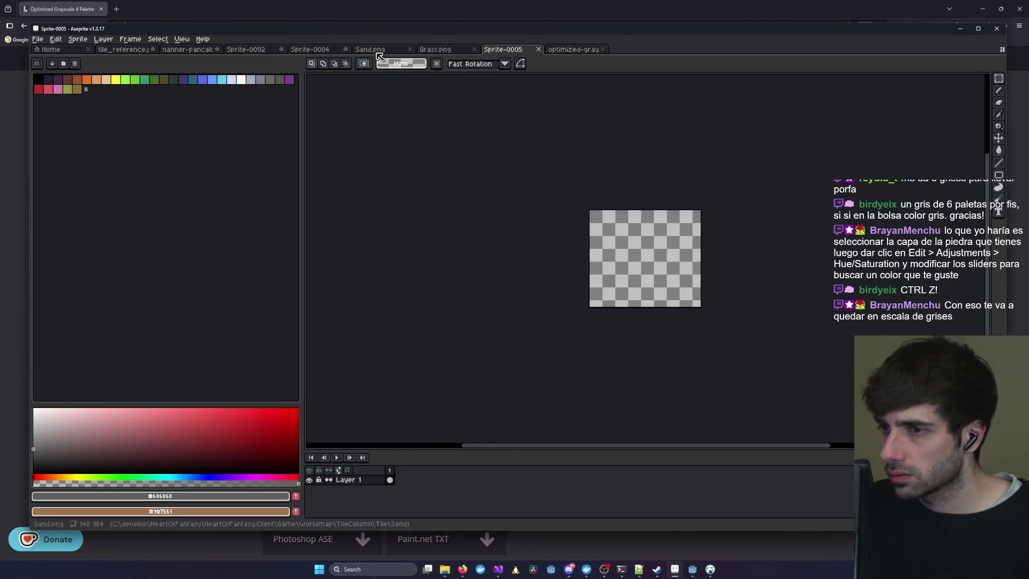
left_click(236, 49)
key("ctrl+v")
left_click_drag(619, 132, 617, 202)
left_click(815, 202)
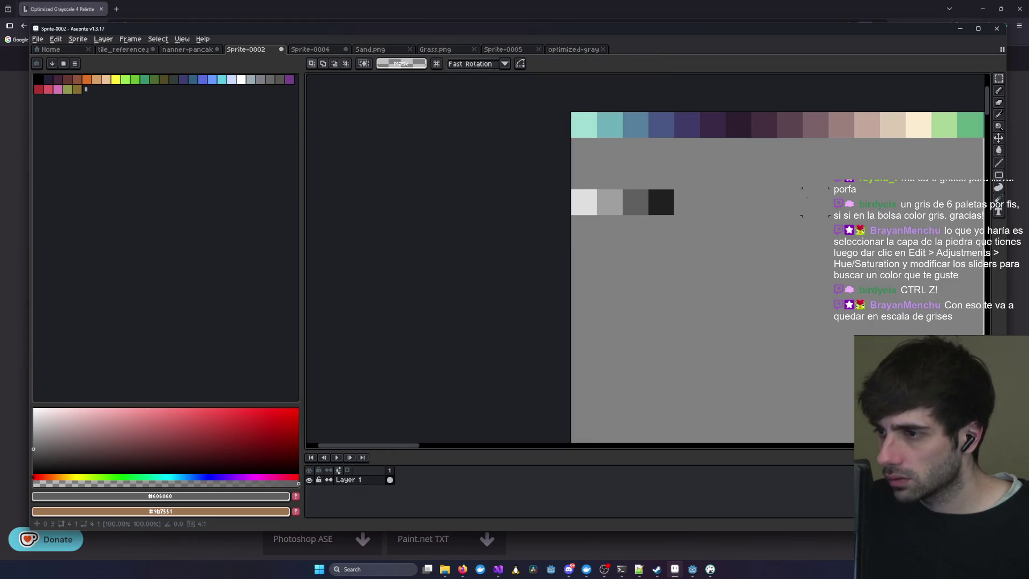
scroll(697, 241, "right", 3)
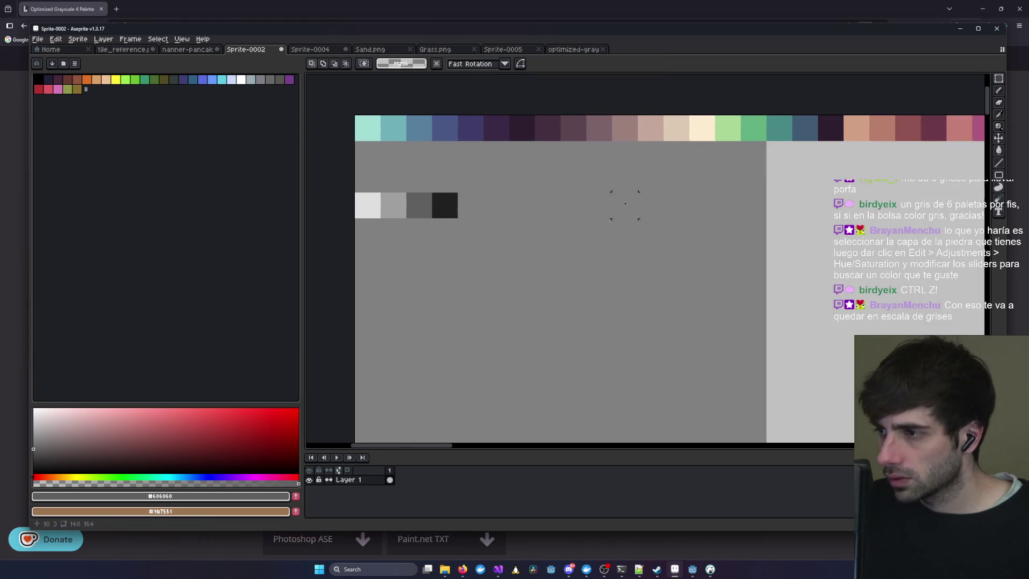
- Eyedrop each of the four grey swatches, ending on the #606060 grey
left_click(999, 114)
left_click(372, 206)
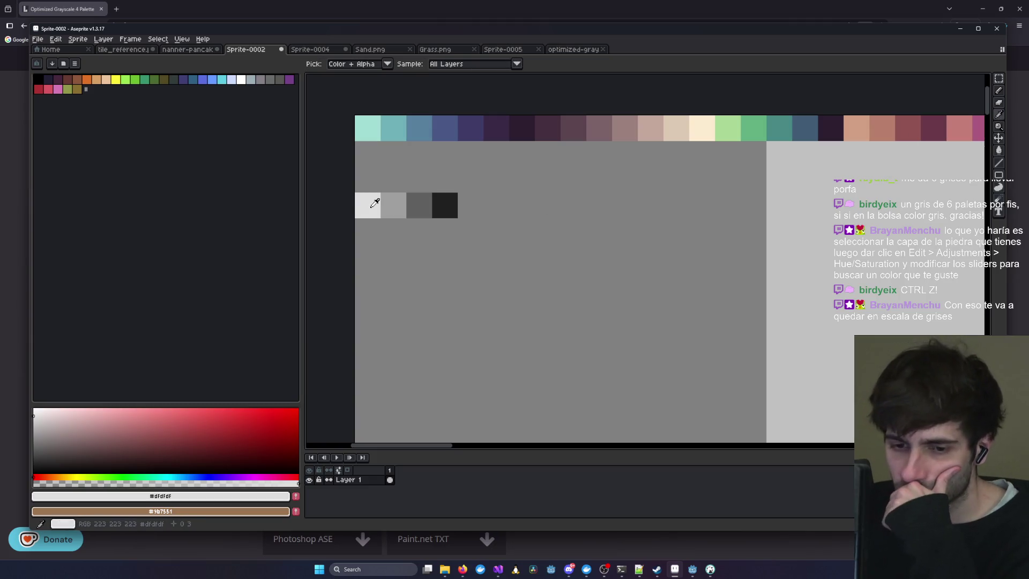
left_click(390, 204)
left_click(414, 206)
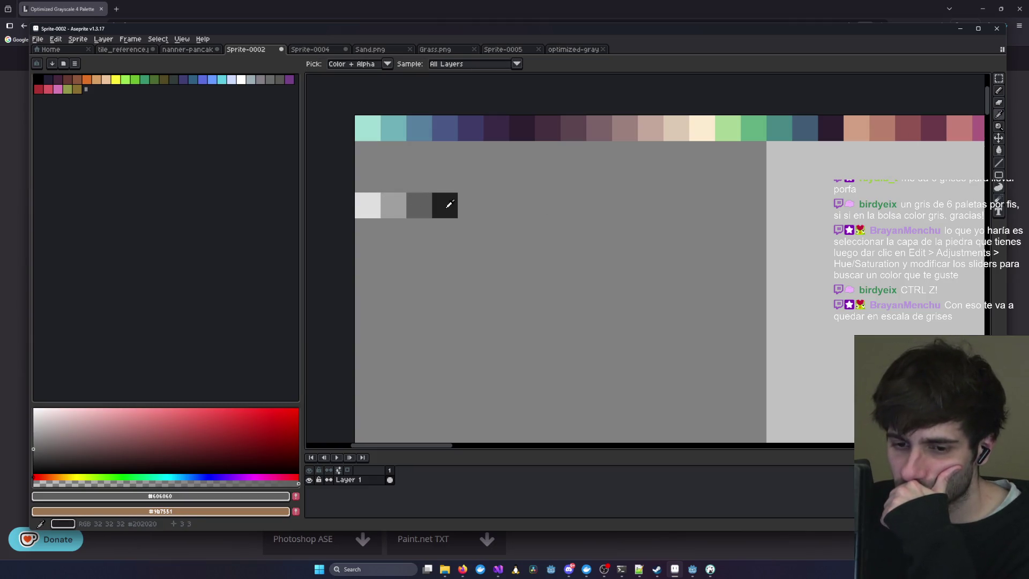
left_click(449, 204)
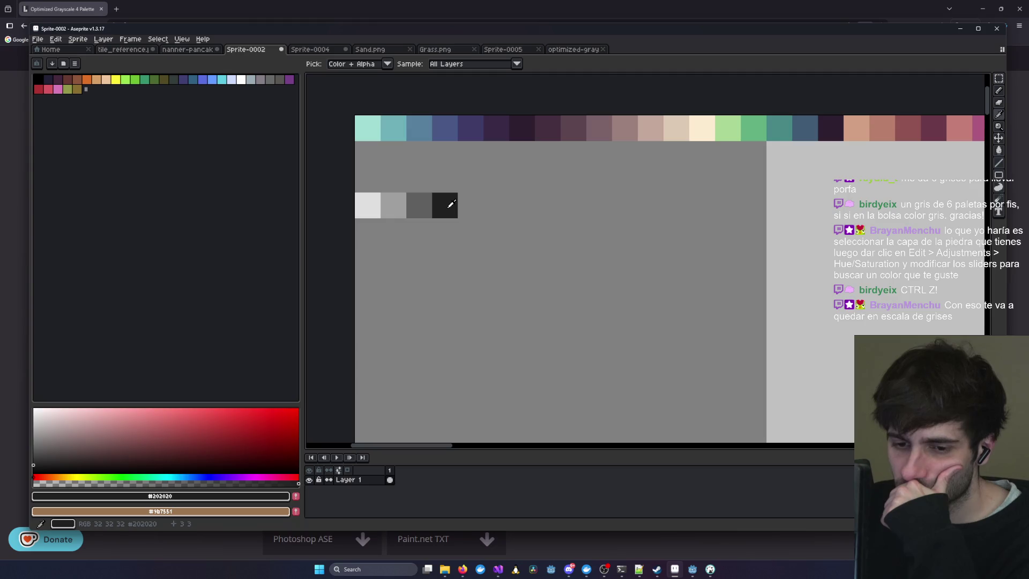
left_click(415, 200)
scroll(416, 198, "down", 5)
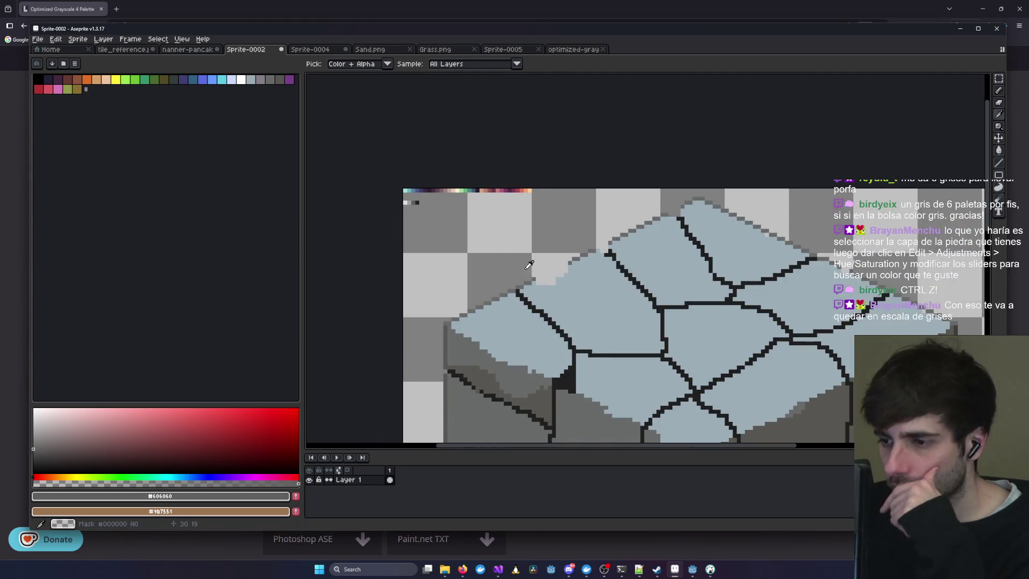
scroll(538, 275, "down", 2)
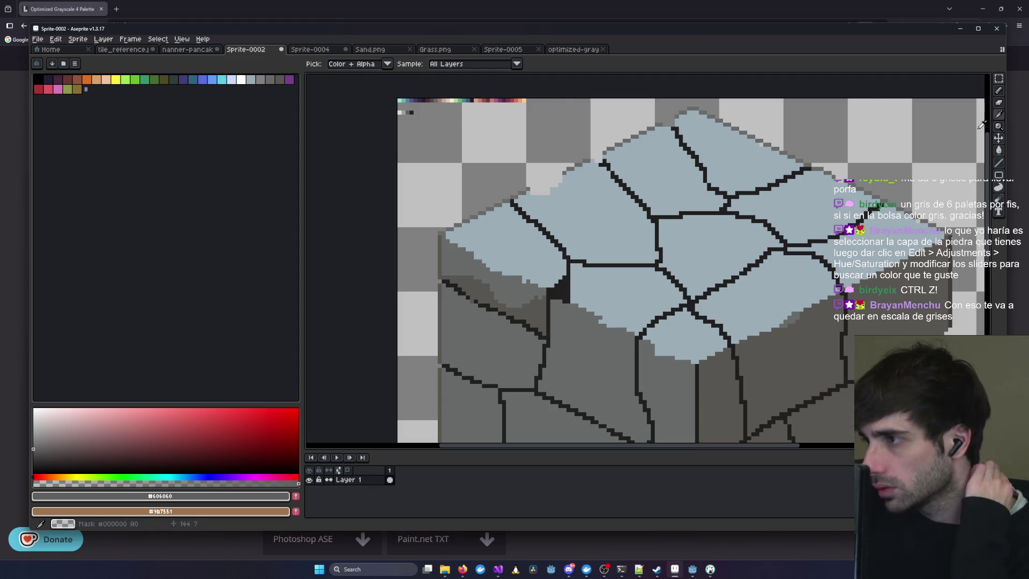
scroll(423, 310, "up", 4)
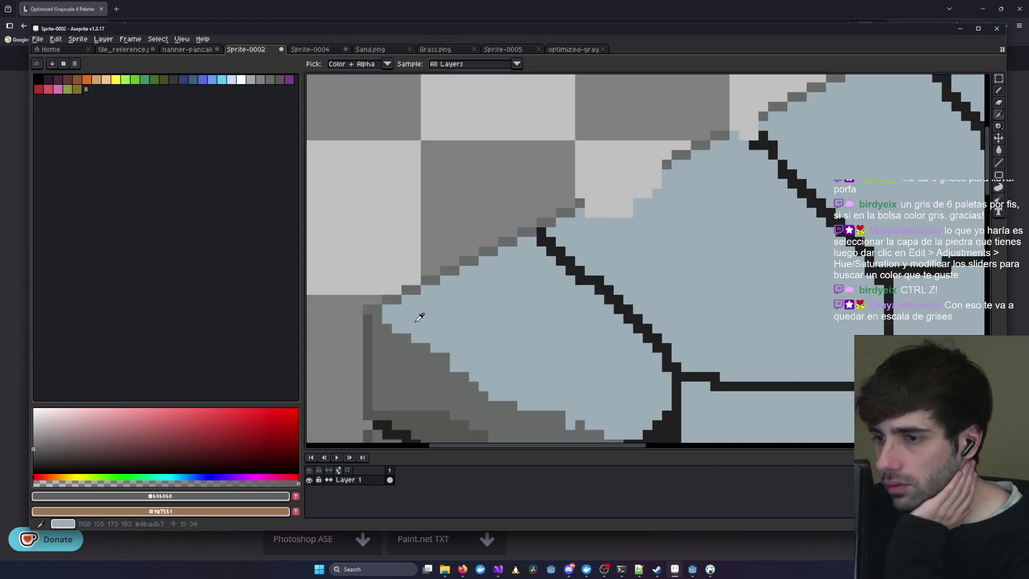
scroll(423, 310, "down", 3)
scroll(407, 242, "up", 2)
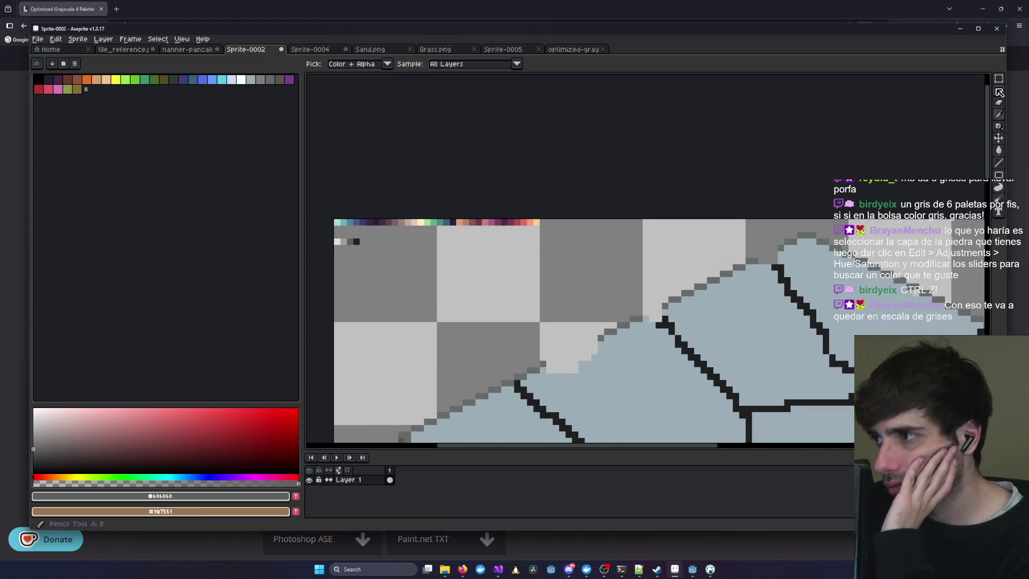
- Select the Paint Bucket tool and zoom back to the stone block
left_click(998, 150)
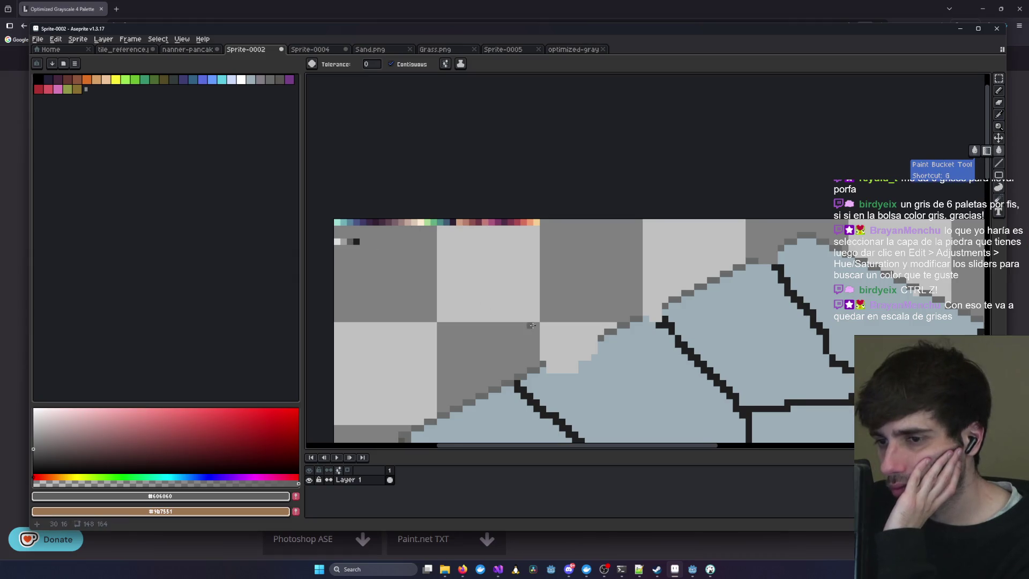
scroll(532, 326, "down", 3)
key("i")
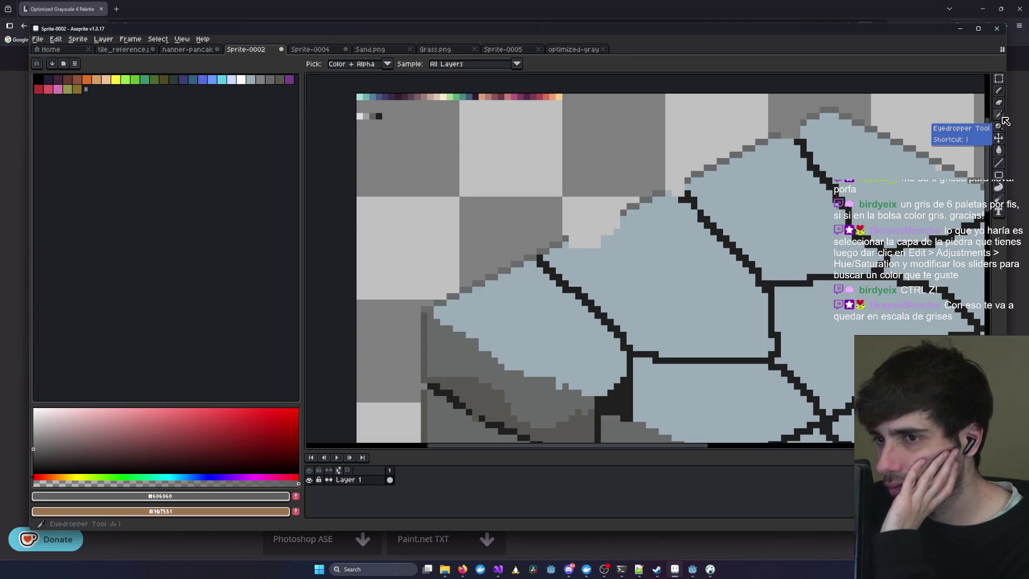
left_click(999, 150)
scroll(697, 301, "down", 2)
scroll(697, 302, "down", 2)
scroll(742, 352, "down", 3)
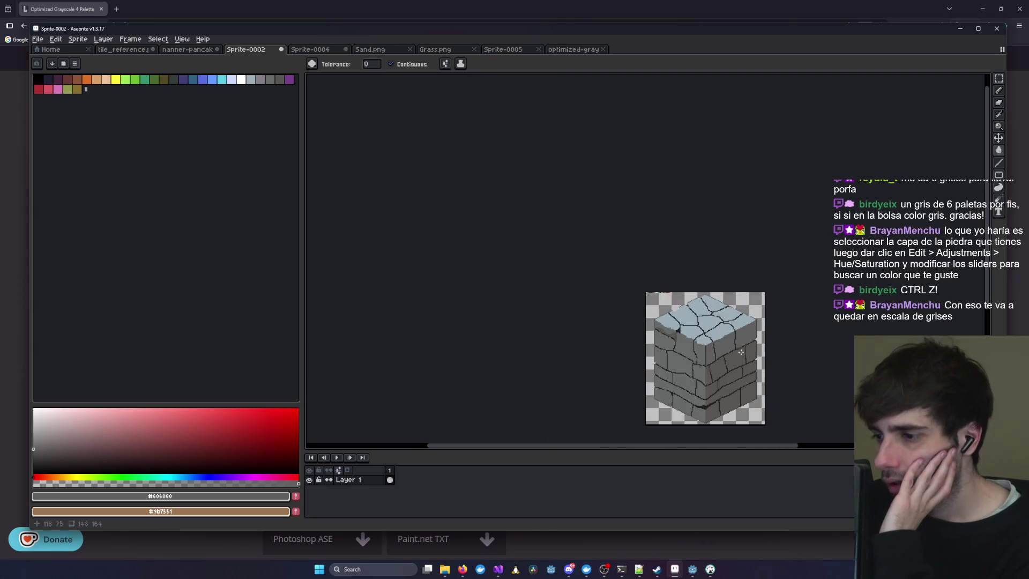
scroll(643, 324, "up", 2)
scroll(643, 214, "up", 2)
scroll(642, 217, "up", 2)
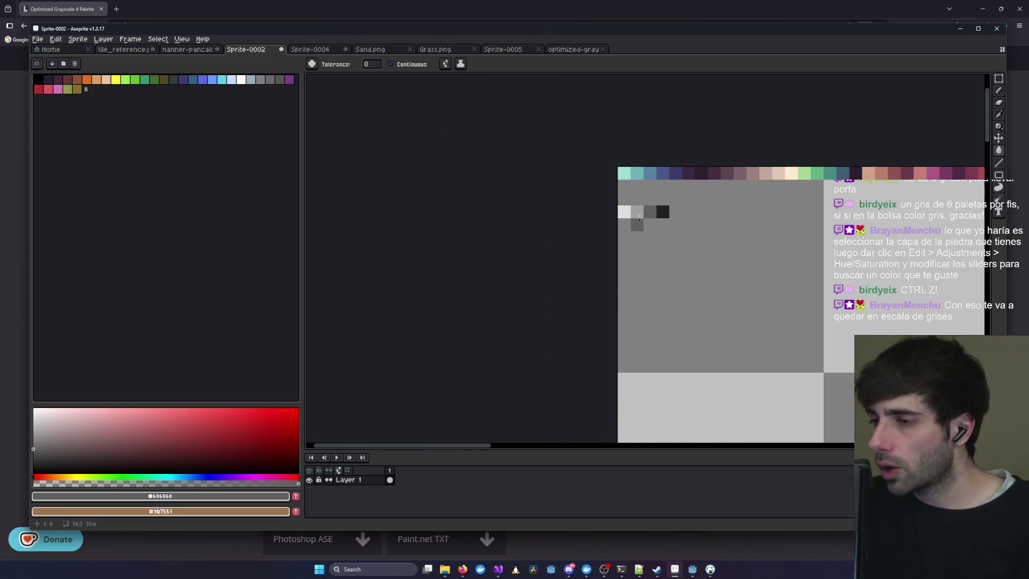
left_click(506, 49)
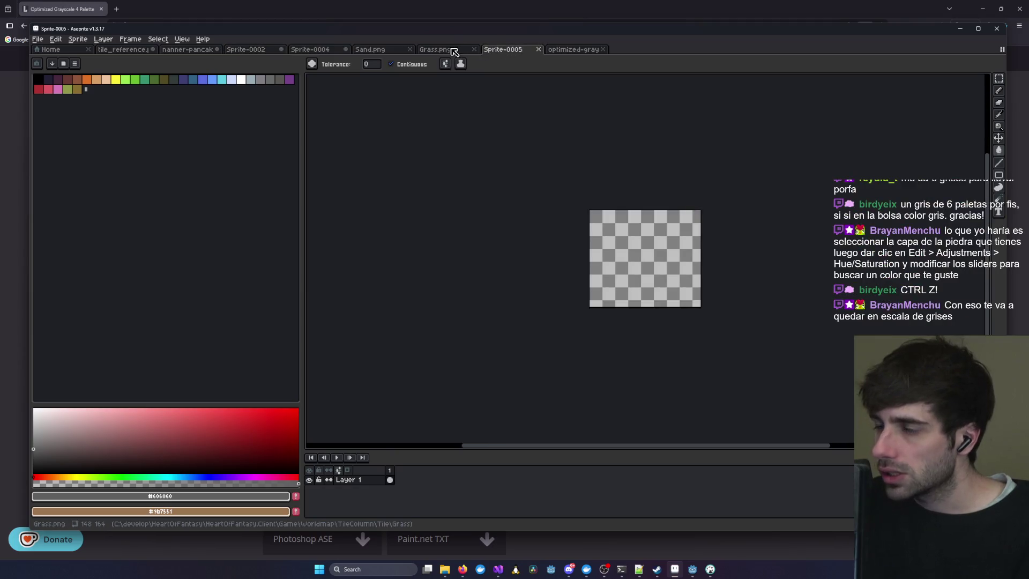
left_click(450, 50)
scroll(457, 223, "down", 1)
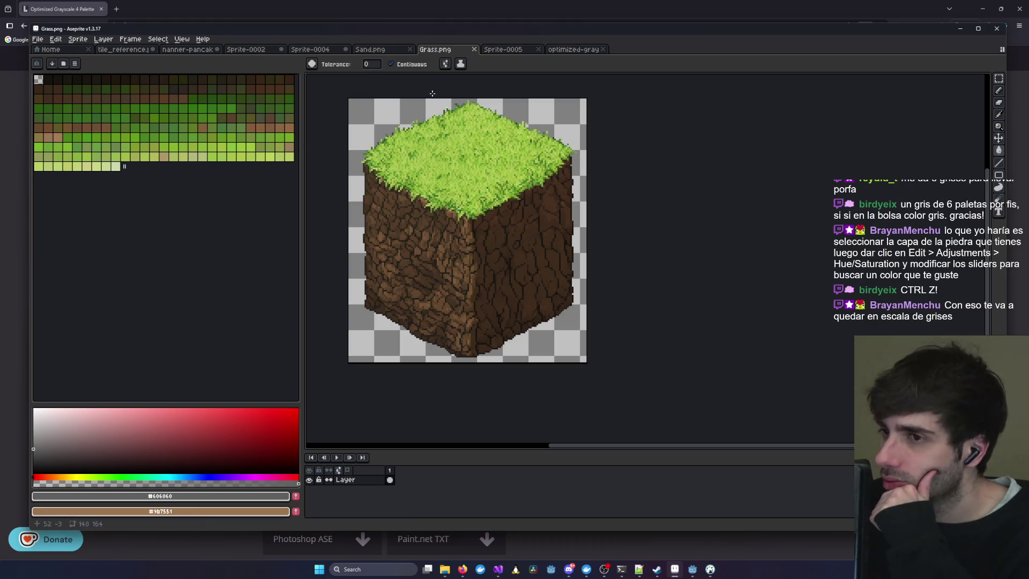
left_click(376, 49)
left_click(325, 53)
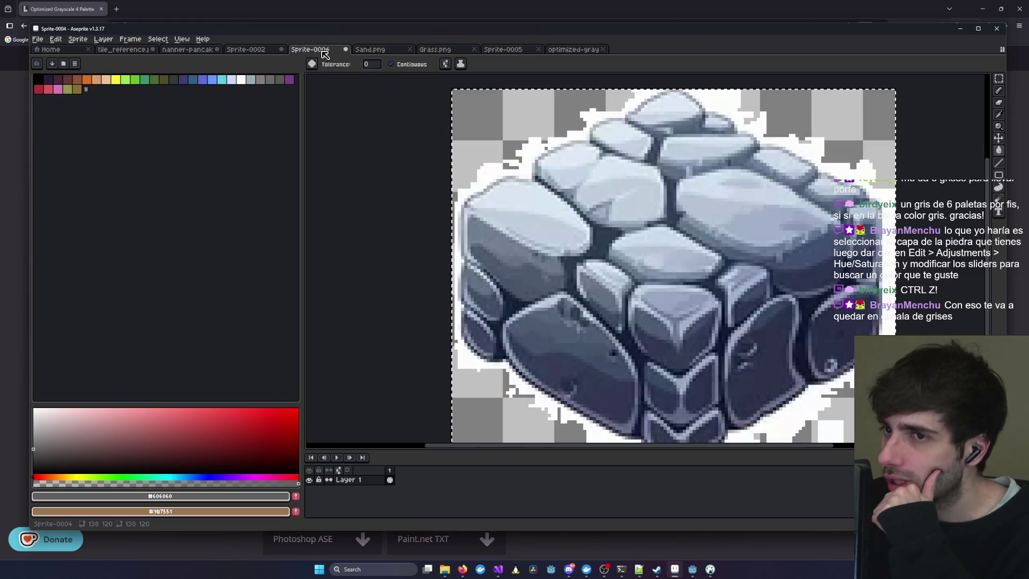
left_click(246, 49)
scroll(527, 167, "down", 2)
scroll(558, 265, "up", 3)
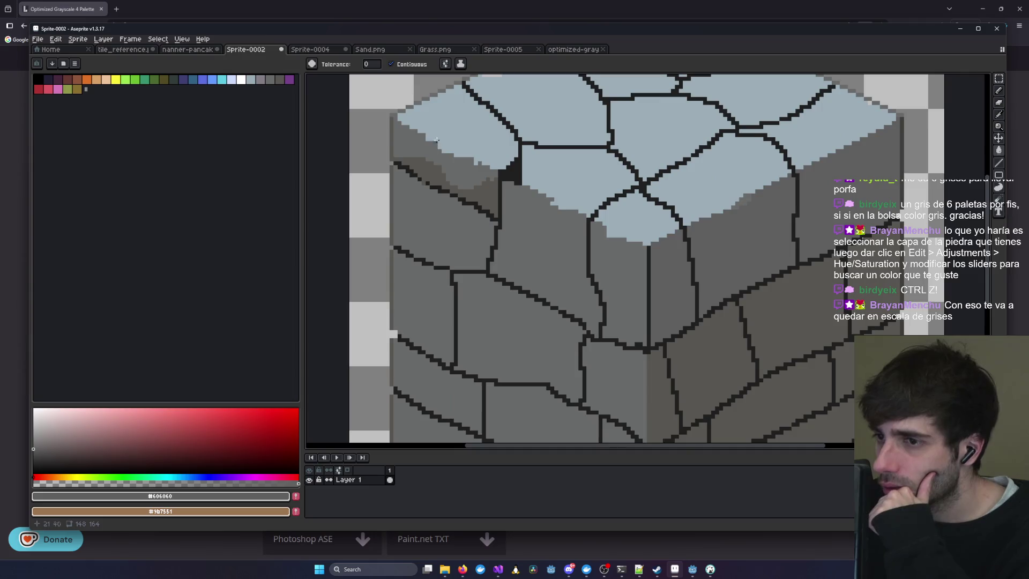
- Bucket-fill one stone face with the darker grey
scroll(436, 144, "down", 1)
scroll(545, 215, "up", 1)
left_click(546, 283)
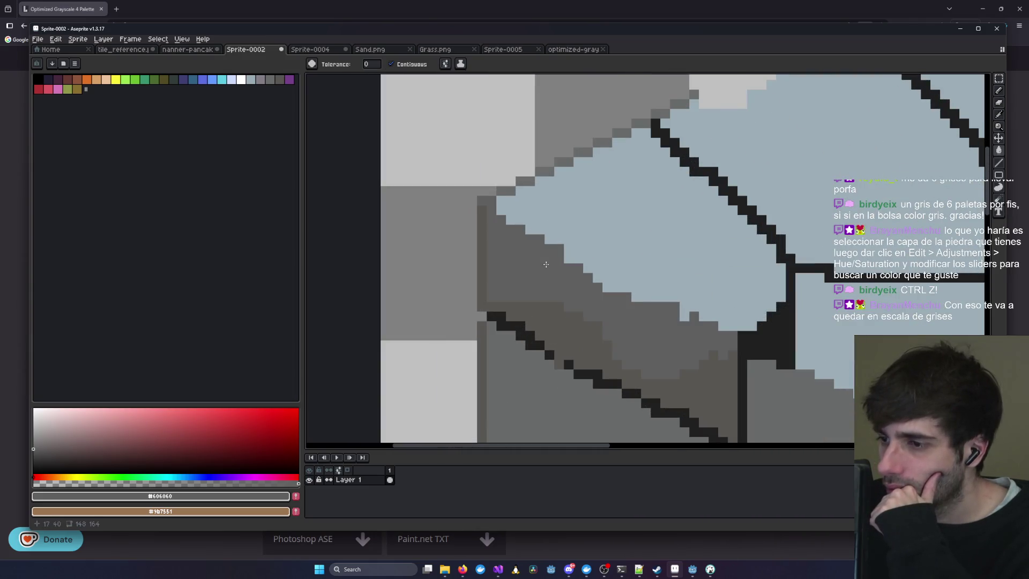
scroll(547, 283, "up", 1)
scroll(590, 251, "down", 3)
scroll(537, 186, "up", 3)
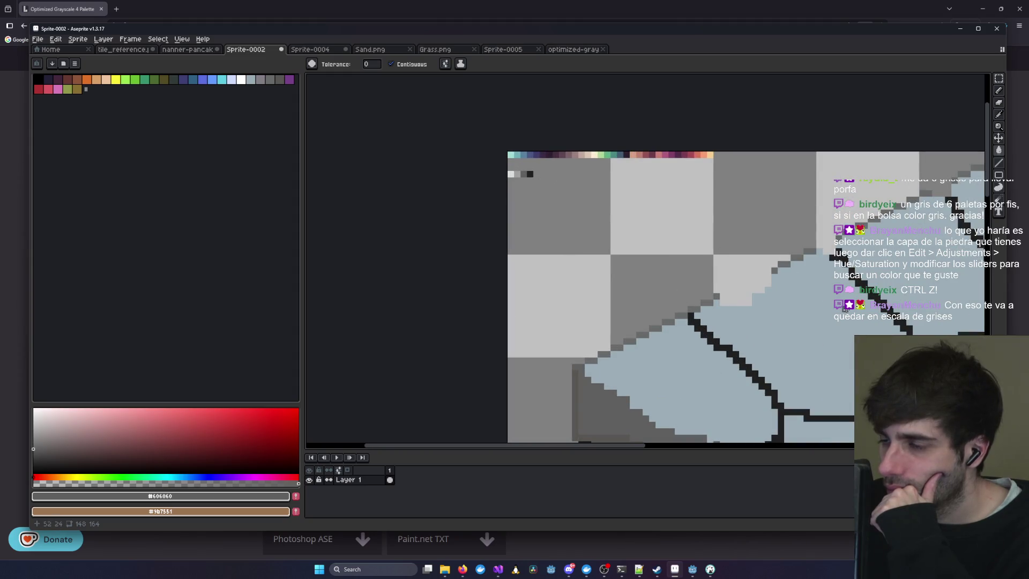
scroll(538, 156, "down", 1)
scroll(508, 292, "down", 1)
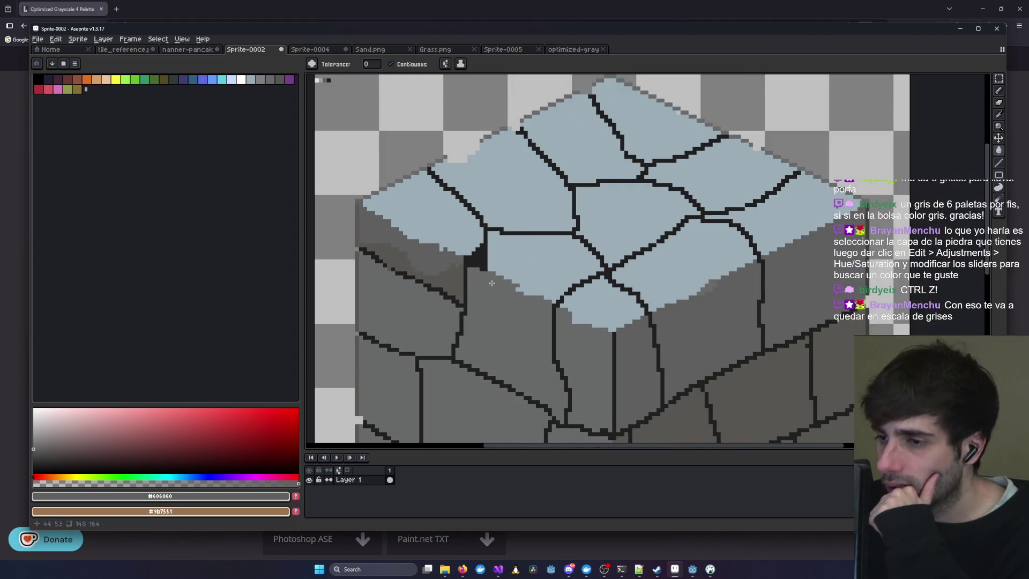
scroll(631, 365, "down", 3)
- Bucket-fill about eleven stone cells on the block's lower right with lighter grey
left_click(678, 322)
left_click(617, 355)
left_click(747, 312)
left_click(833, 252)
left_click(825, 340)
left_click(734, 375)
left_click(638, 421)
scroll(734, 208, "down", 4)
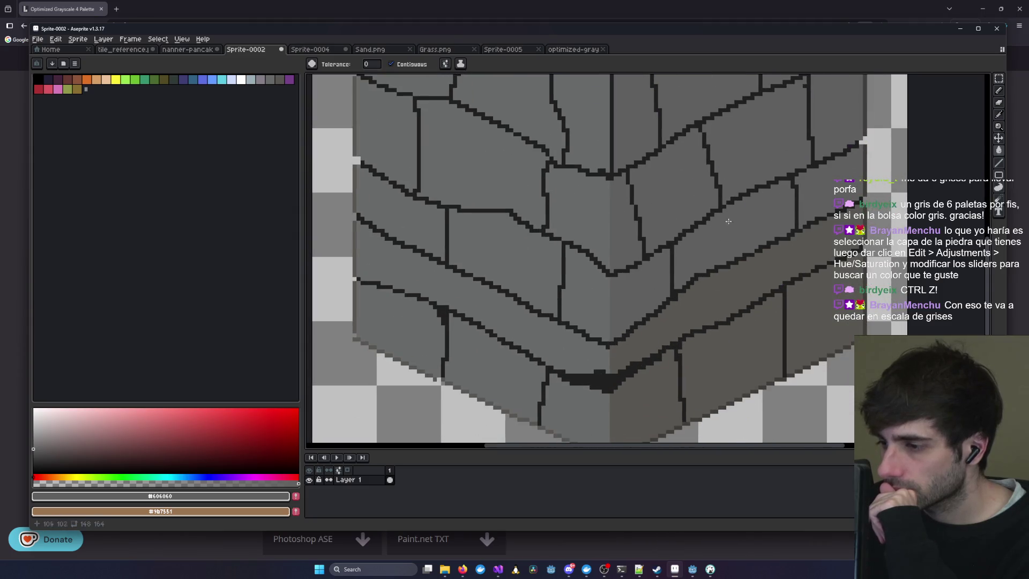
left_click(736, 302)
left_click(797, 277)
left_click(729, 364)
left_click(642, 394)
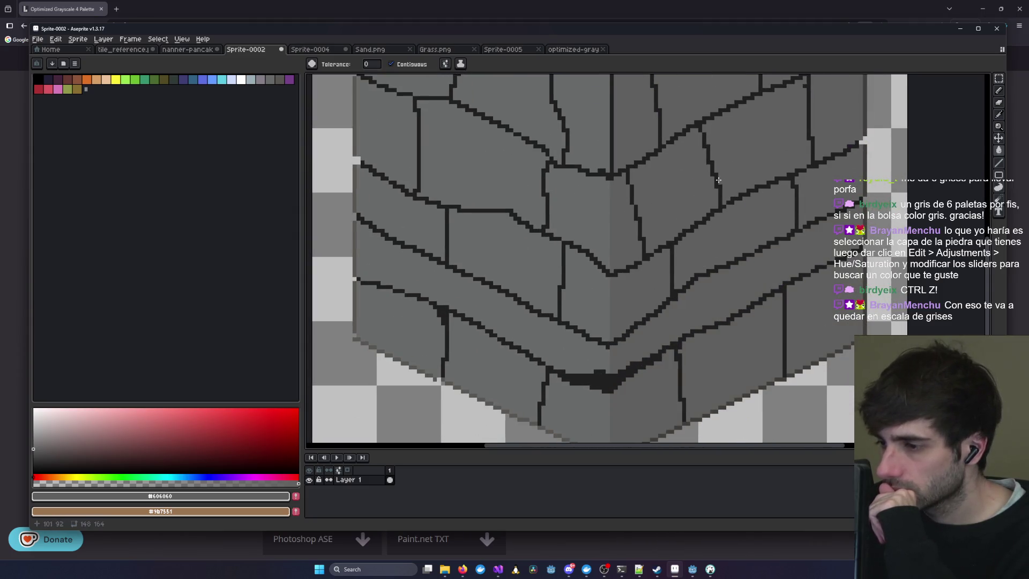
scroll(563, 124, "up", 5)
scroll(563, 124, "up", 5)
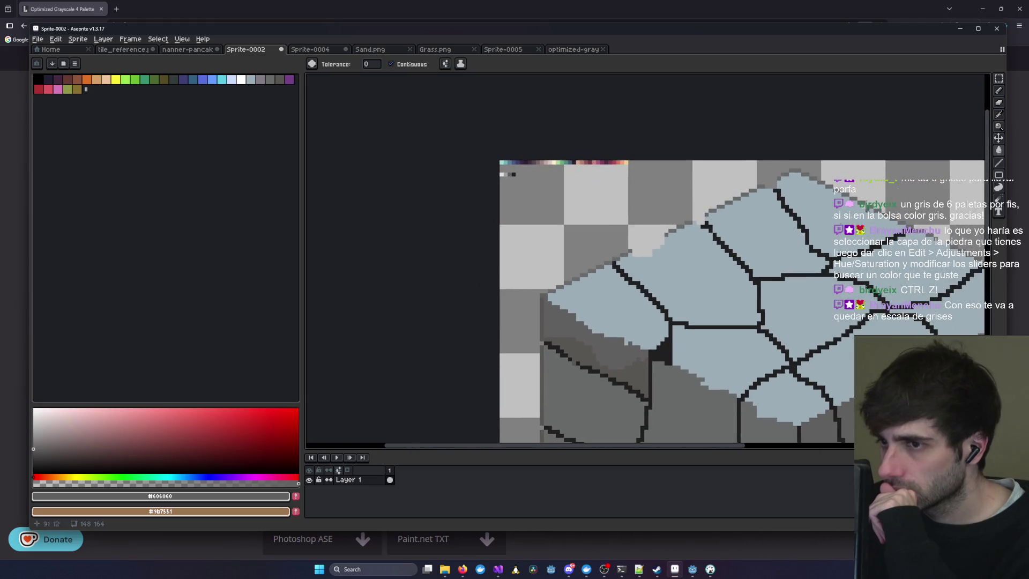
- Eyedrop the #9F9F9F light grey swatch and switch to the Pencil tool
left_click(999, 114)
scroll(524, 161, "up", 3)
left_click(464, 205)
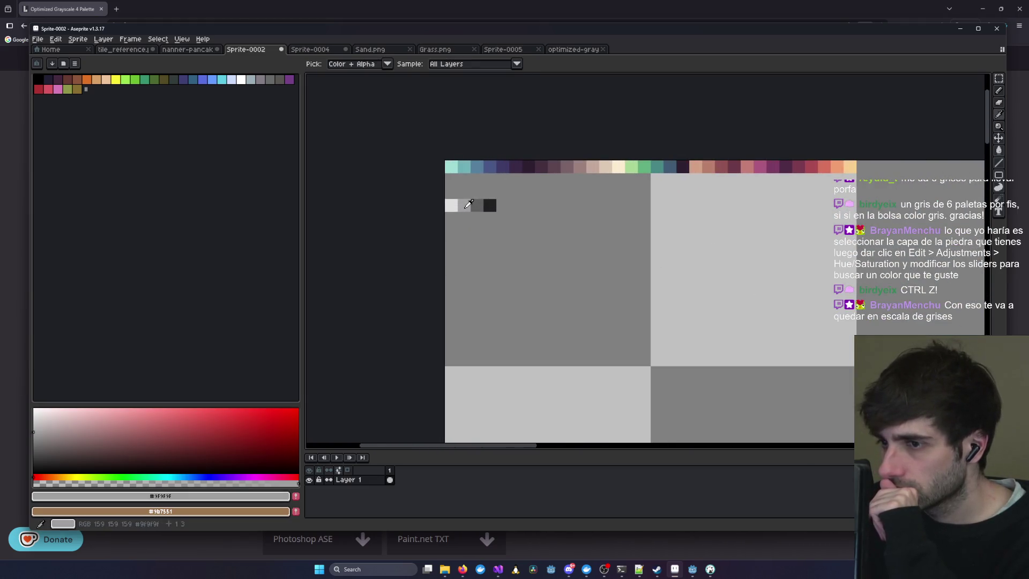
left_click(999, 90)
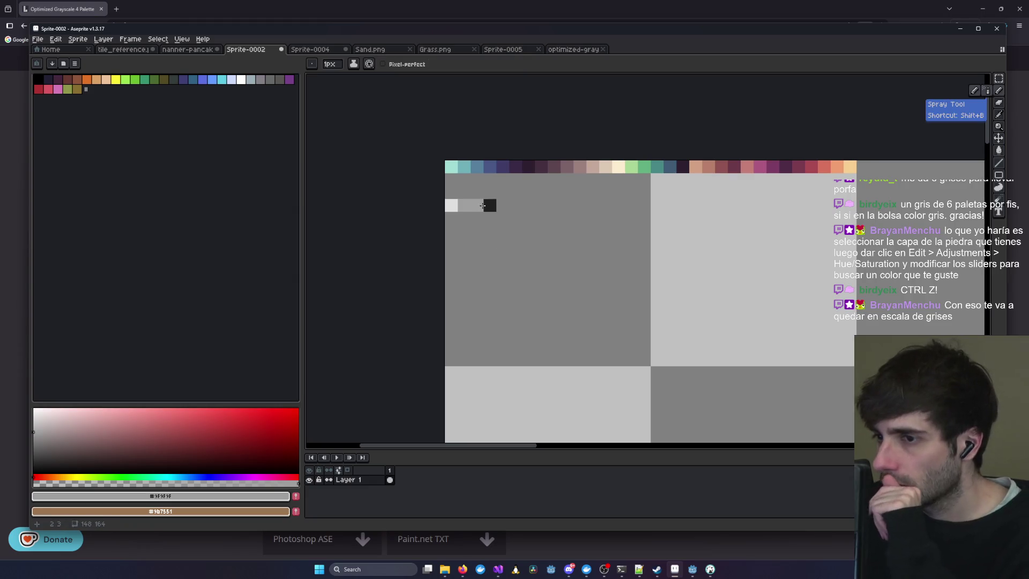
scroll(568, 259, "down", 2)
mouse_move(569, 259)
left_mouse_down()
mouse_move(472, 177)
mouse_move(706, 237)
mouse_move(780, 276)
left_mouse_up()
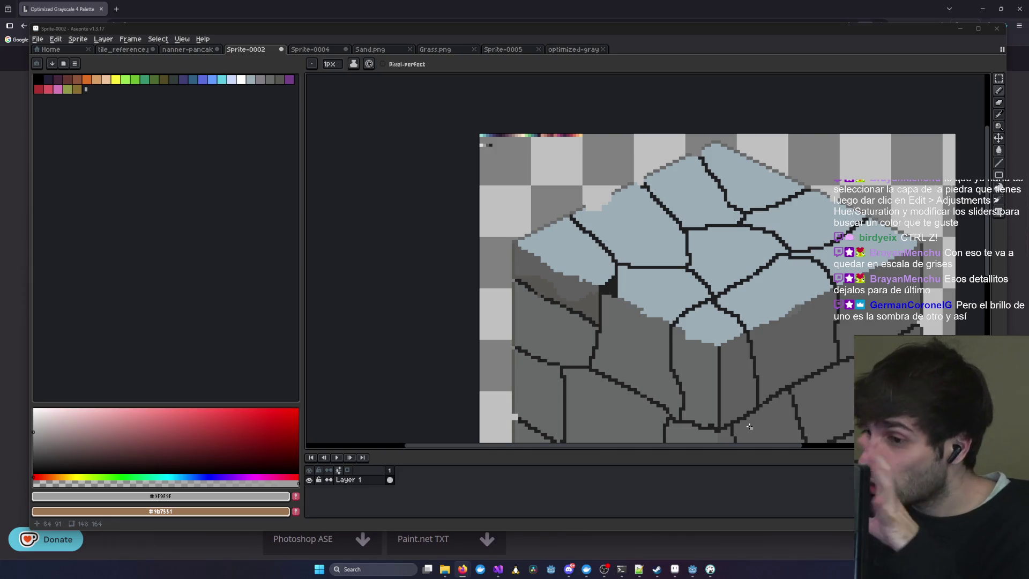
scroll(494, 329, "up", 1)
- Sample the #606060 grey and bucket-fill one left-face stone with it
key("z")
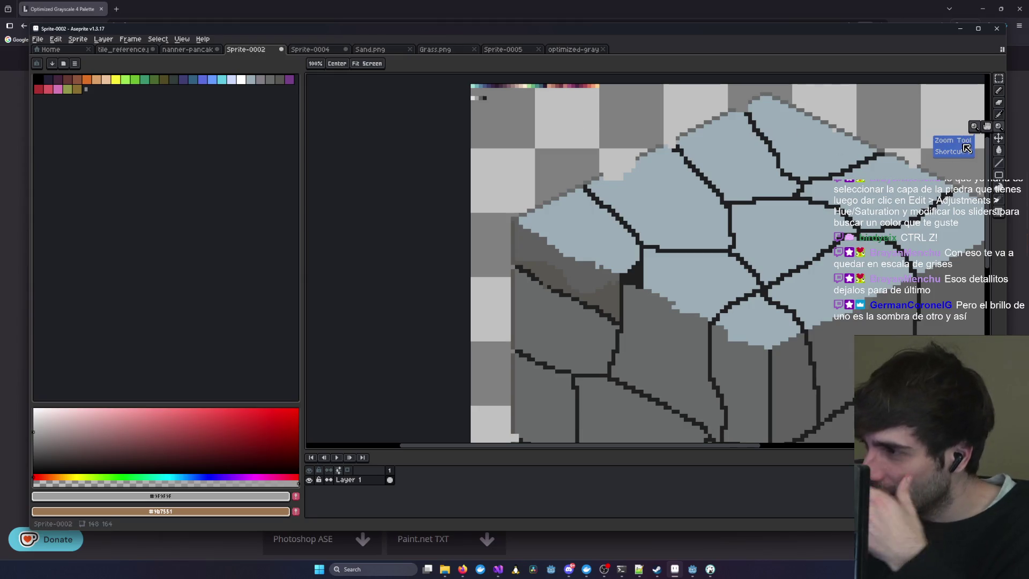
key("i")
scroll(485, 98, "up", 1)
left_click(484, 98)
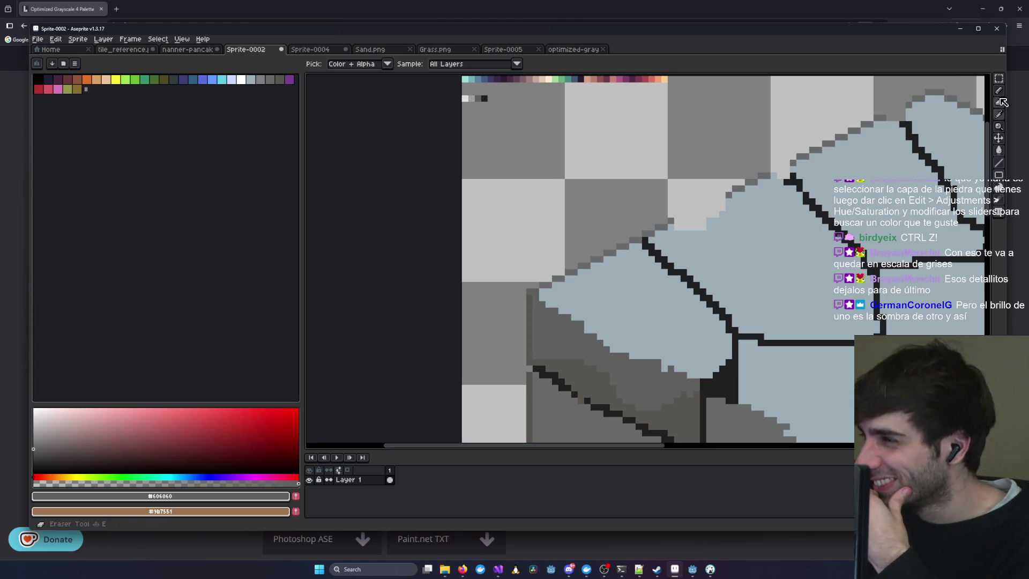
left_click(999, 150)
left_click_drag(720, 331, 694, 201)
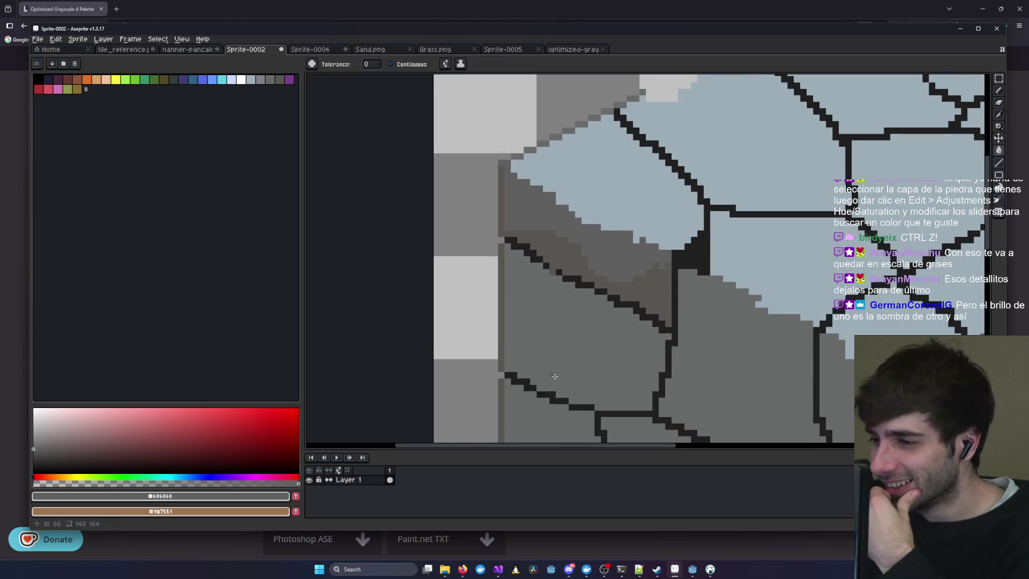
left_click(580, 338)
- Pick the #9F9F9F light grey and bucket-fill the left-face stones with it
mouse_move(733, 265)
left_mouse_down()
mouse_move(765, 378)
mouse_move(866, 509)
left_mouse_up()
left_click(999, 114)
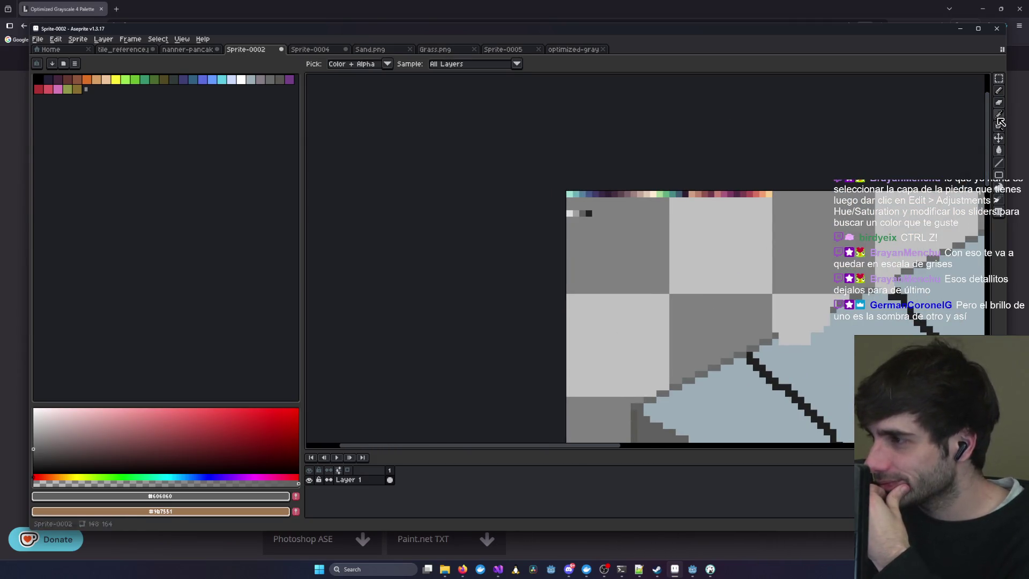
scroll(637, 195, "up", 2)
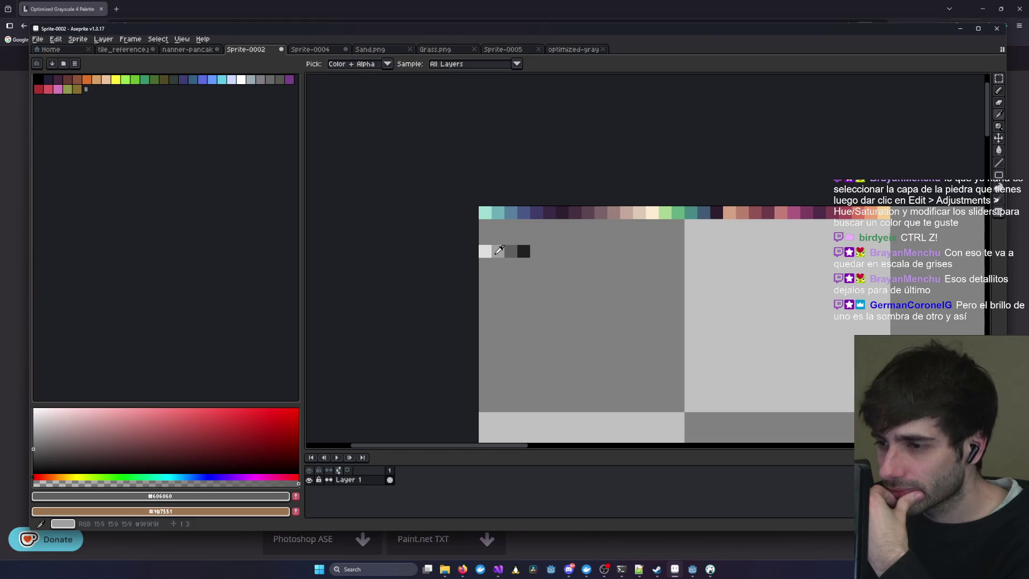
left_click(498, 250)
left_click(999, 151)
scroll(705, 246, "down", 2)
scroll(705, 245, "up", 3)
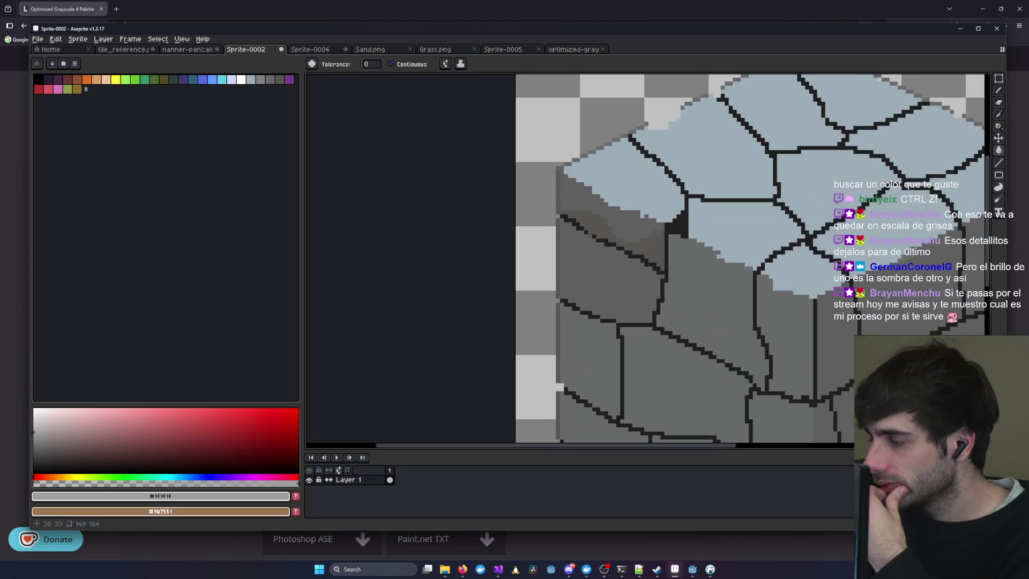
left_click(593, 235)
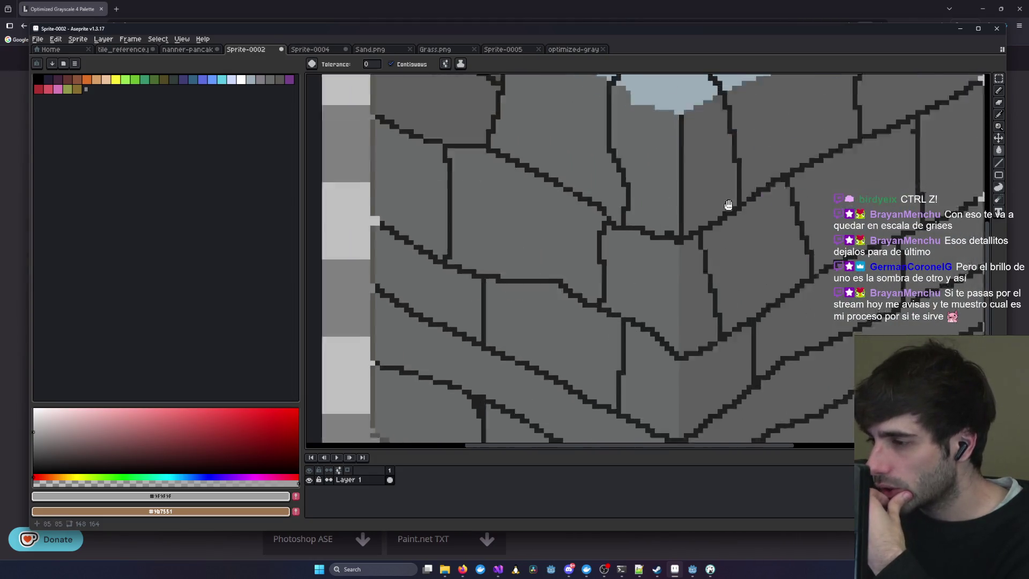
- Pan toward the swatches and switch to the Pencil tool
scroll(593, 236, "down", 3)
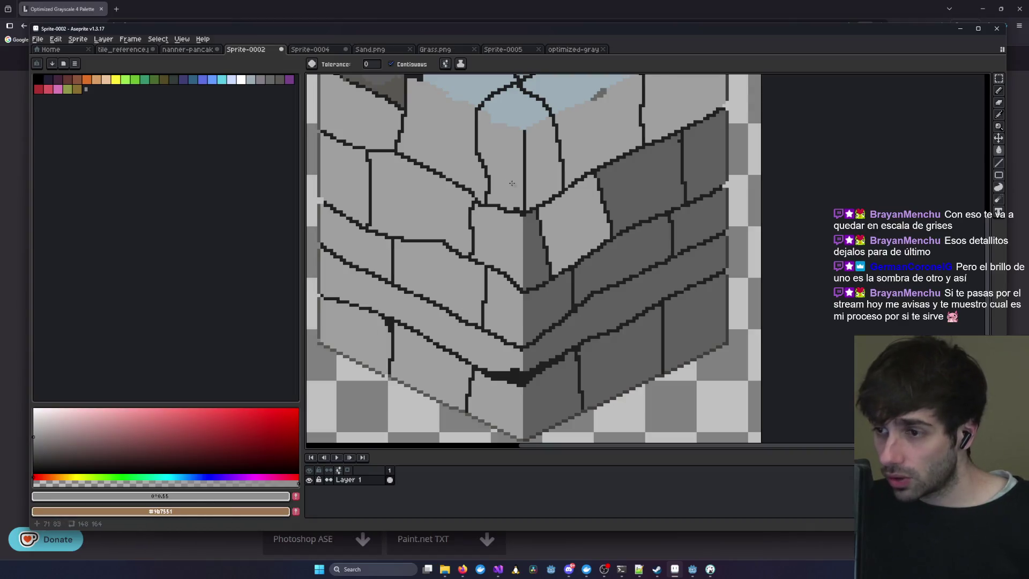
left_click_drag(390, 175, 534, 352)
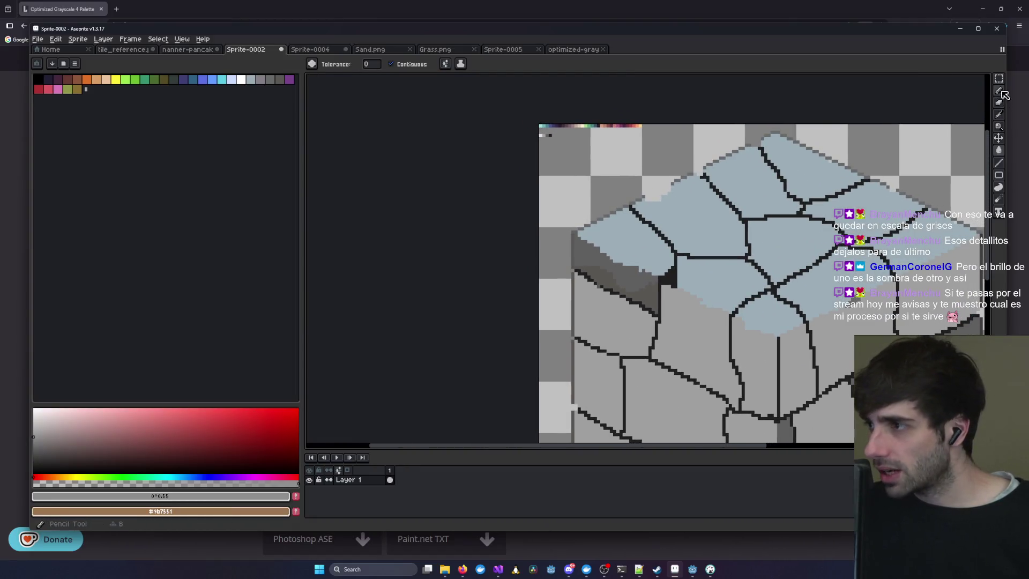
key("b")
scroll(459, 155, "up", 3)
scroll(459, 155, "down", 3)
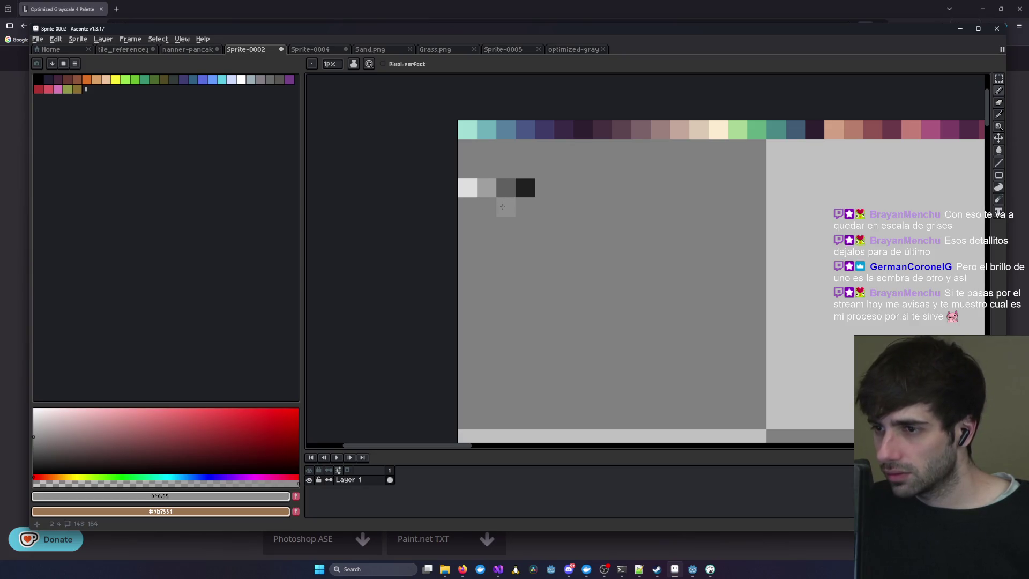
- Use the Rectangular Marquee to move the dark grey swatch cells into a single row
left_click(999, 79)
left_click_drag(498, 178, 552, 194)
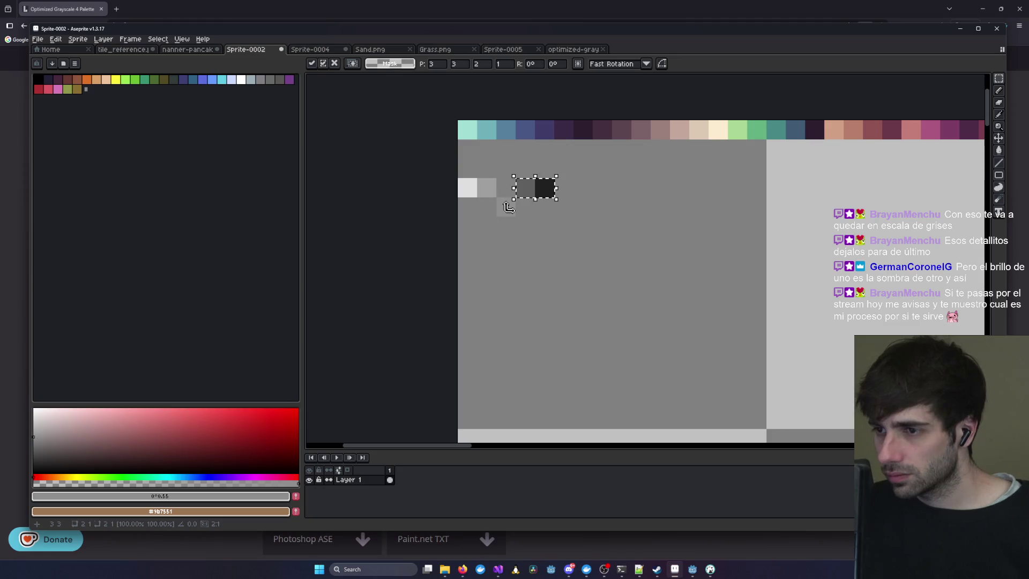
left_click(506, 226)
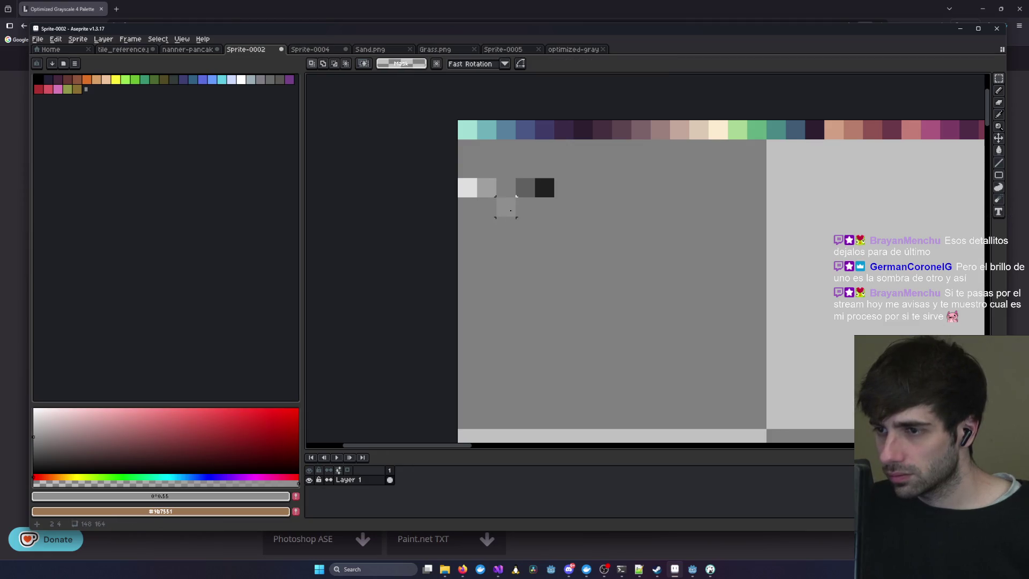
left_click_drag(497, 217, 516, 236)
key("Delete")
mouse_move(496, 198)
left_mouse_down()
mouse_move(516, 216)
mouse_move(506, 188)
left_mouse_up()
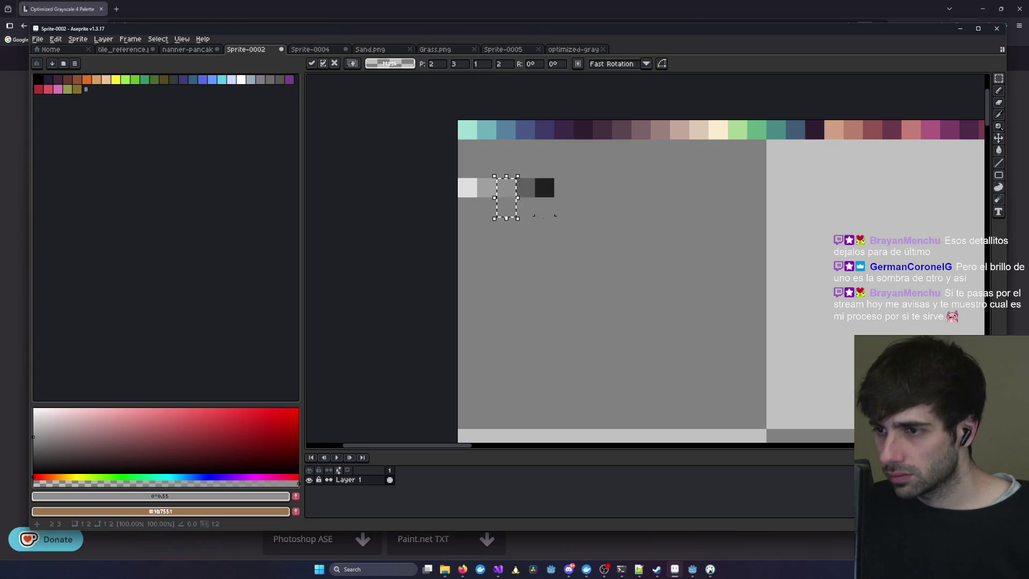
scroll(527, 209, "up", 1)
scroll(527, 208, "up", 1)
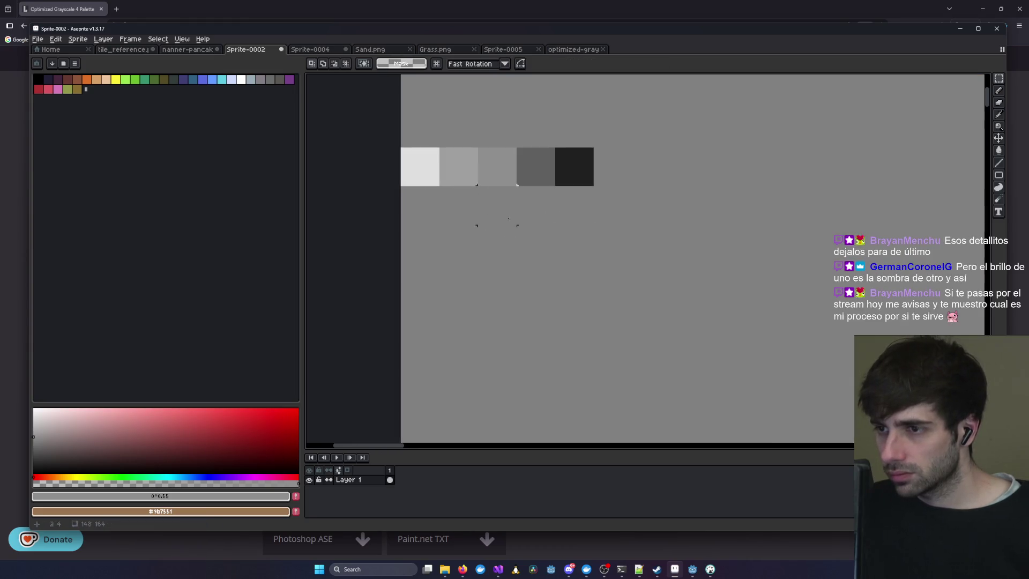
- Sample the #c8c8c8 light grey from the swatch row
left_click(999, 115)
left_click(556, 266)
scroll(556, 267, "down", 3)
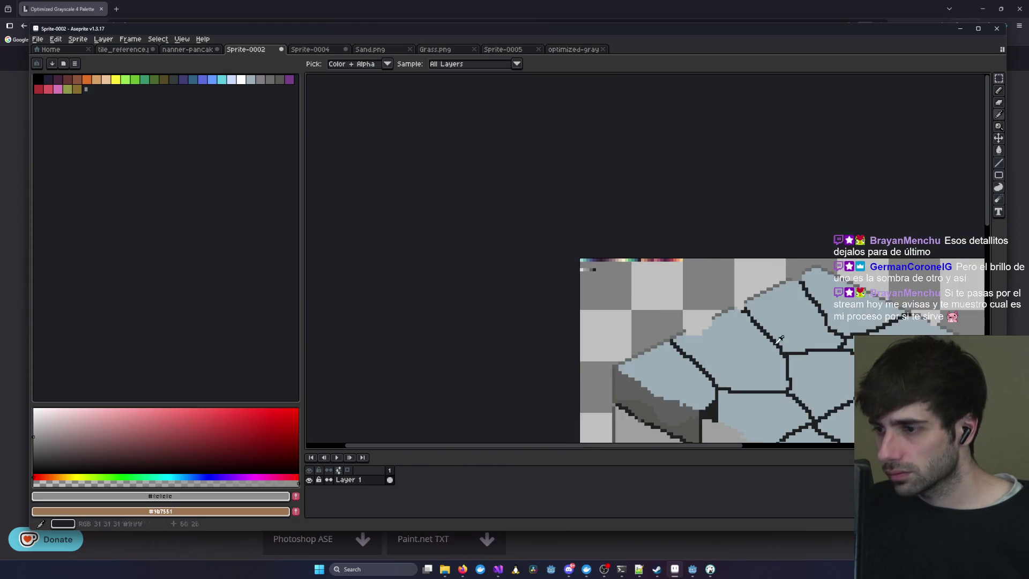
- Bucket-fill the dark right-wall bricks, including the bottom-right ones, with light grey #c8c8c8
left_click_drag(334, 277, 480, 202)
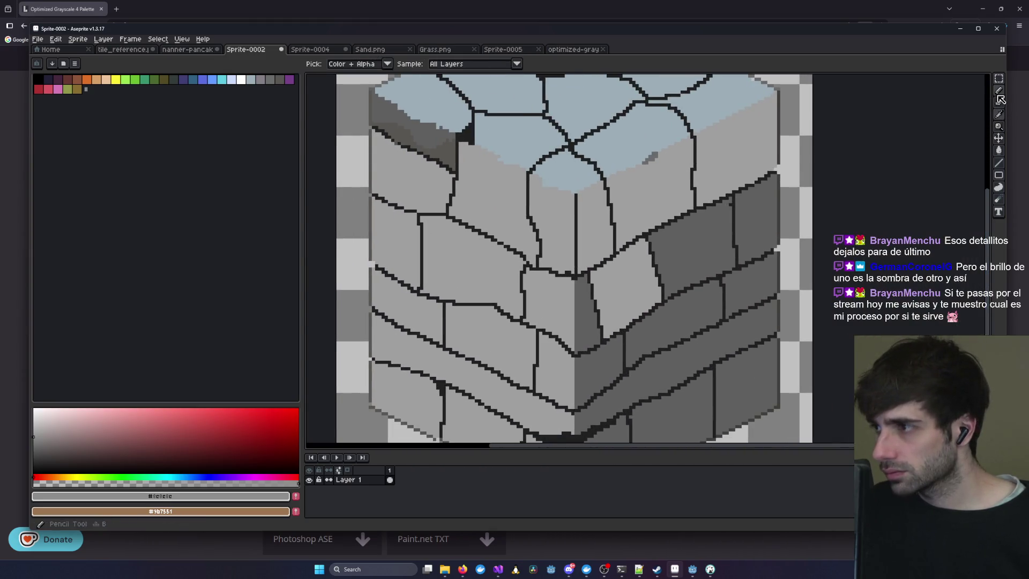
left_click(999, 155)
left_click_drag(587, 345, 562, 270)
left_click(563, 269)
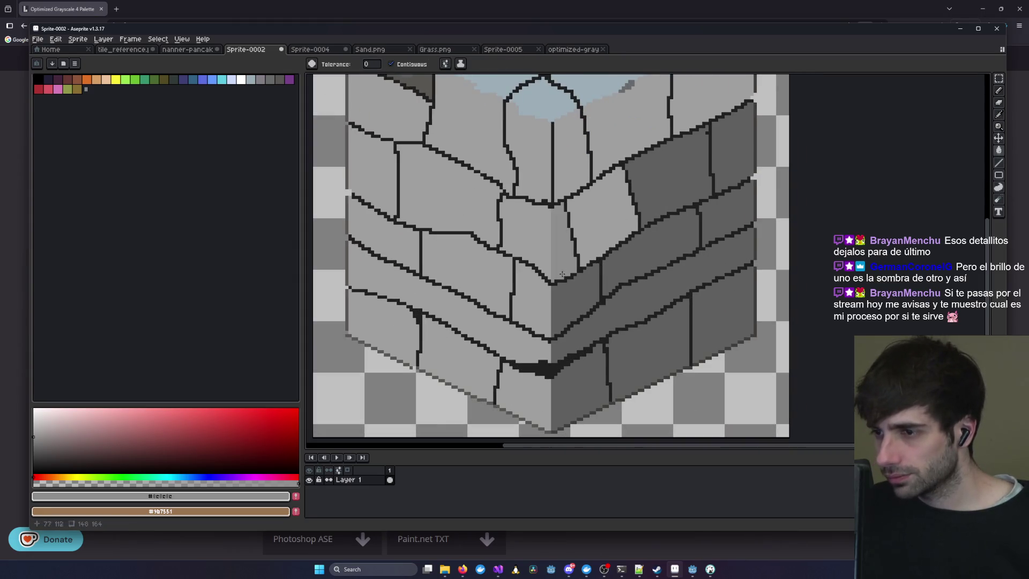
left_click(670, 164)
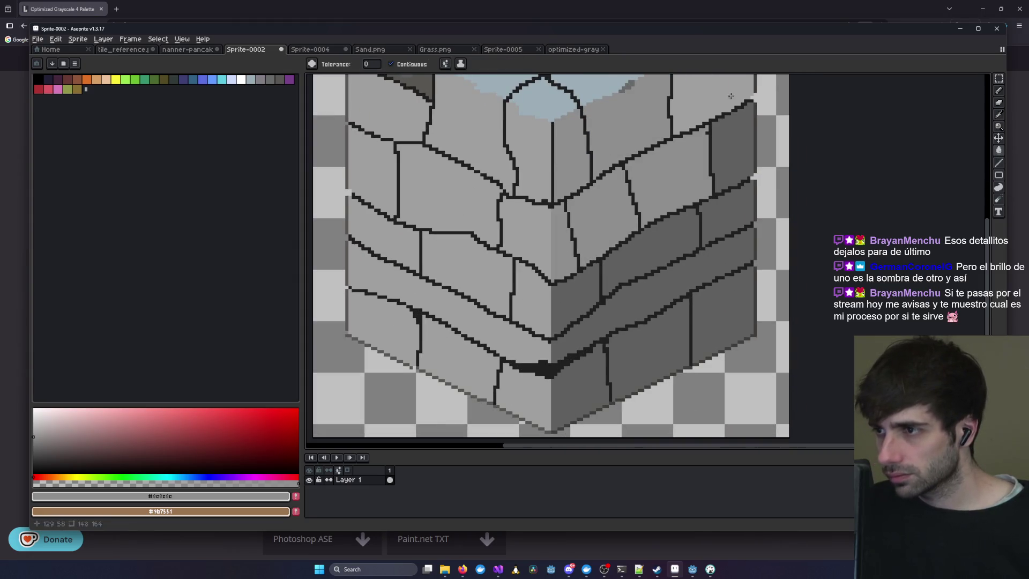
left_click(739, 179)
left_click(734, 204)
left_click(651, 247)
left_click(575, 300)
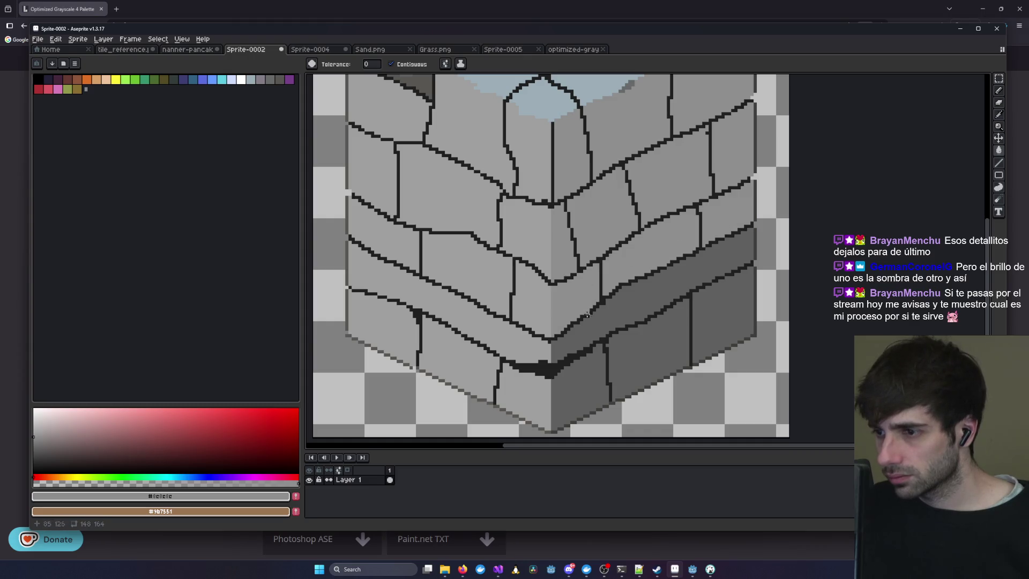
left_click(654, 282)
left_click(720, 336)
left_click(649, 349)
left_click(579, 386)
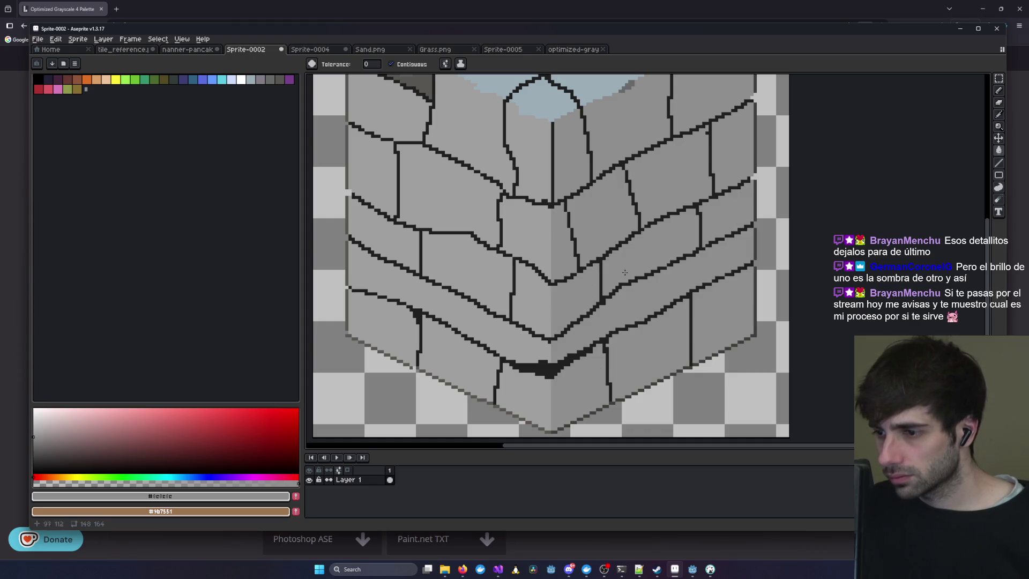
- Eyedrop the pale grey #dfdfdf from the swatches
scroll(585, 322, "down", 5)
scroll(596, 262, "up", 4)
scroll(550, 240, "down", 2)
scroll(549, 277, "up", 2)
scroll(508, 236, "down", 1)
scroll(508, 236, "up", 1)
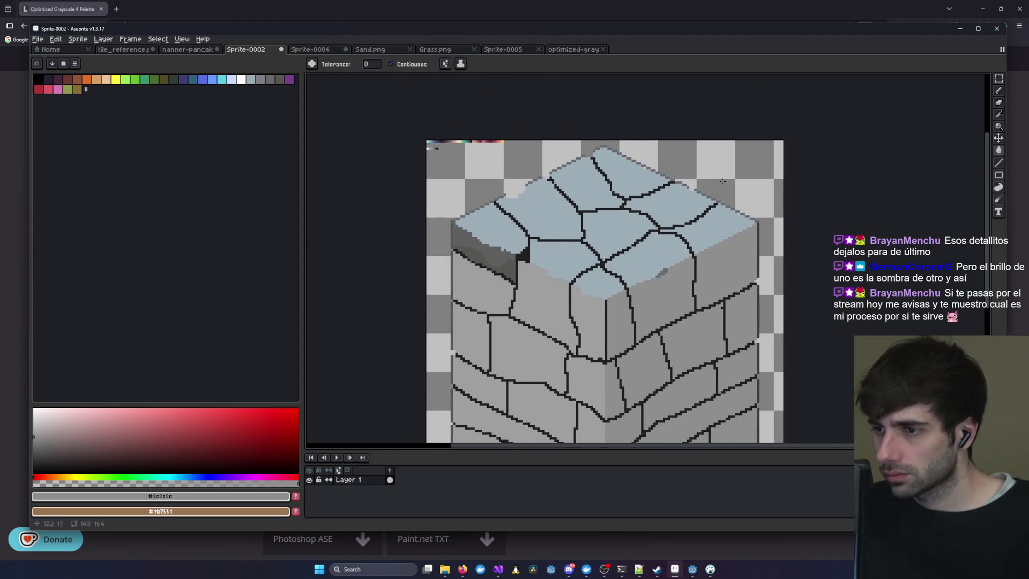
left_click(999, 114)
scroll(437, 149, "up", 2)
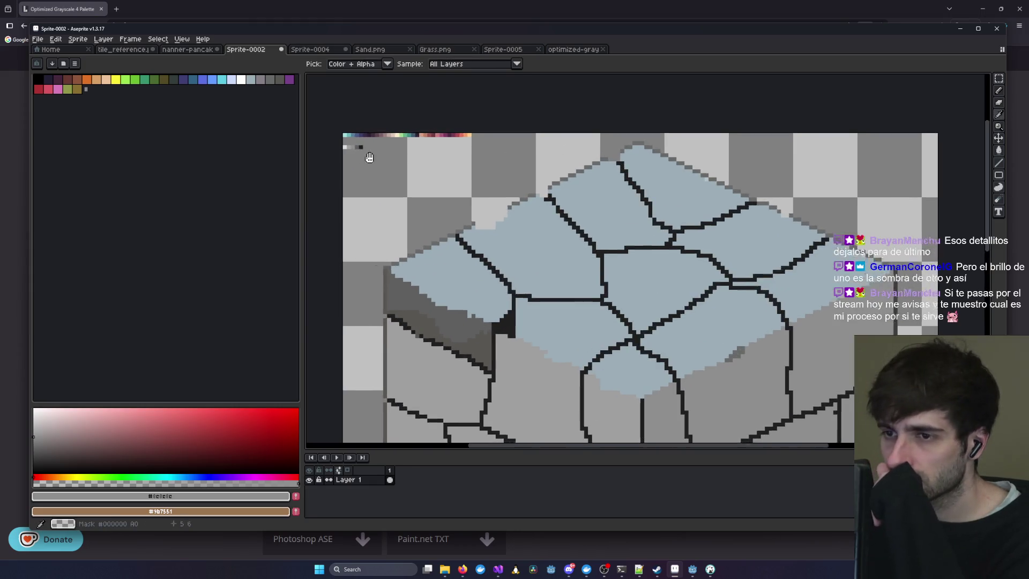
left_click(440, 151)
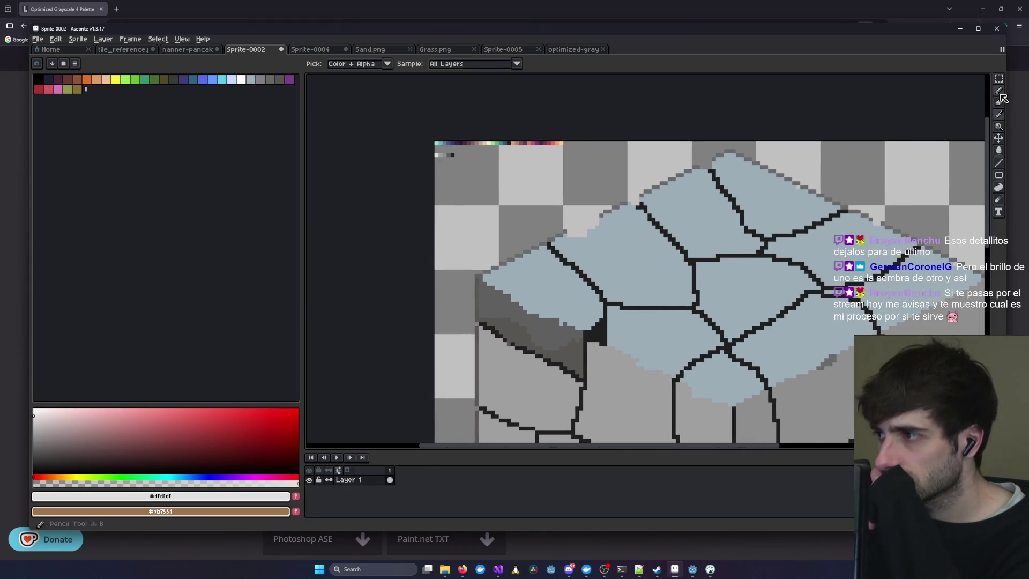
- Bucket-fill all ten blue top stones with the pale #dfdfdf grey
left_click(1000, 151)
left_click(906, 279)
left_click(837, 247)
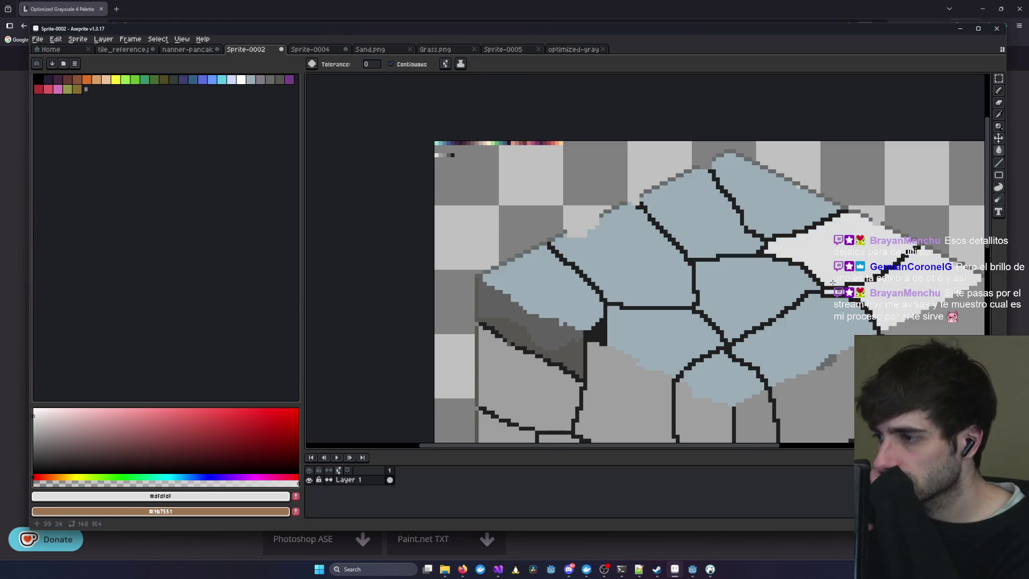
left_click(788, 349)
left_click(750, 292)
left_click(764, 202)
left_click(697, 215)
left_click(633, 257)
left_click(542, 284)
left_click(665, 332)
left_click(724, 381)
left_click_drag(904, 274, 690, 124)
scroll(690, 125, "down", 3)
scroll(690, 124, "up", 1)
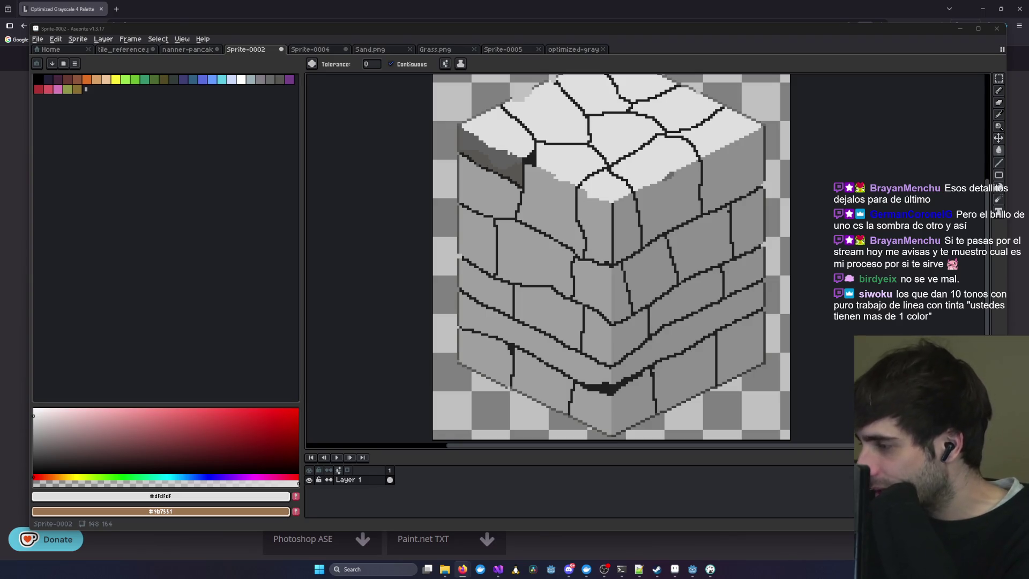
- Sample a grey from the cube and bucket-fill the dark shadow patch at the left face's top-left
scroll(881, 304, "down", 1)
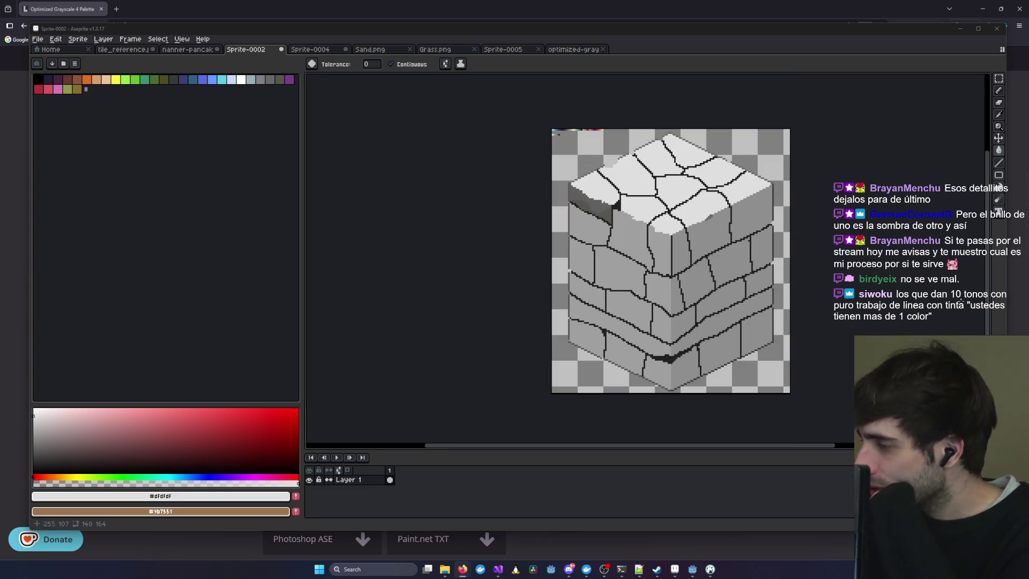
scroll(632, 248, "up", 2)
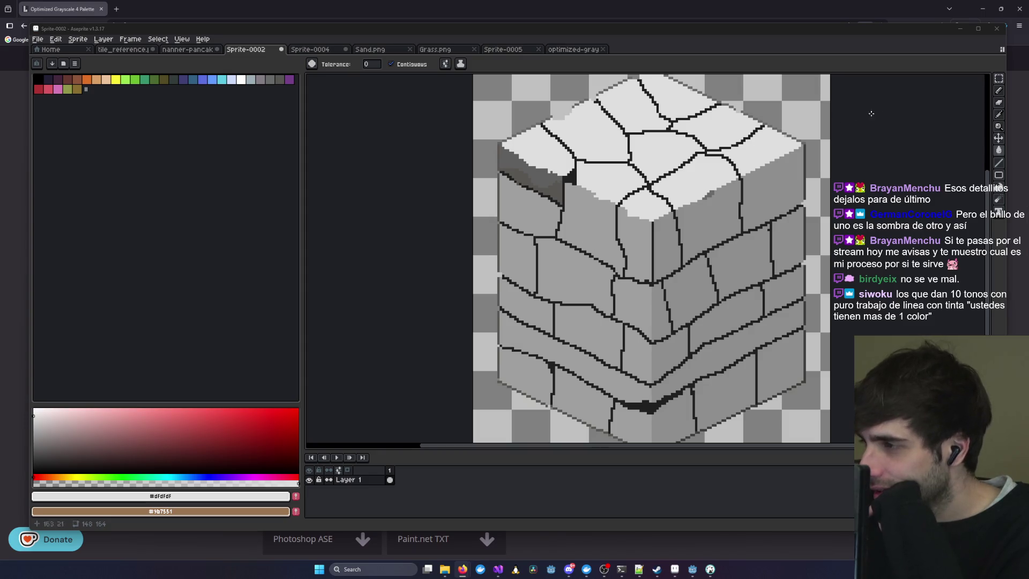
left_click(999, 114)
left_click(718, 260)
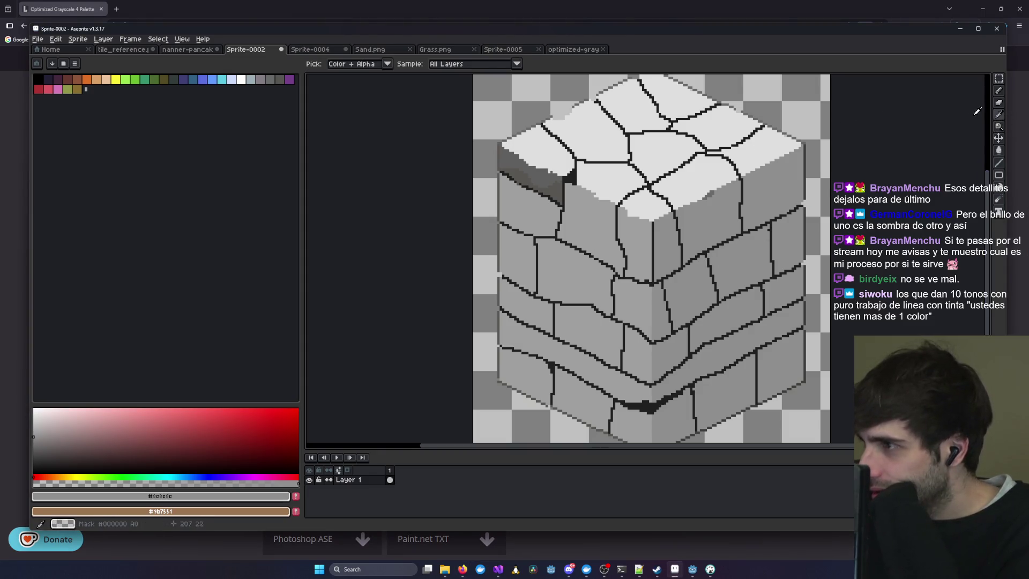
left_click(998, 150)
scroll(582, 225, "up", 1)
left_click(506, 140)
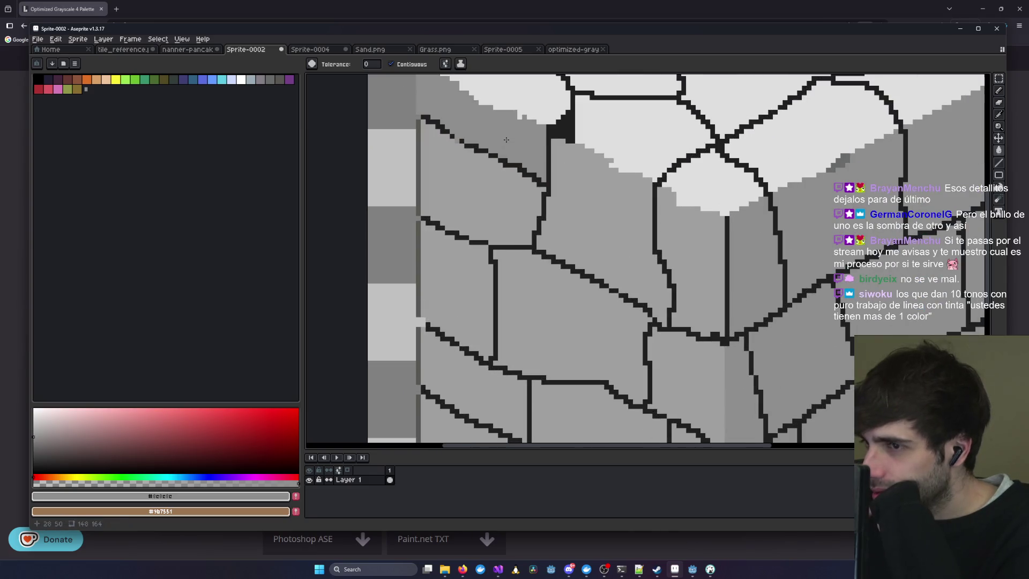
scroll(623, 220, "down", 2)
scroll(430, 160, "up", 2)
scroll(467, 162, "down", 1)
scroll(466, 162, "up", 1)
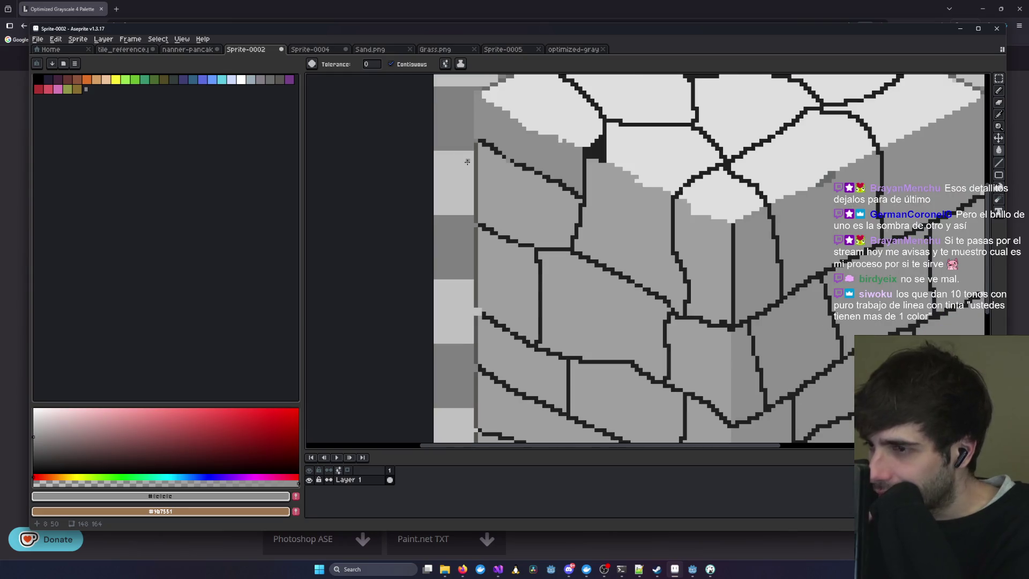
- Switch to the Eyedropper and then the Pencil (B) for pixel drawing
left_click(999, 114)
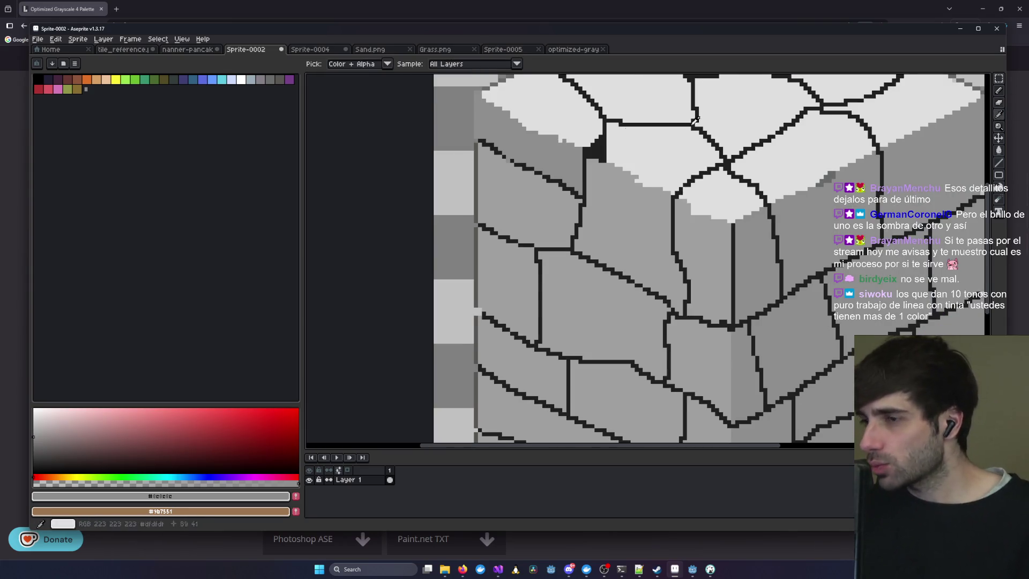
scroll(518, 230, "up", 2)
scroll(519, 230, "up", 2)
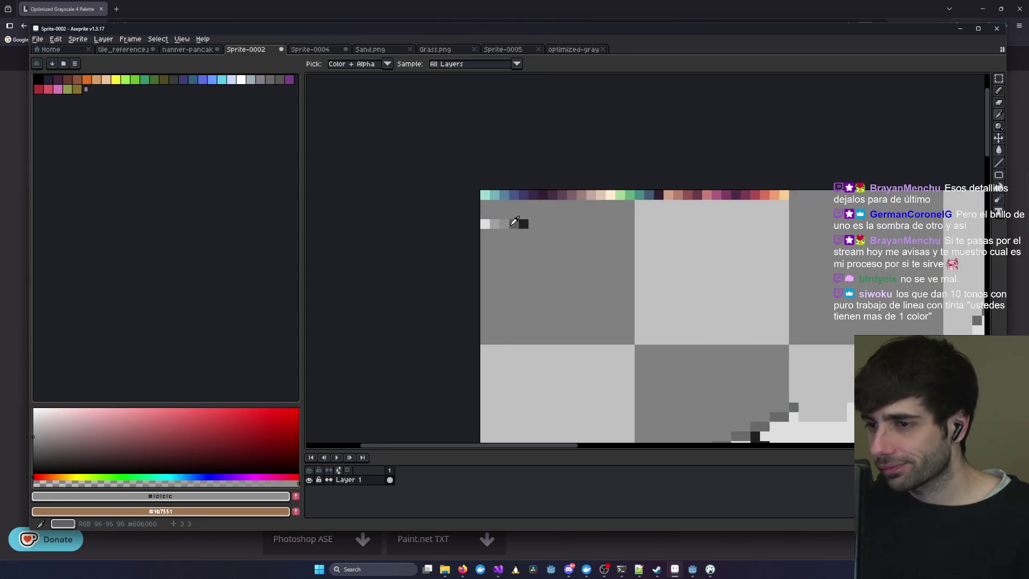
key("b")
scroll(931, 274, "down", 1)
- Eyedrop #606060 and pencil over the black outline pixels along the left face's top edge
mouse_move(420, 305)
left_mouse_down()
mouse_move(391, 281)
mouse_move(463, 102)
mouse_move(561, 264)
left_mouse_up()
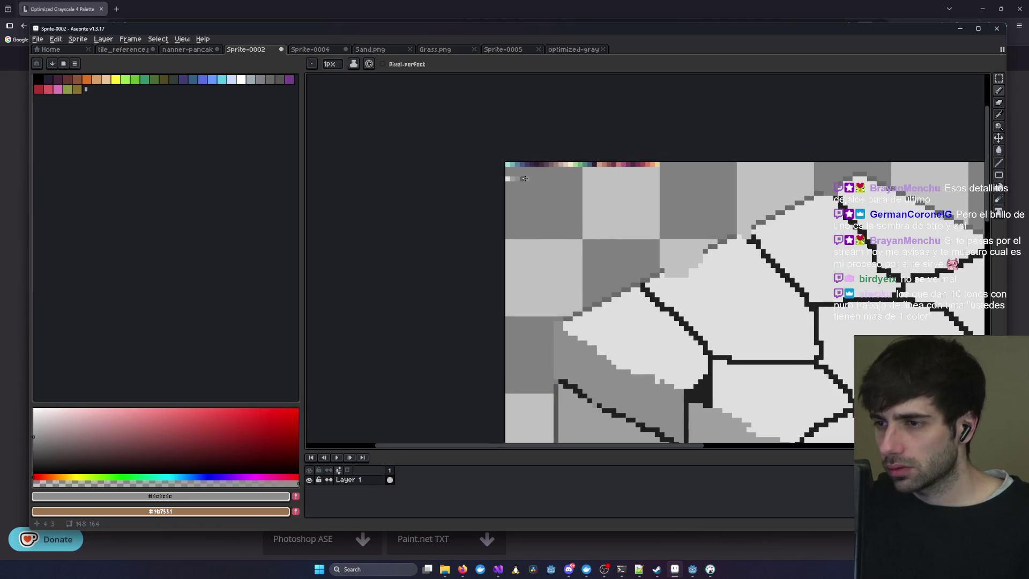
left_click(999, 114)
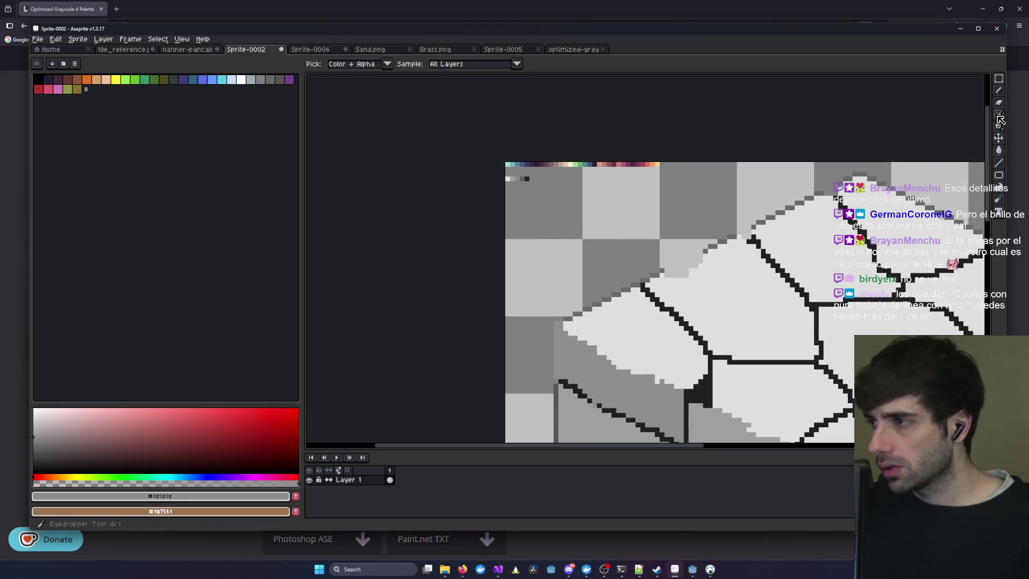
left_click(526, 178)
key("b")
left_click_drag(574, 438, 526, 234)
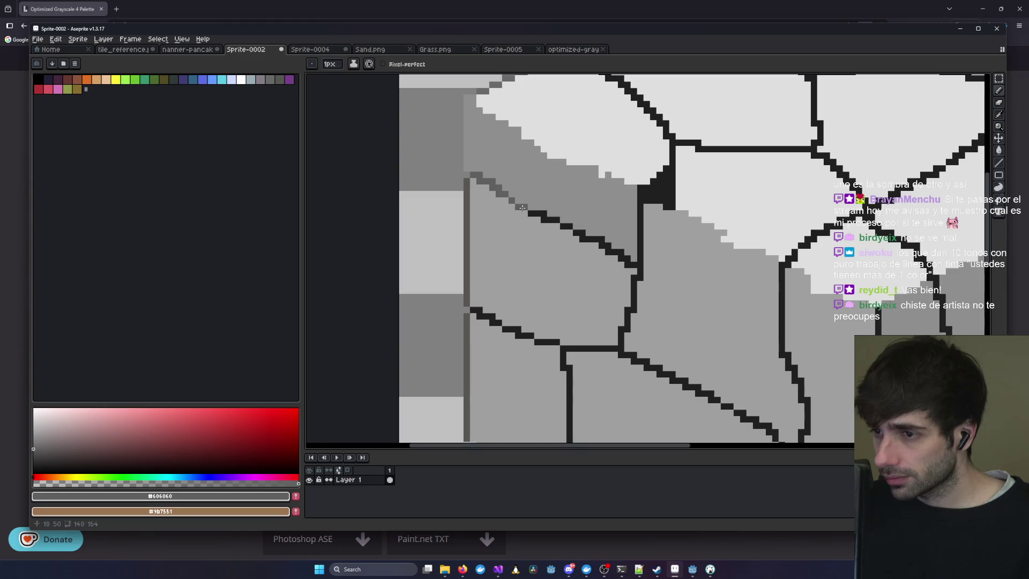
left_click_drag(534, 214, 547, 214)
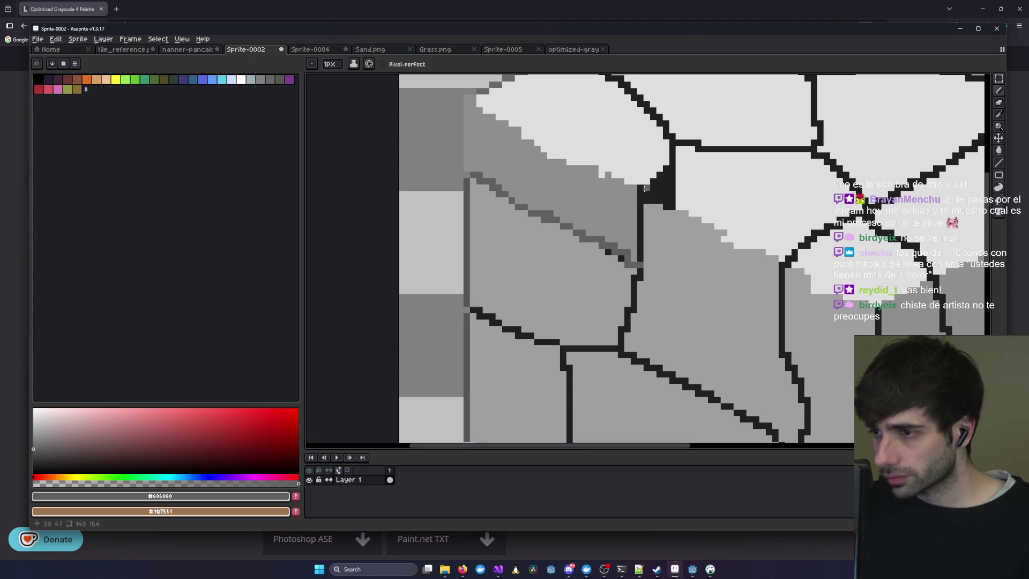
left_click_drag(641, 221, 642, 246)
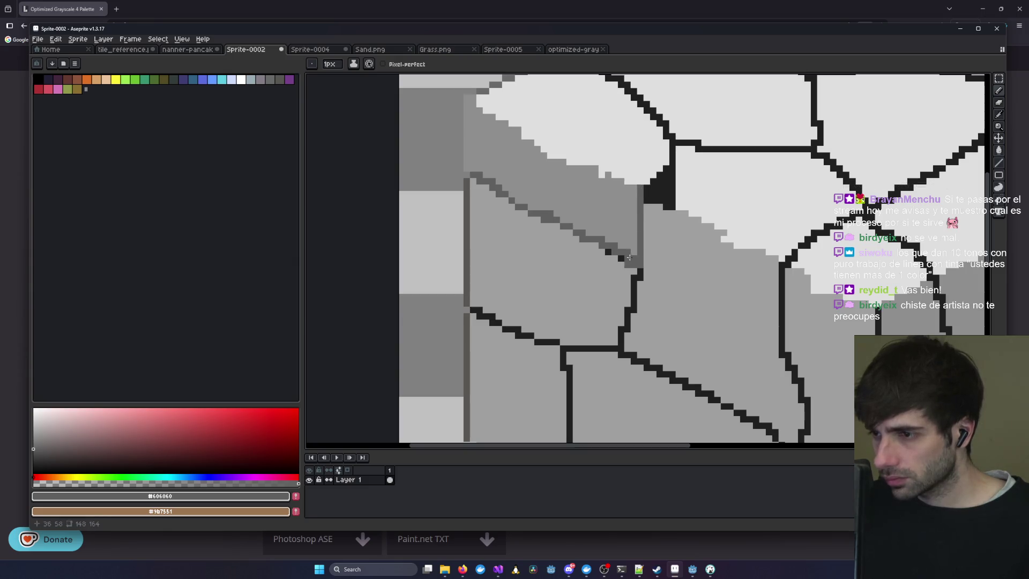
scroll(617, 260, "up", 3)
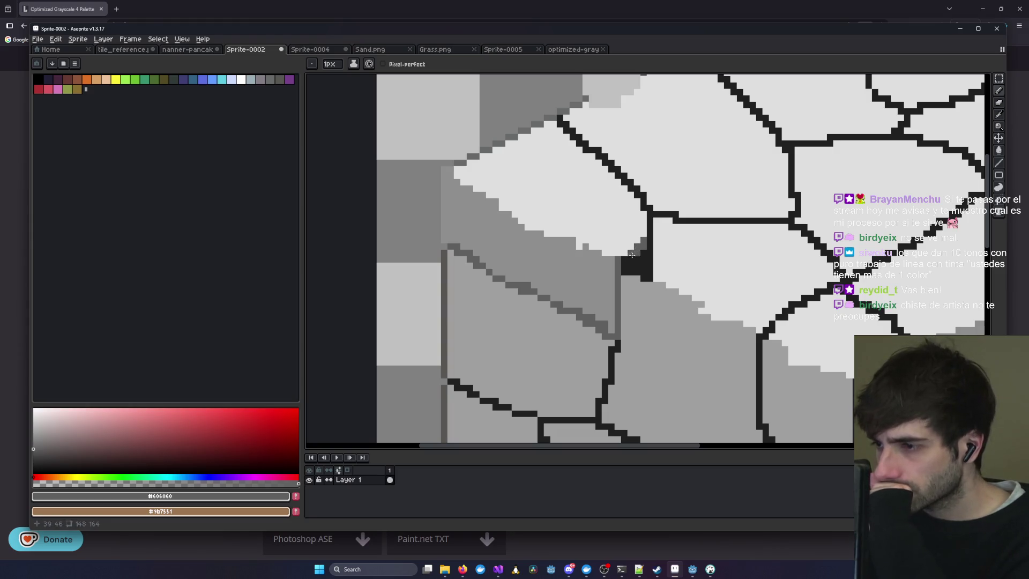
scroll(631, 255, "down", 3)
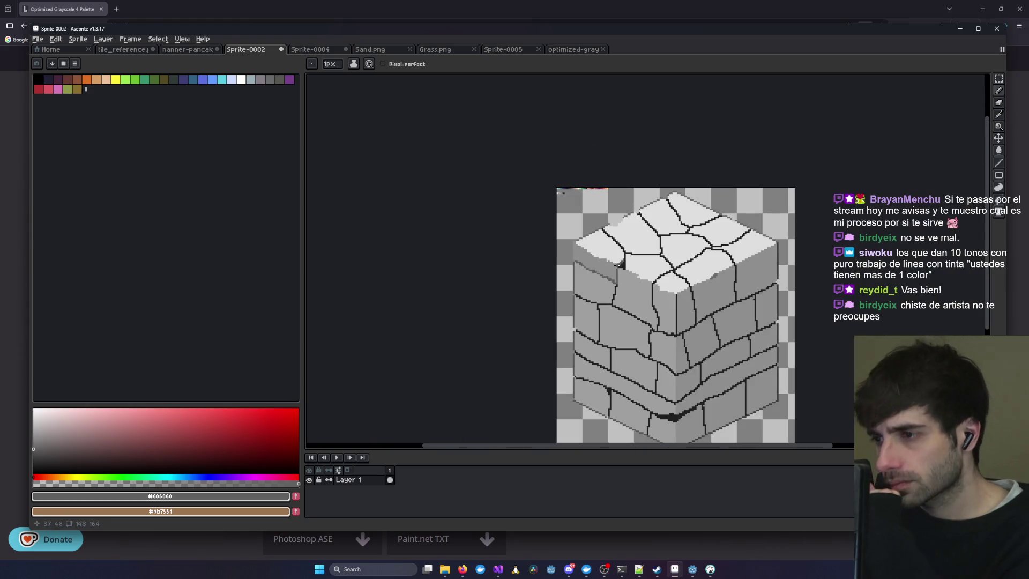
left_click(563, 49)
left_click(499, 50)
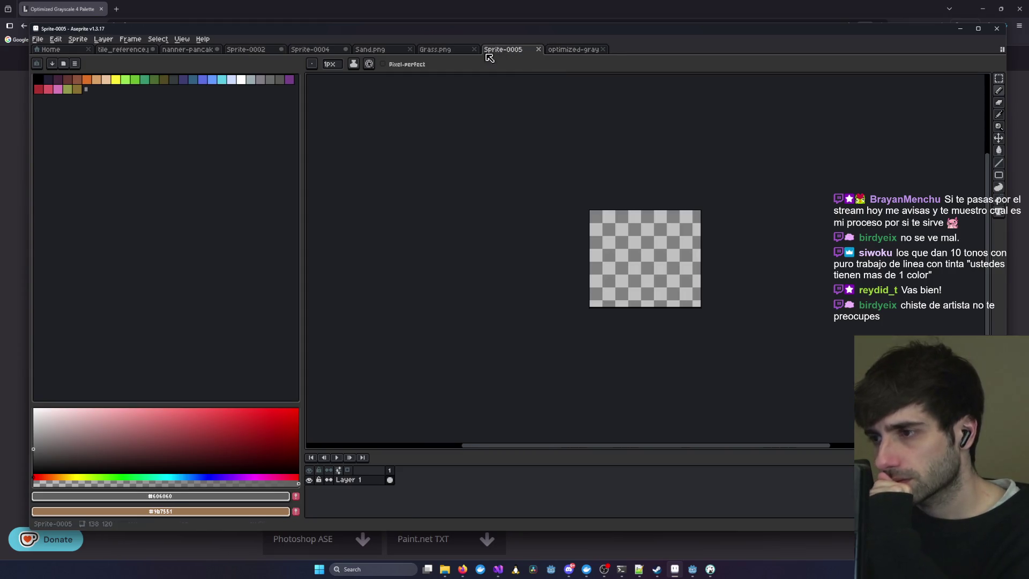
left_click(432, 49)
left_click(311, 49)
scroll(576, 264, "up", 2)
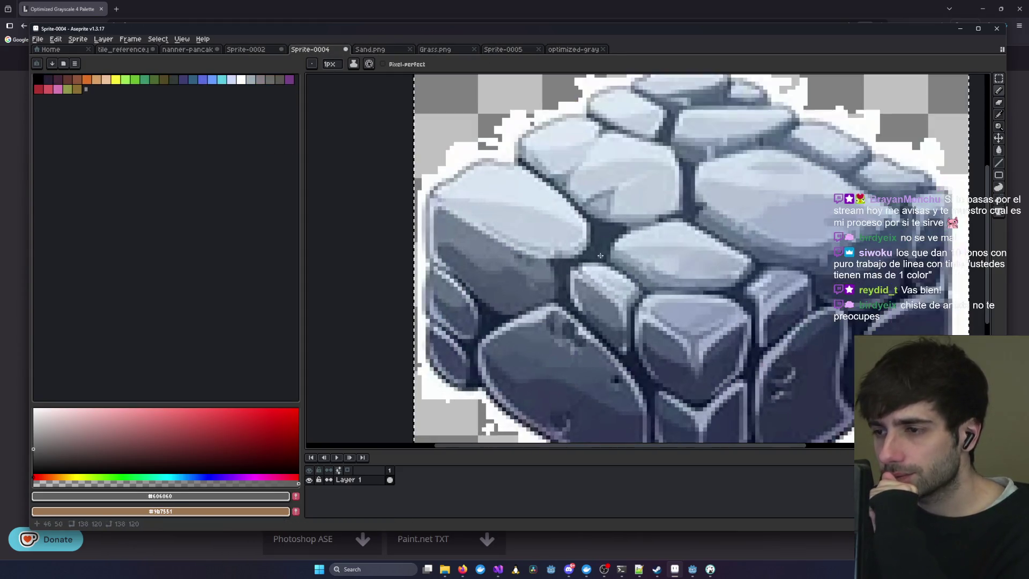
scroll(576, 263, "up", 1)
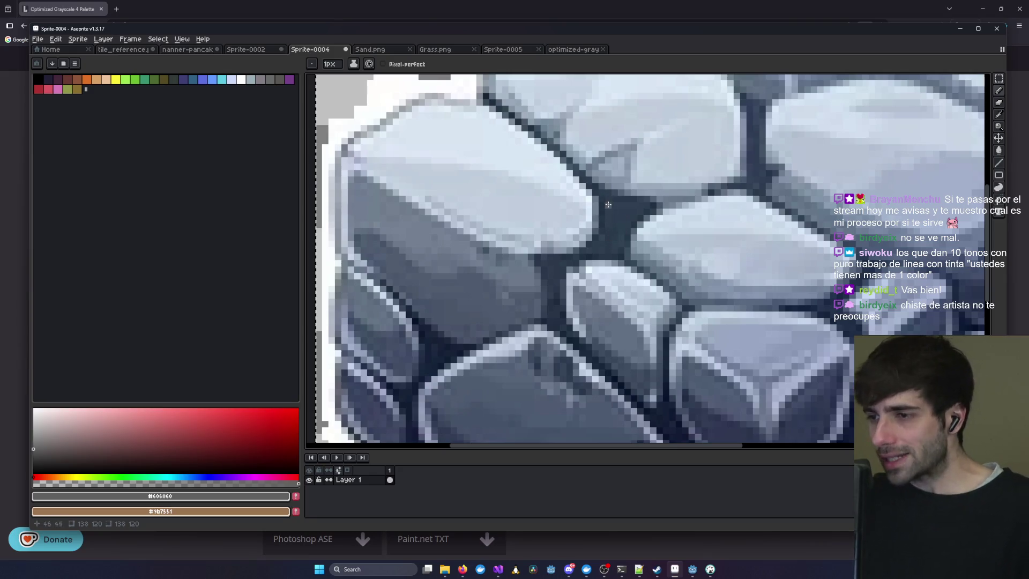
scroll(631, 234, "down", 2)
scroll(645, 249, "up", 1)
scroll(645, 249, "down", 1)
scroll(629, 238, "up", 2)
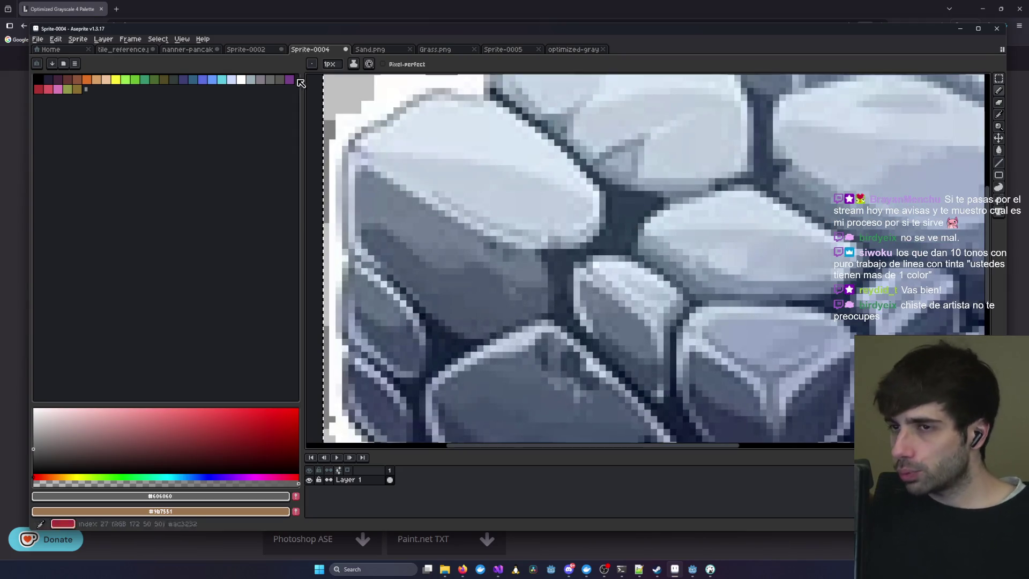
left_click(518, 49)
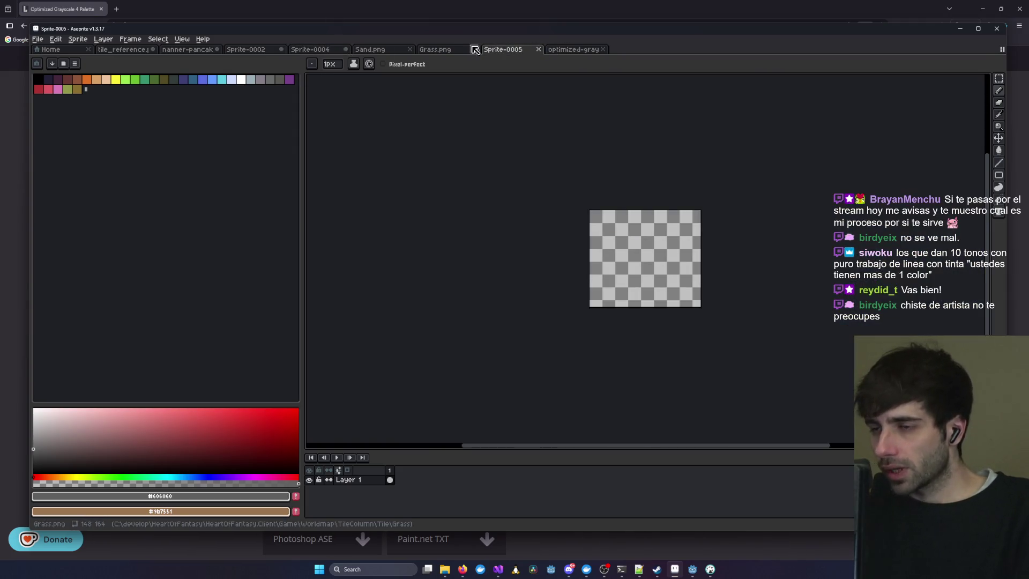
left_click(356, 51)
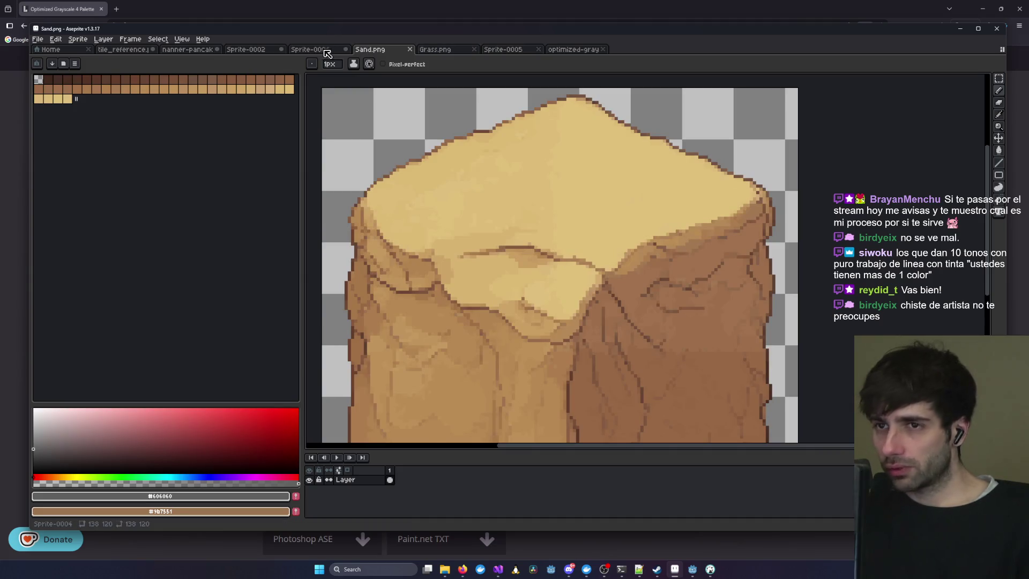
left_click(328, 51)
scroll(684, 196, "down", 4)
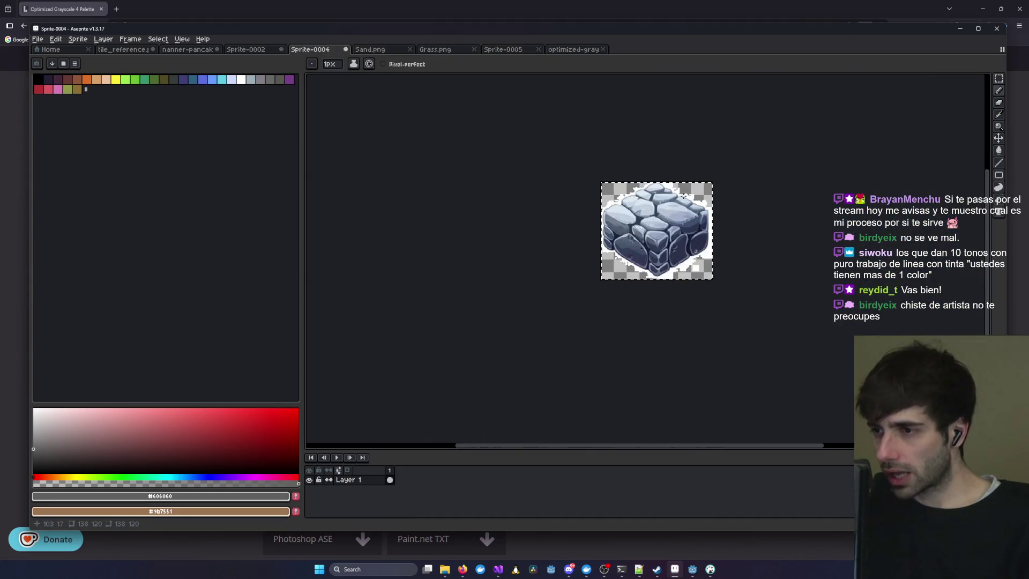
scroll(684, 197, "up", 1)
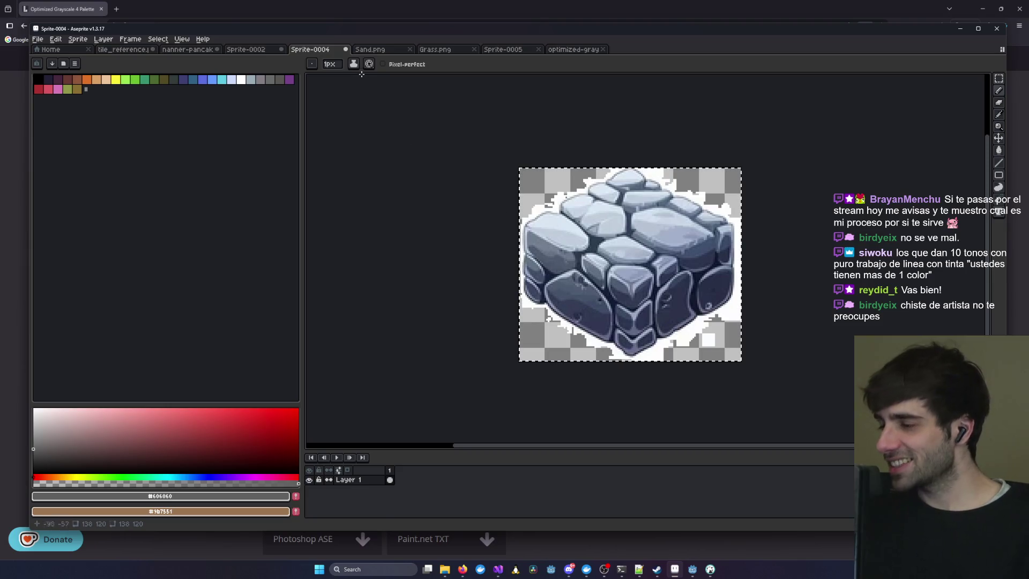
key("ctrl+Tab")
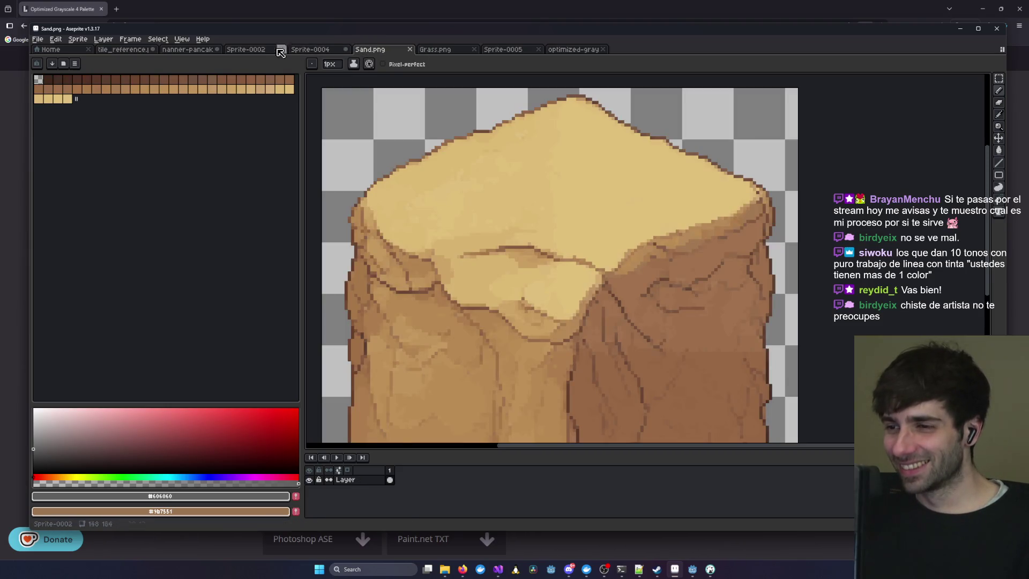
left_click(238, 51)
scroll(662, 240, "up", 3)
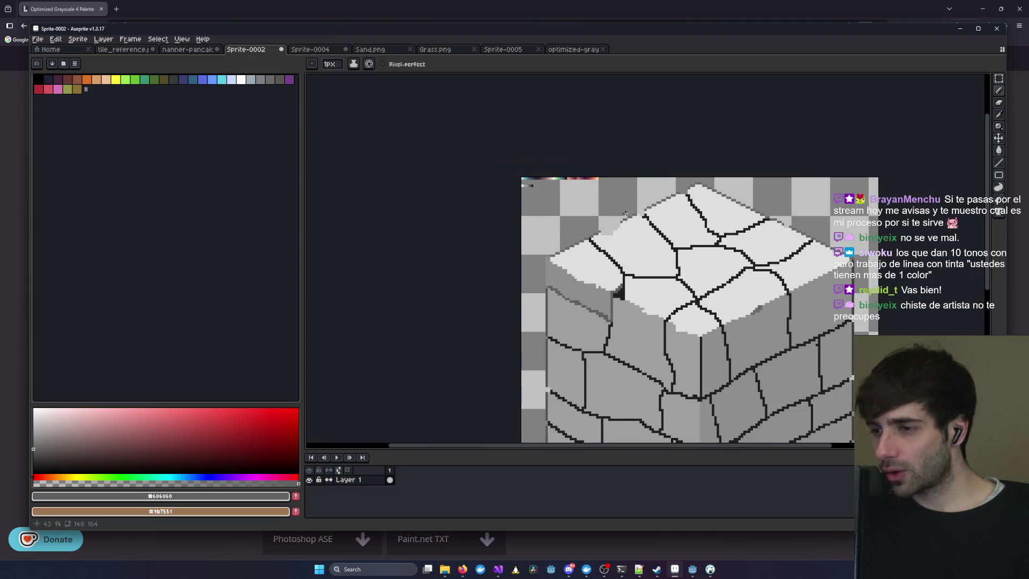
scroll(751, 270, "up", 1)
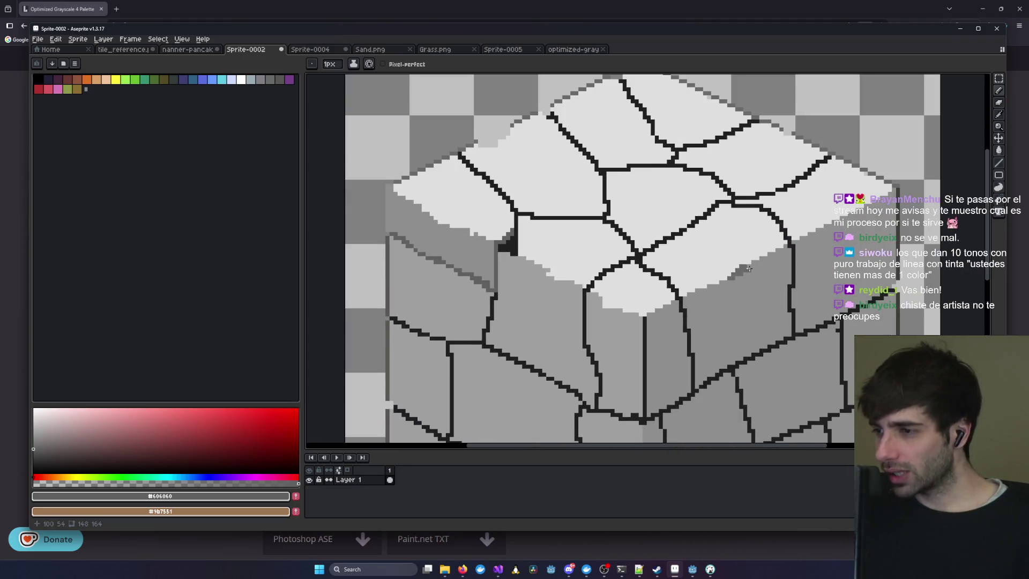
left_click_drag(475, 246, 663, 285)
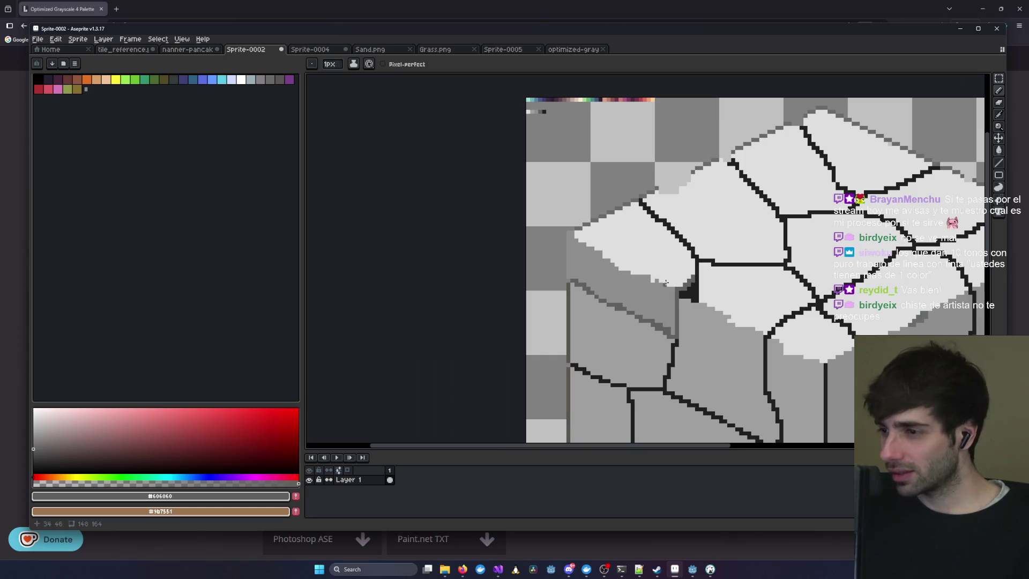
scroll(684, 269, "down", 1)
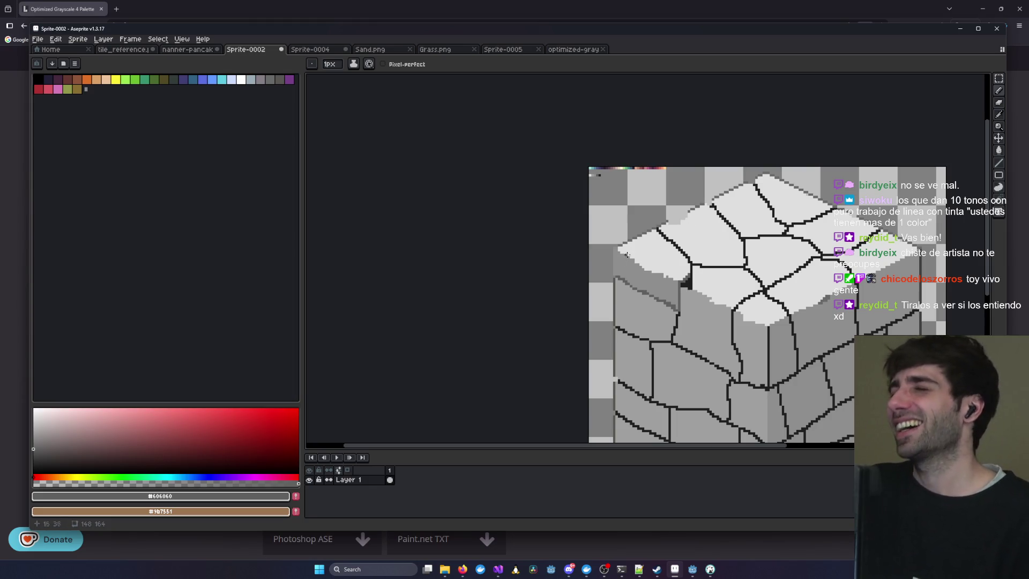
scroll(679, 262, "up", 1)
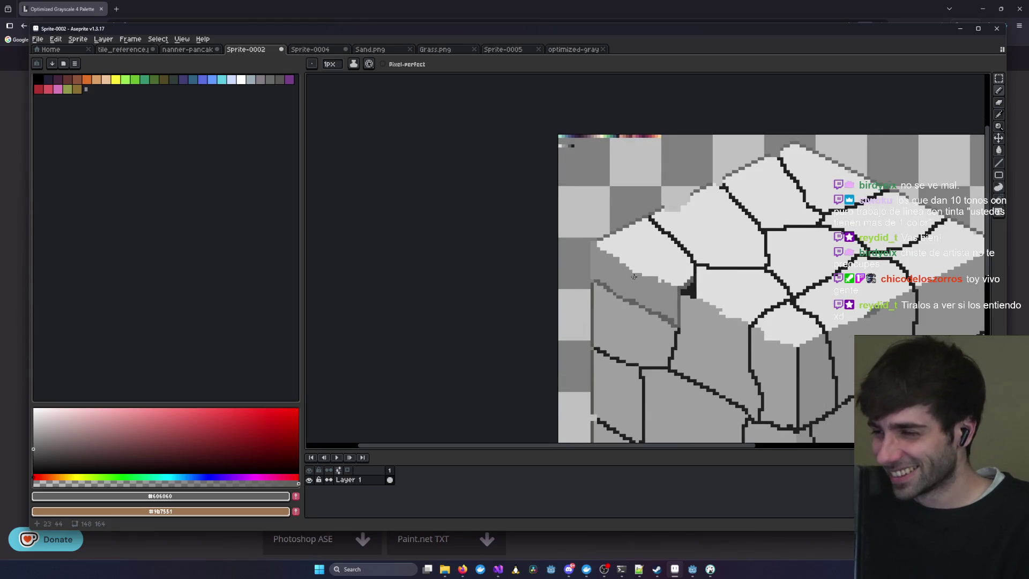
scroll(634, 278, "up", 2)
scroll(653, 267, "down", 2)
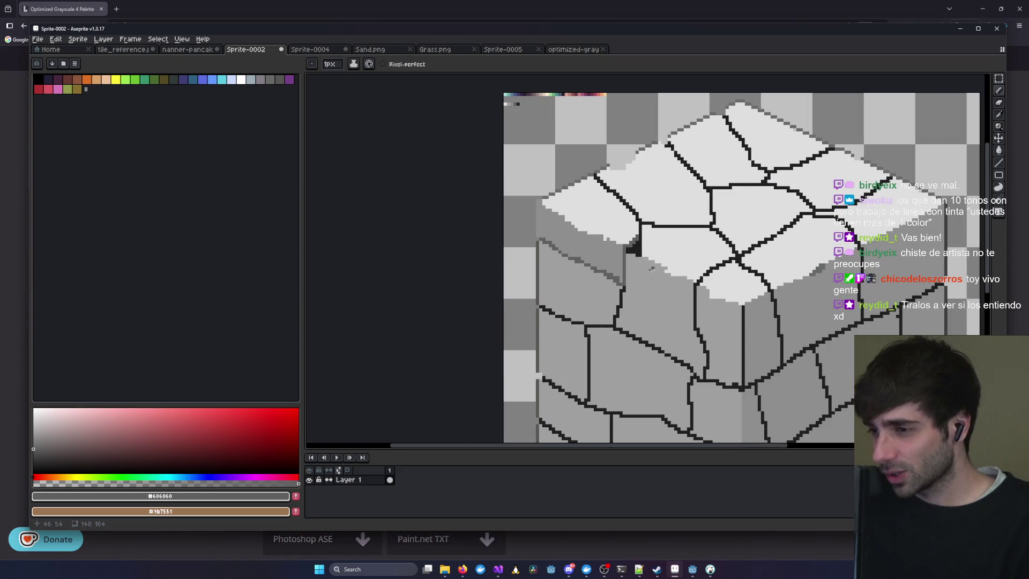
scroll(709, 288, "up", 2)
scroll(709, 288, "down", 2)
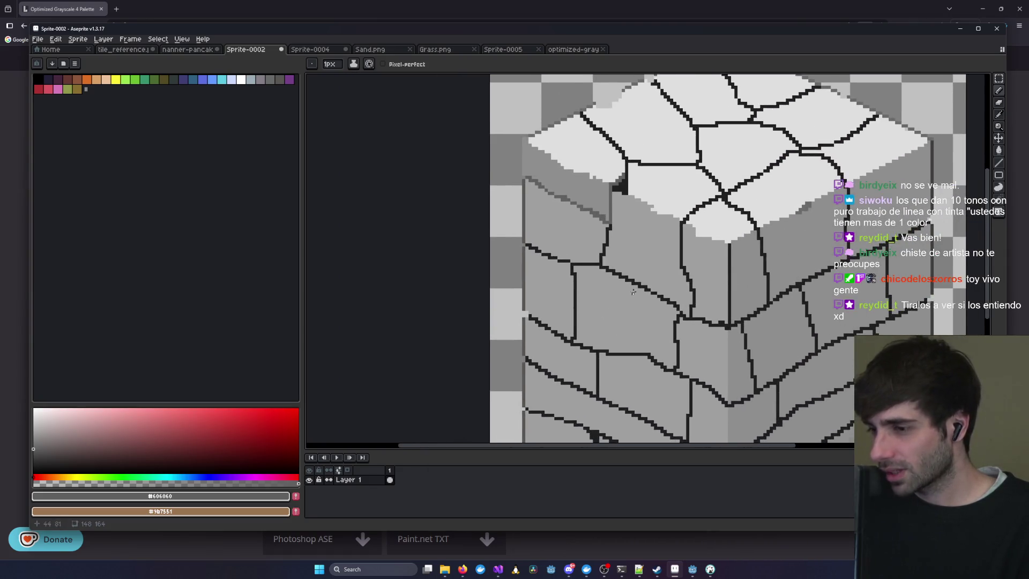
left_click_drag(669, 356, 716, 271)
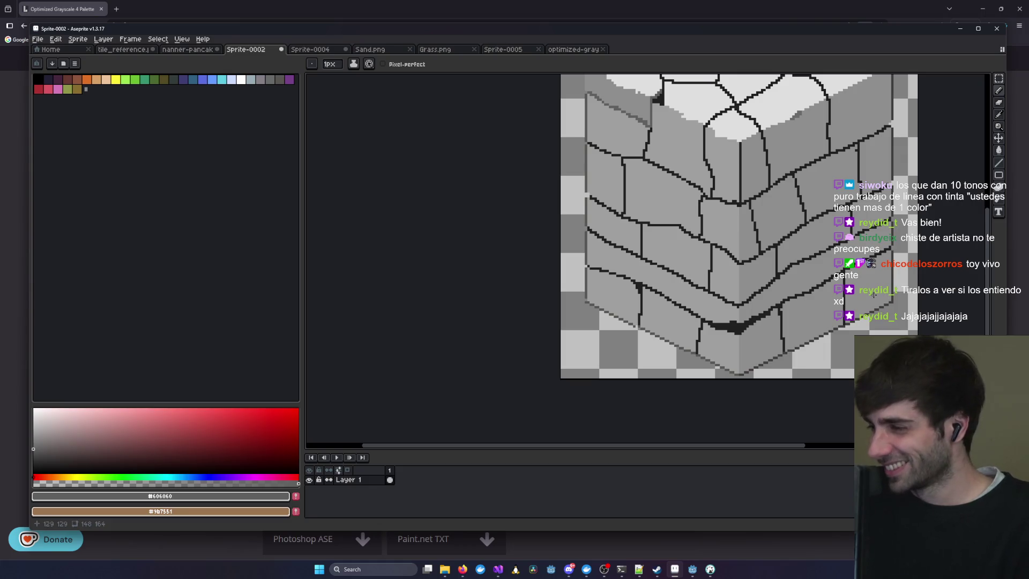
scroll(687, 255, "up", 2)
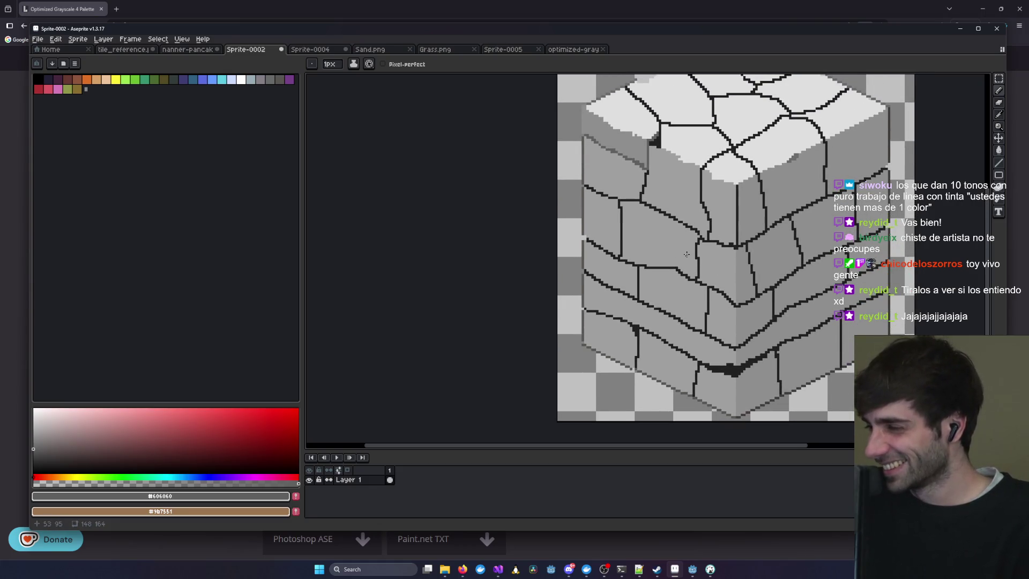
scroll(630, 278, "up", 5)
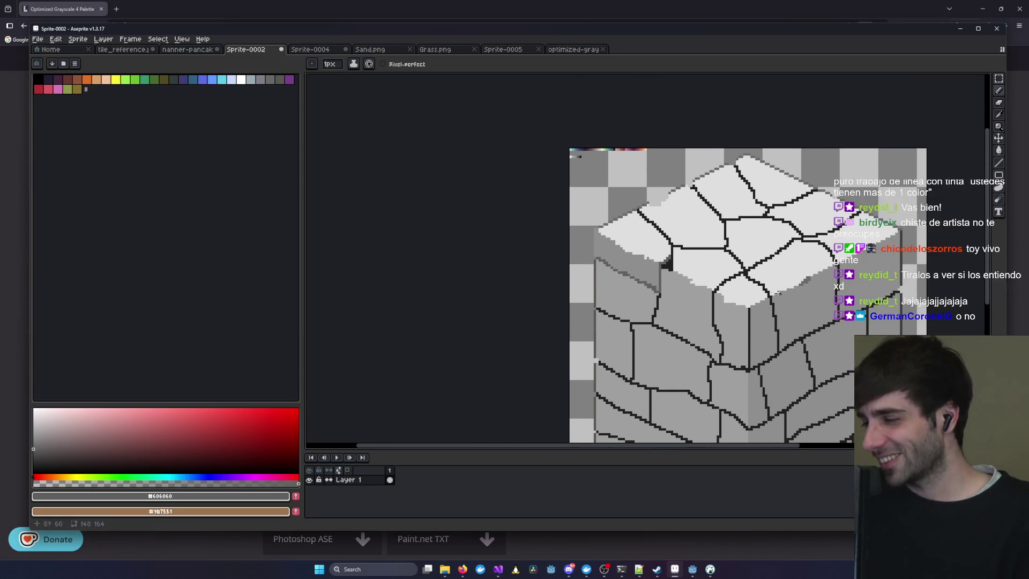
scroll(673, 221, "up", 2)
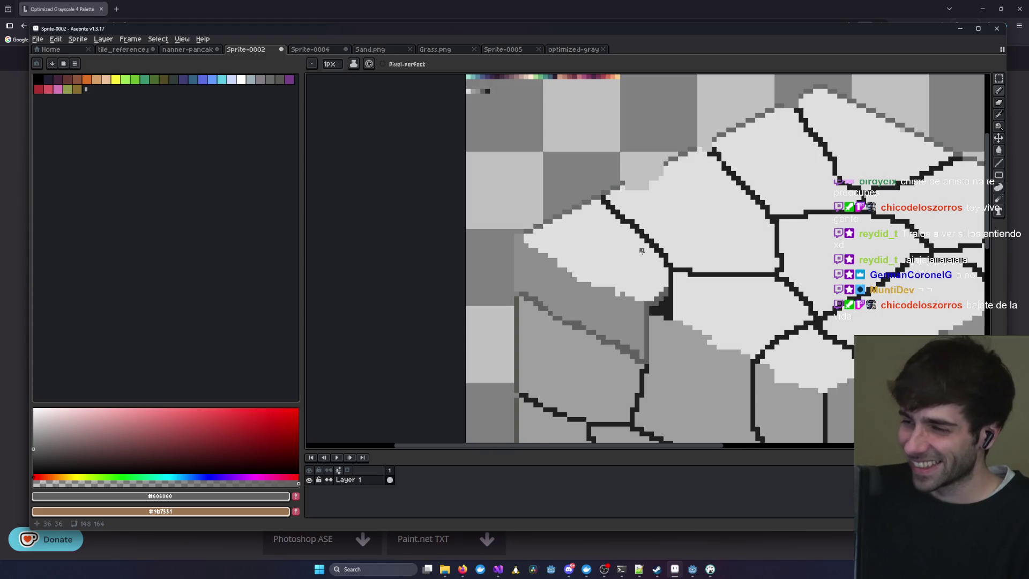
scroll(638, 254, "down", 2)
scroll(644, 360, "up", 2)
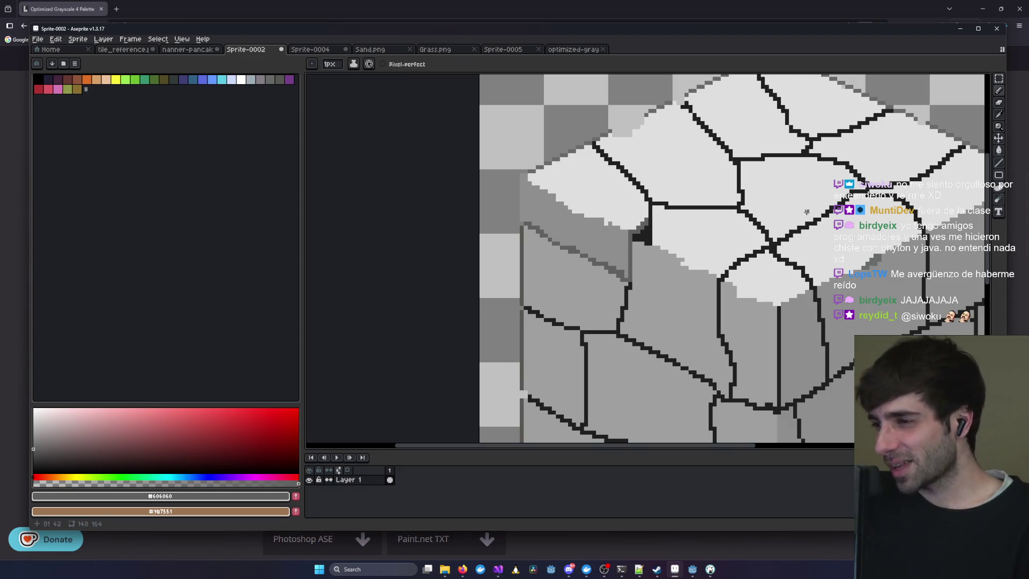
key("alt+Tab")
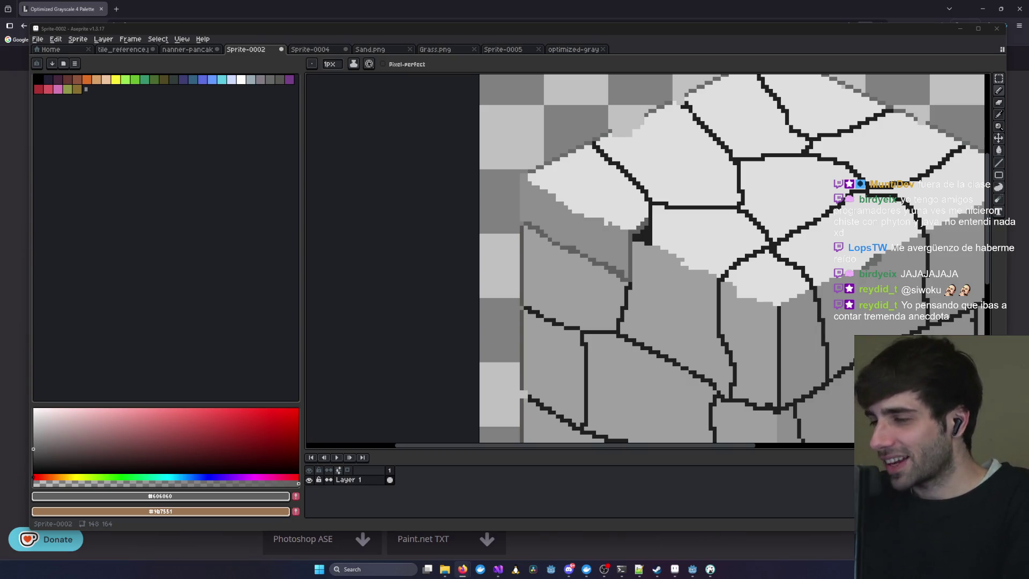
scroll(497, 255, "down", 1)
scroll(557, 319, "up", 1)
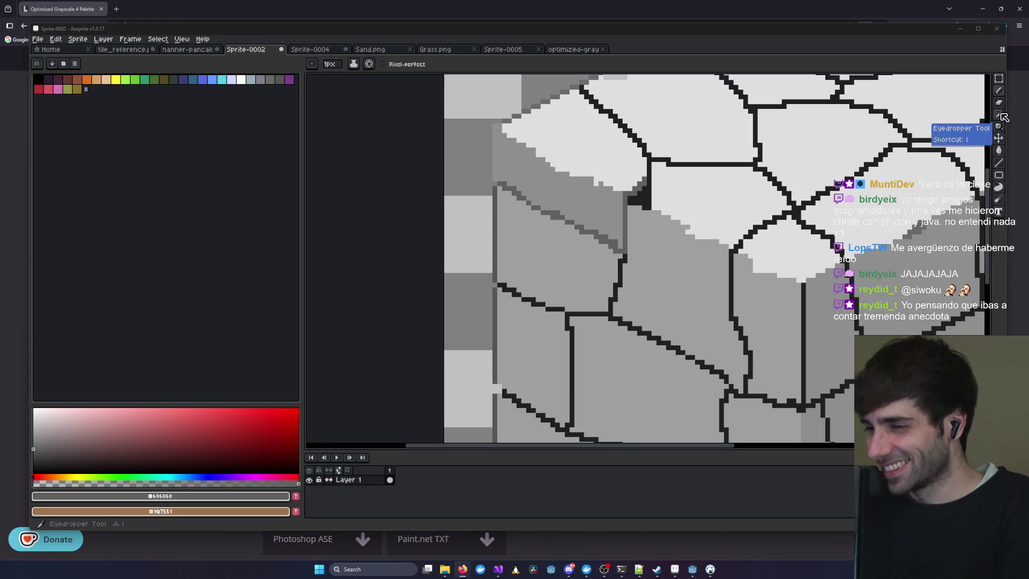
left_click(1001, 114)
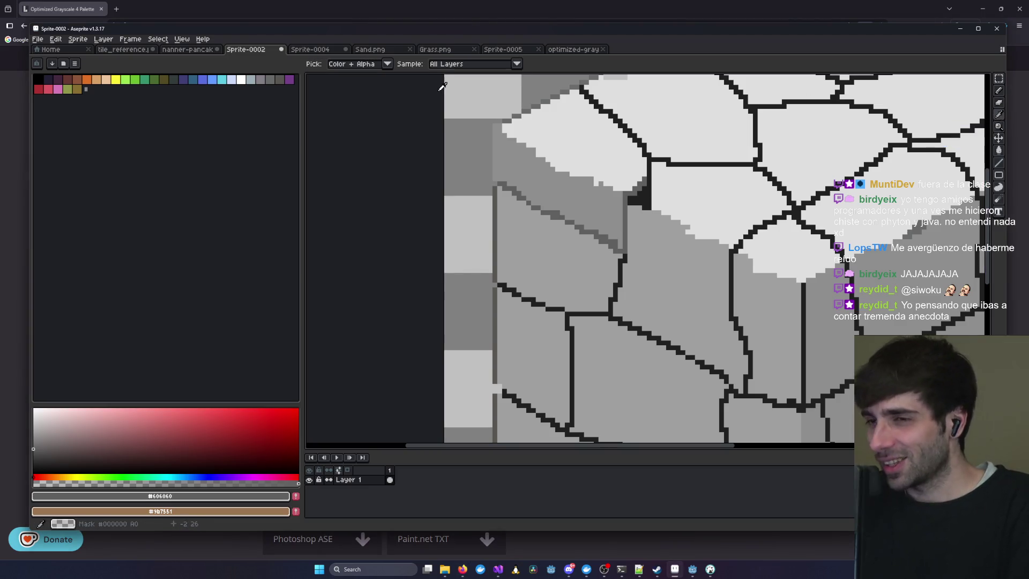
- Take #202020 from the palette strip with the Pencil and place a dark pixel at the light band's edge
scroll(552, 186, "up", 1)
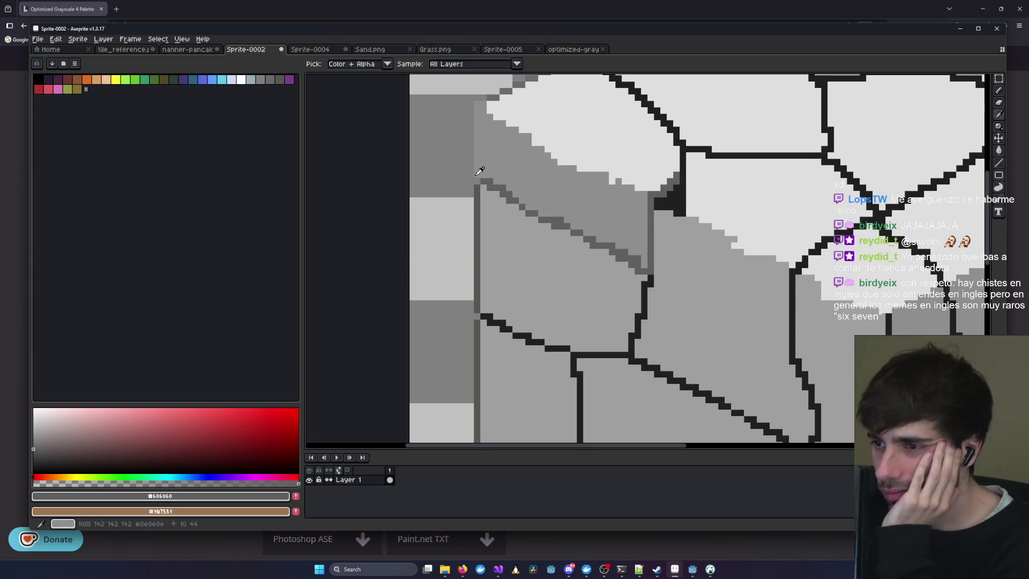
scroll(480, 171, "up", 5)
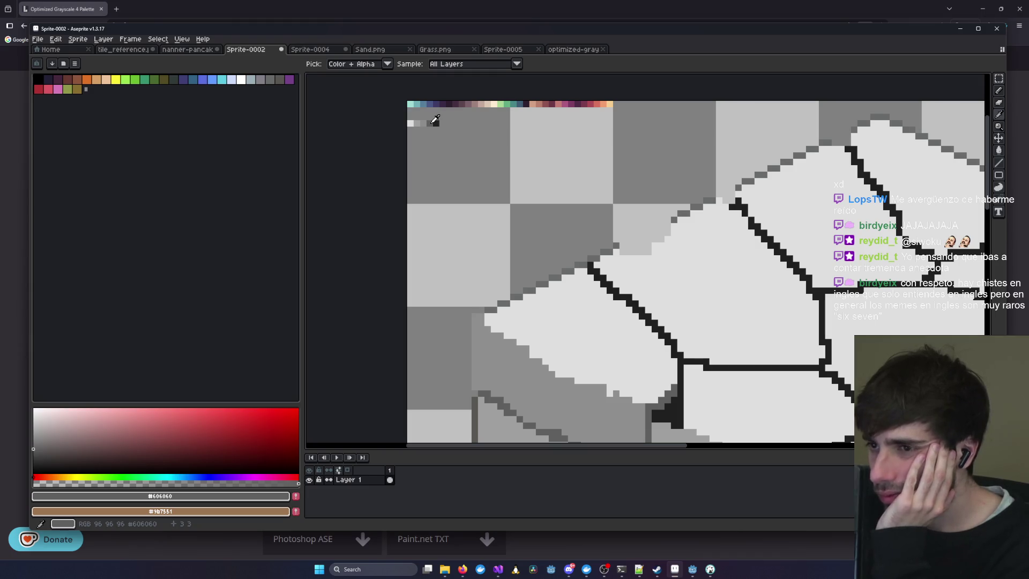
left_click(434, 123)
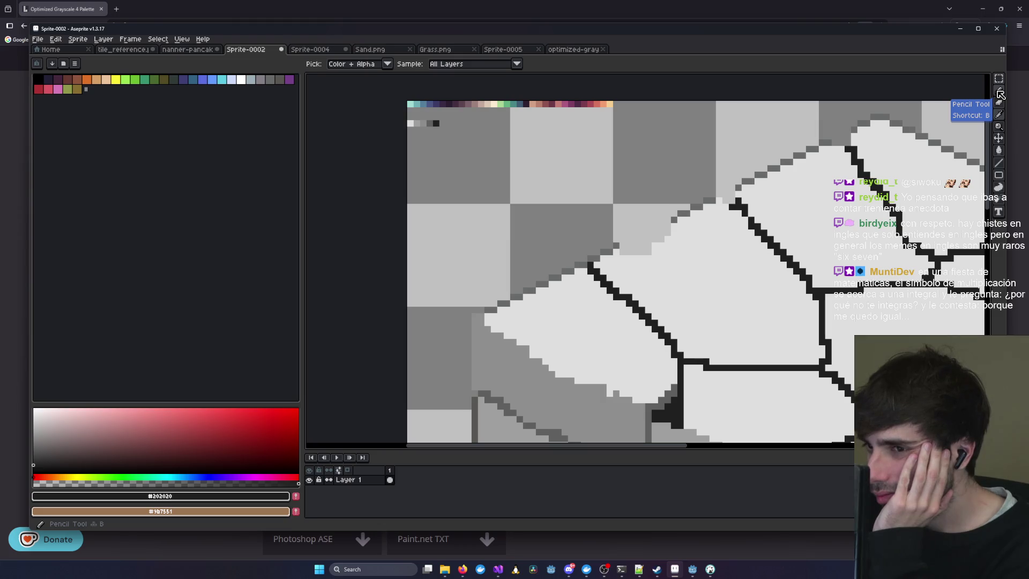
left_click(1000, 94)
left_click_drag(719, 285, 643, 127)
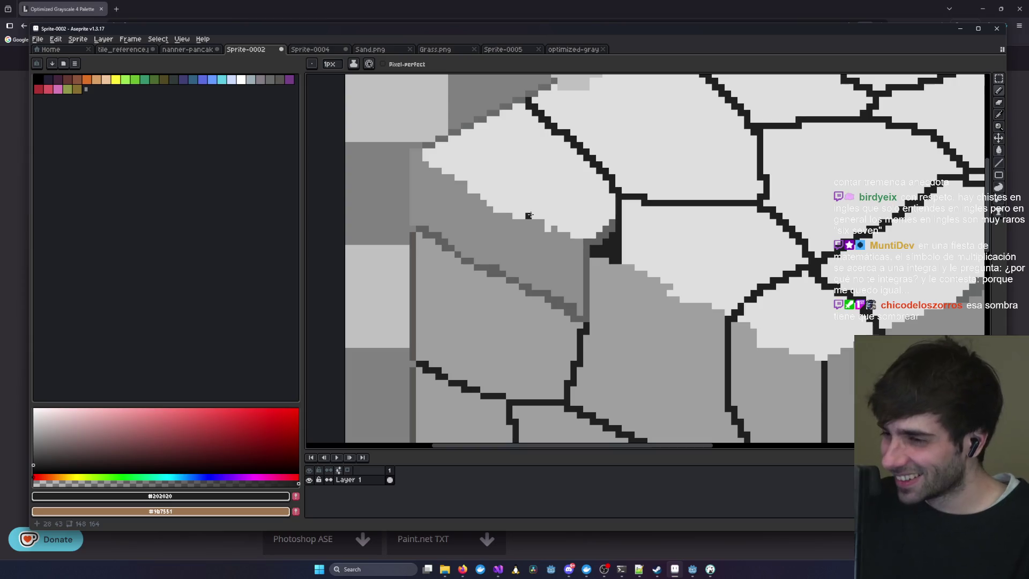
left_click(570, 231)
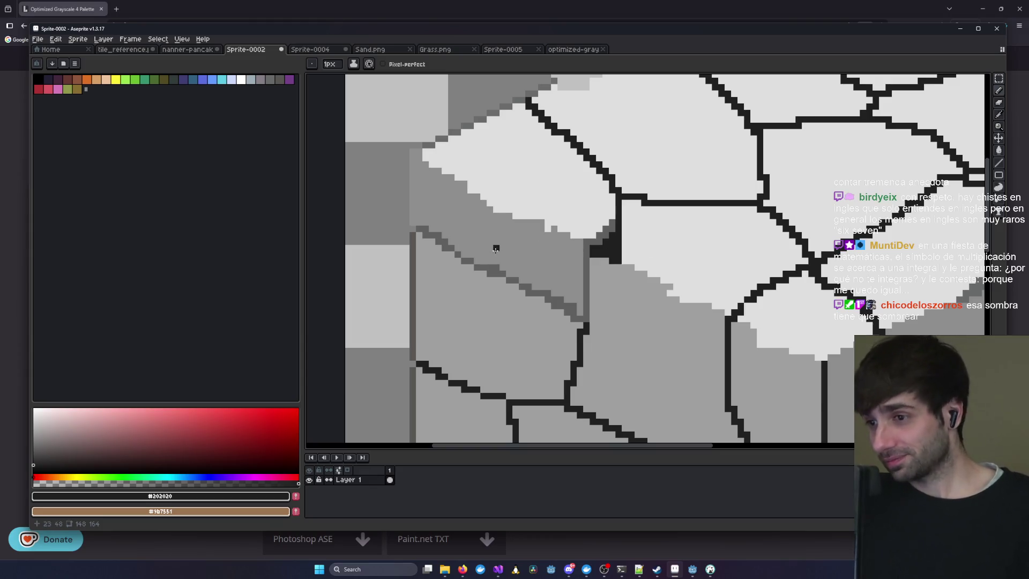
scroll(509, 171, "up", 3)
scroll(509, 170, "down", 3)
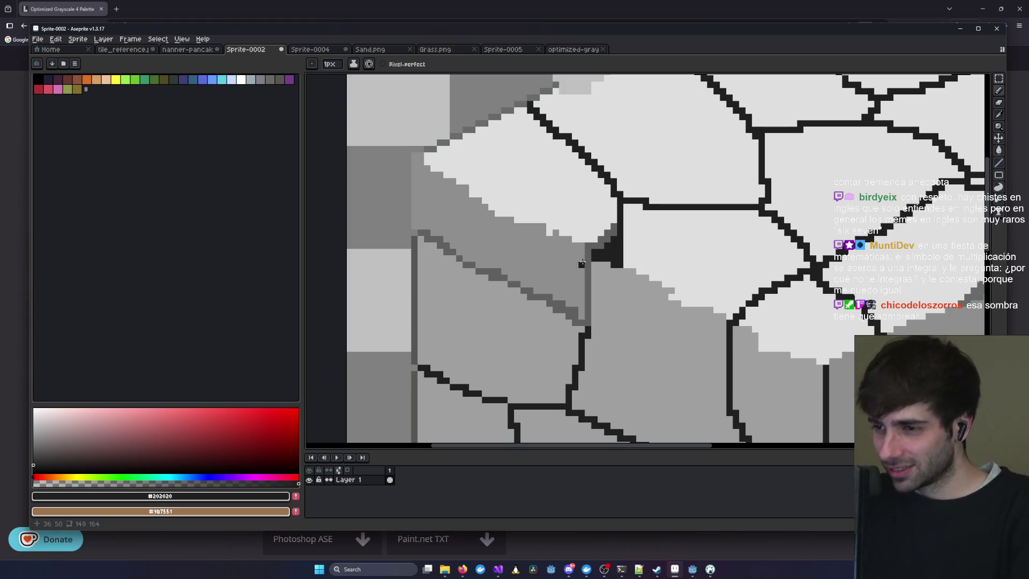
left_click_drag(426, 169, 478, 206)
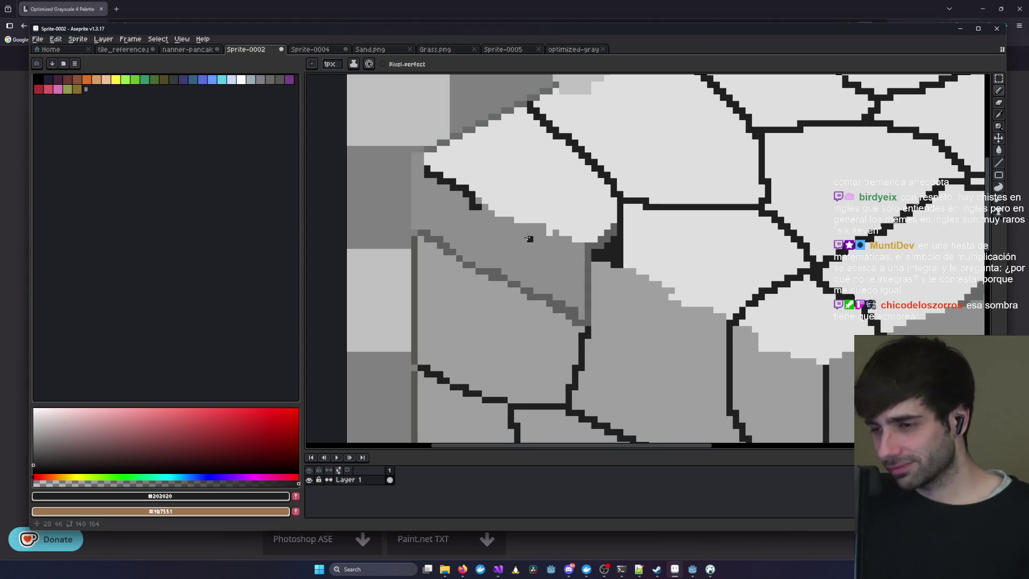
key("ctrl+z")
left_click_drag(386, 129, 413, 284)
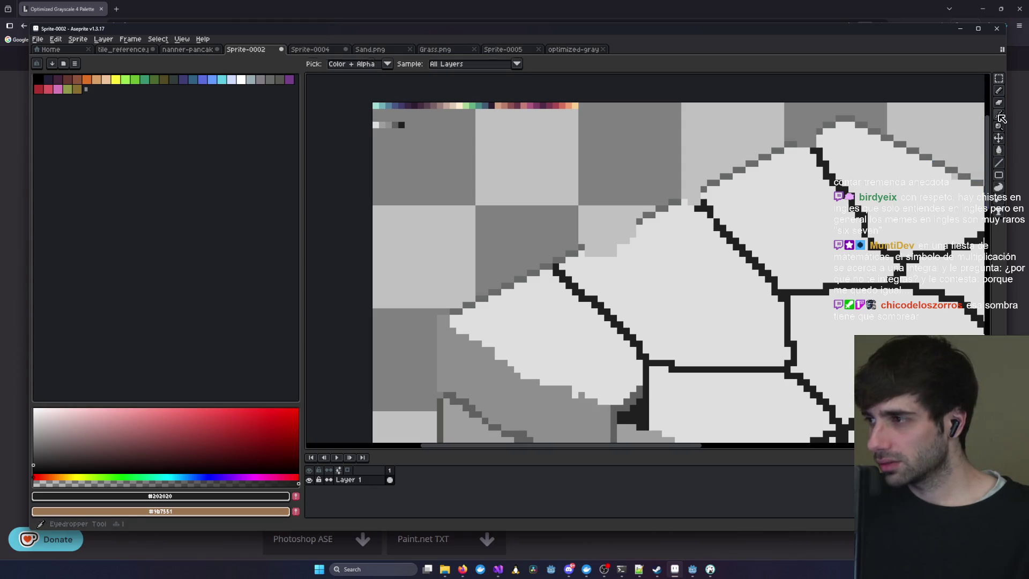
- Pick light grey from the palette strip and pencil a stepped line along the left face's top edge
left_click(999, 115)
left_click(382, 124)
left_click(999, 91)
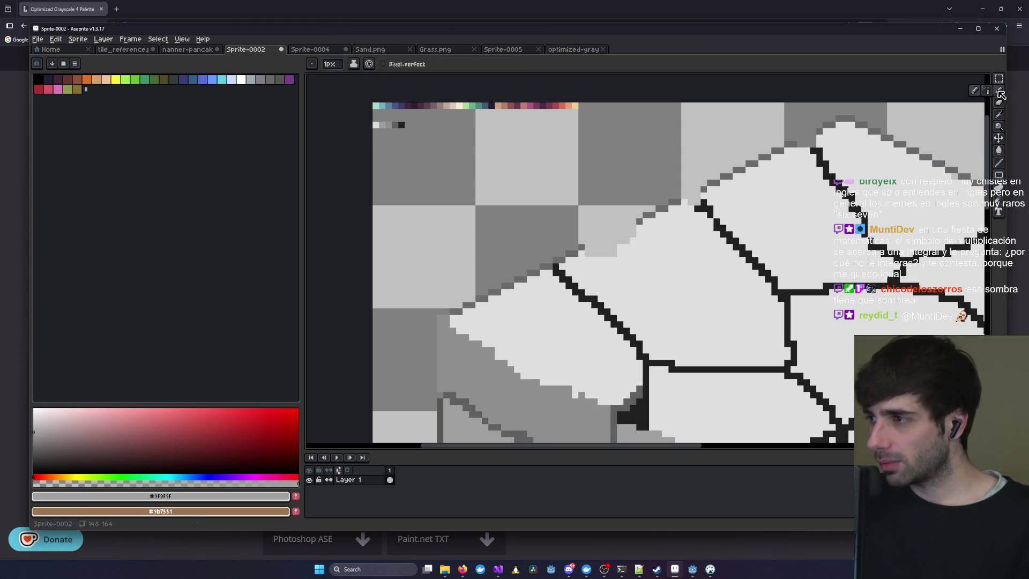
scroll(479, 262, "down", 3)
scroll(479, 262, "up", 2)
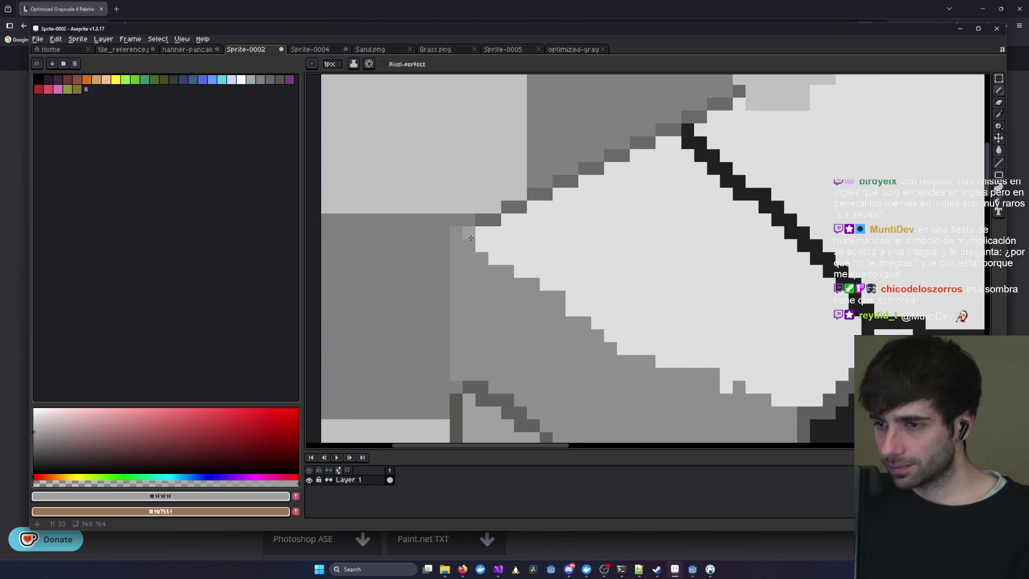
left_click_drag(488, 264, 584, 321)
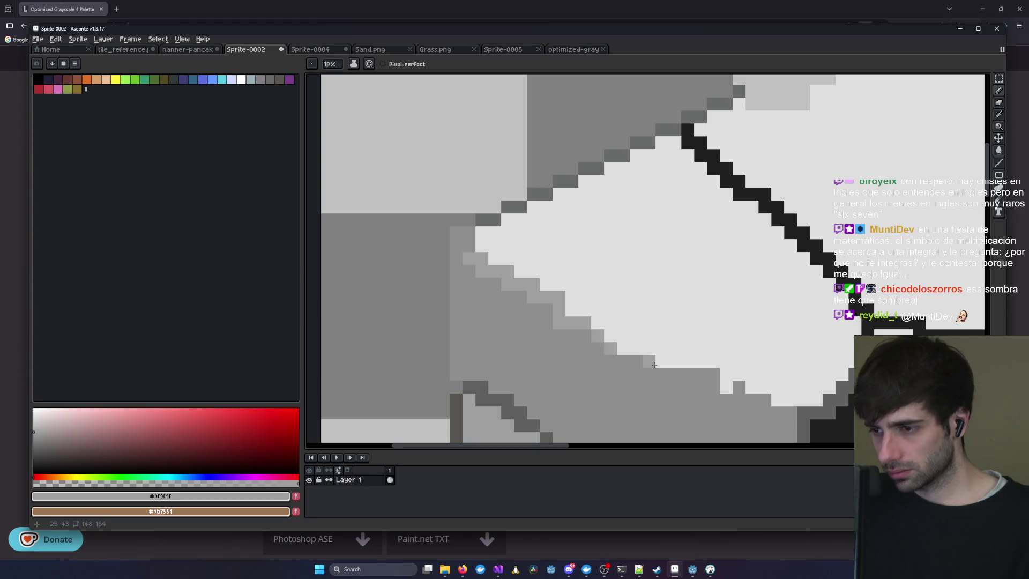
left_click_drag(676, 381, 434, 243)
scroll(434, 243, "down", 2)
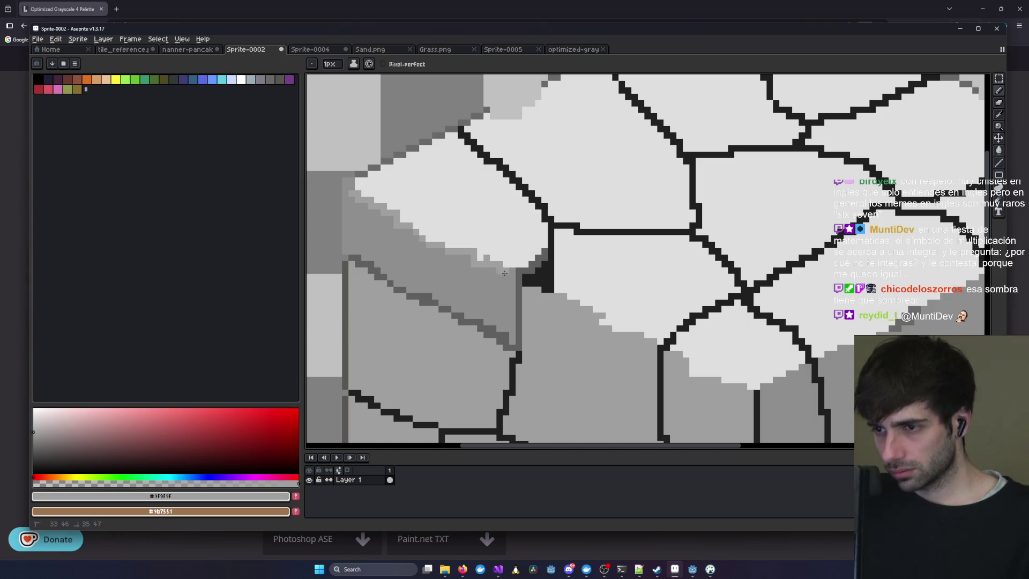
left_click_drag(514, 334, 550, 278)
- Fill out the light-grey bevel band with vertical, diagonal and short strokes
left_click_drag(550, 217, 550, 282)
scroll(550, 282, "down", 2)
scroll(448, 179, "up", 2)
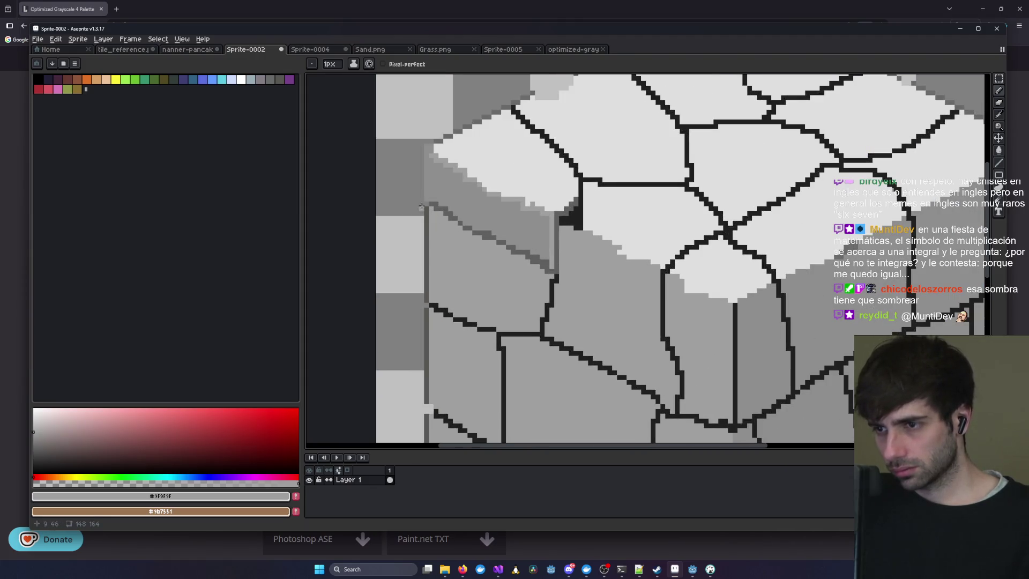
mouse_move(429, 160)
left_mouse_down()
mouse_move(432, 197)
mouse_move(514, 228)
left_mouse_up()
mouse_move(434, 172)
left_mouse_down()
mouse_move(464, 204)
mouse_move(536, 242)
left_mouse_up()
mouse_move(483, 216)
left_mouse_down()
mouse_move(497, 228)
mouse_move(542, 227)
left_mouse_up()
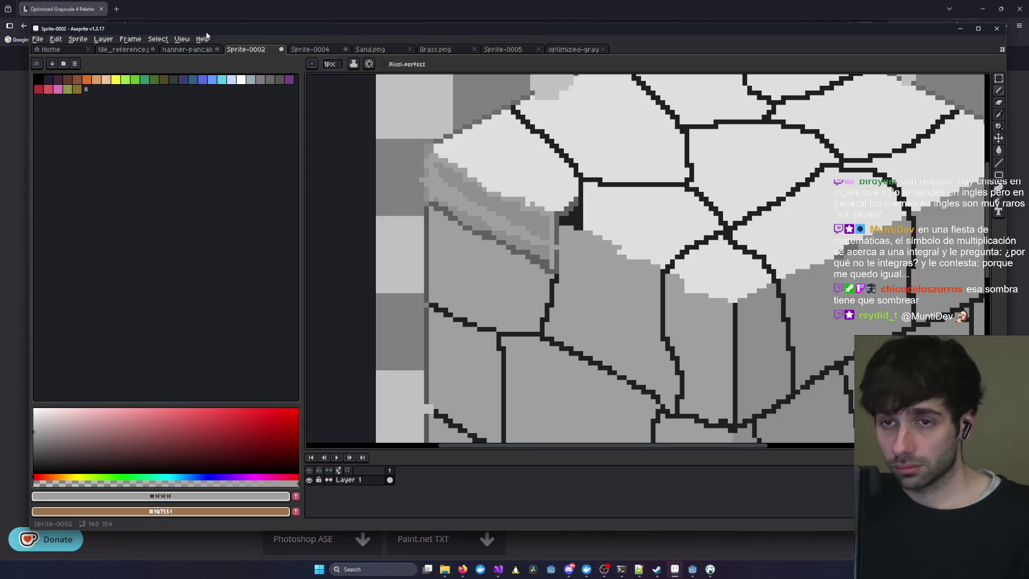
scroll(760, 160, "up", 3)
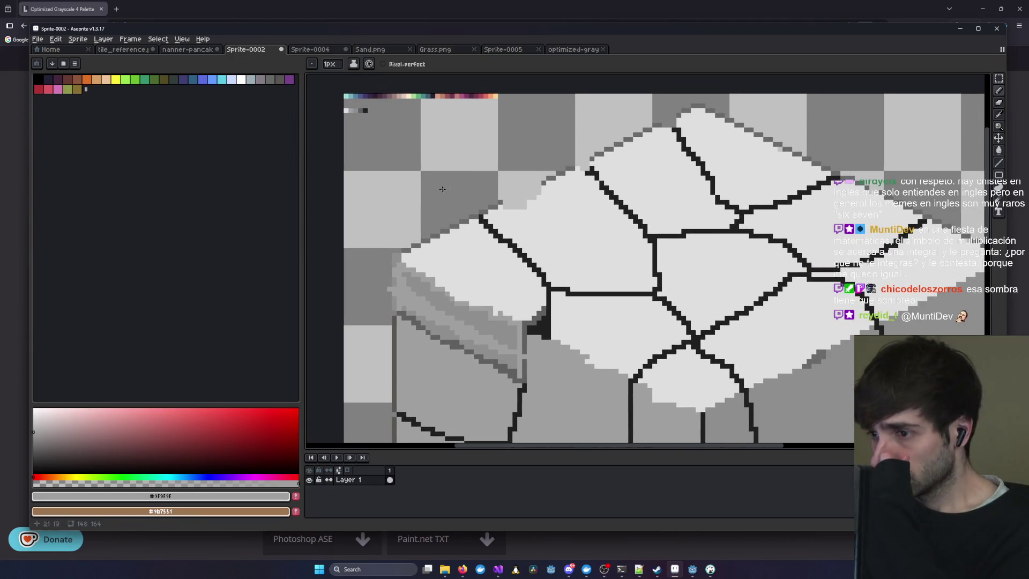
mouse_move(498, 317)
left_mouse_down()
mouse_move(497, 340)
mouse_move(512, 343)
mouse_move(509, 330)
left_mouse_up()
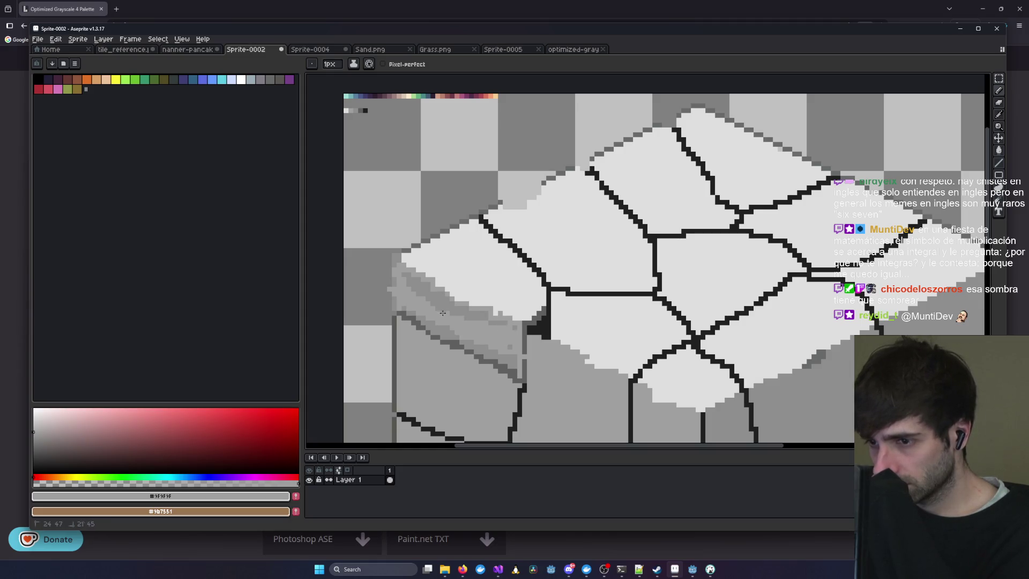
scroll(546, 357, "down", 2)
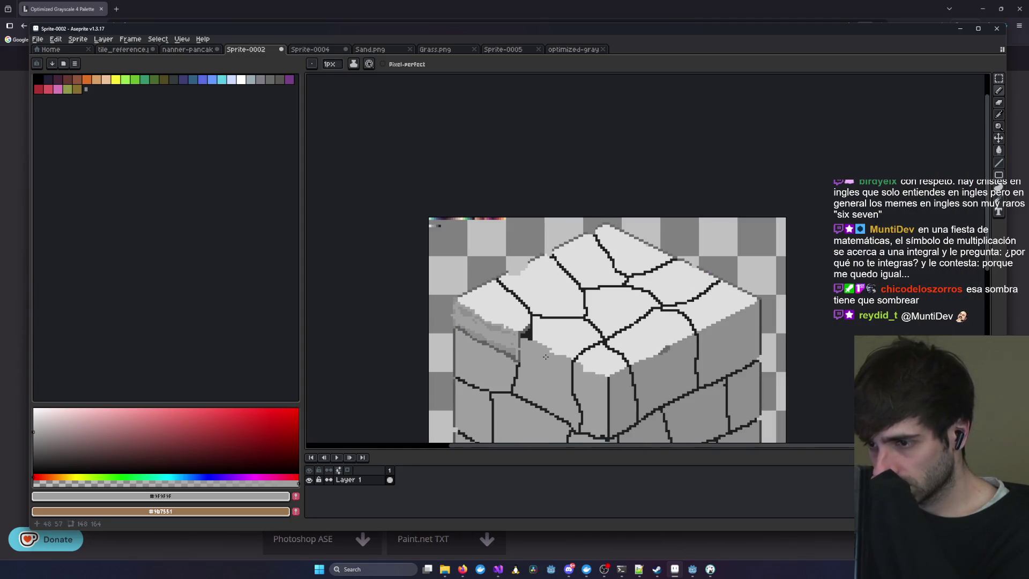
- Eyedrop the mid-grey #606060 and pencil pixels along the shadow edge
key("i")
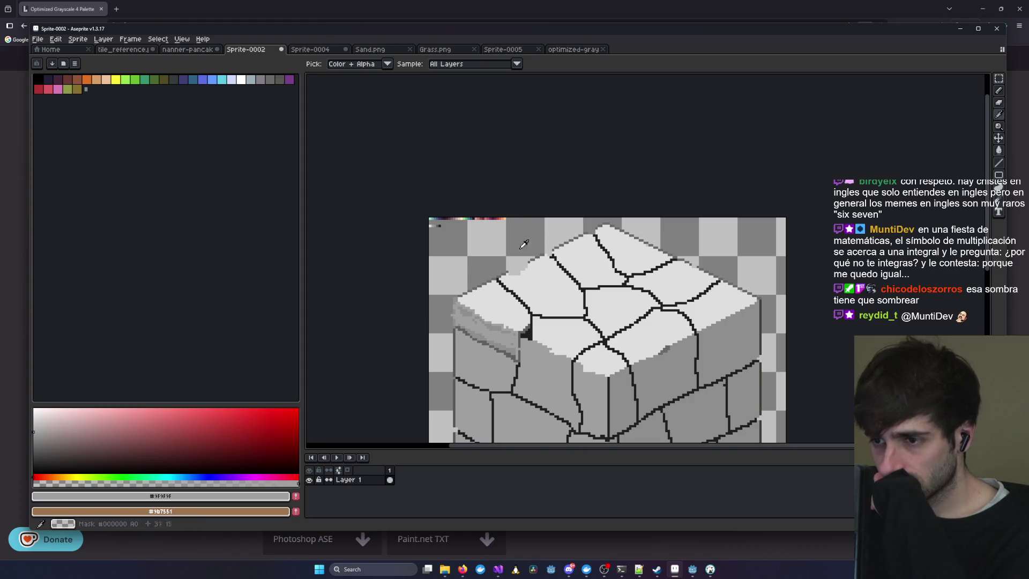
scroll(475, 247, "up", 2)
left_click(403, 204)
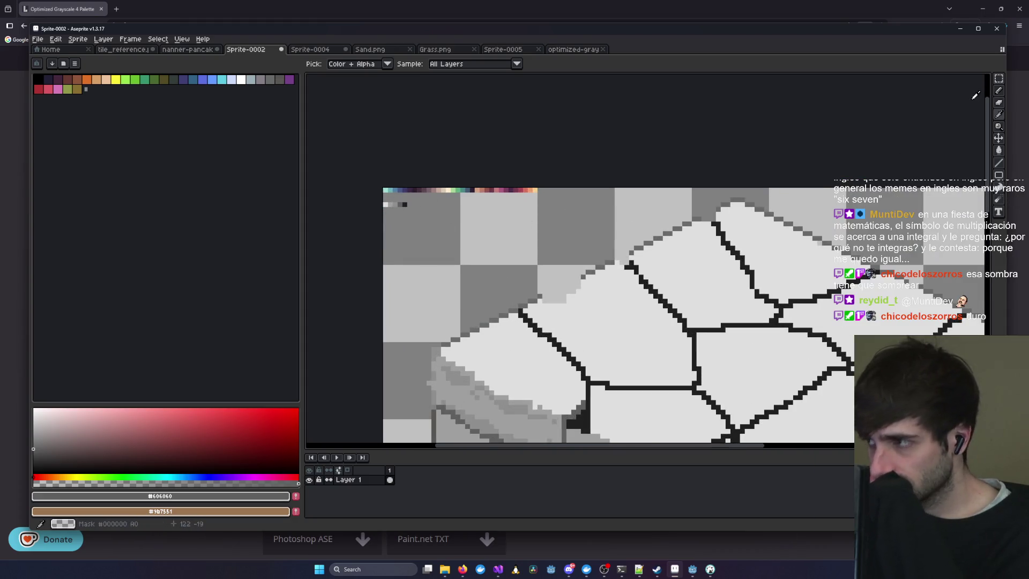
key("b")
scroll(642, 171, "up", 4)
scroll(642, 170, "down", 3)
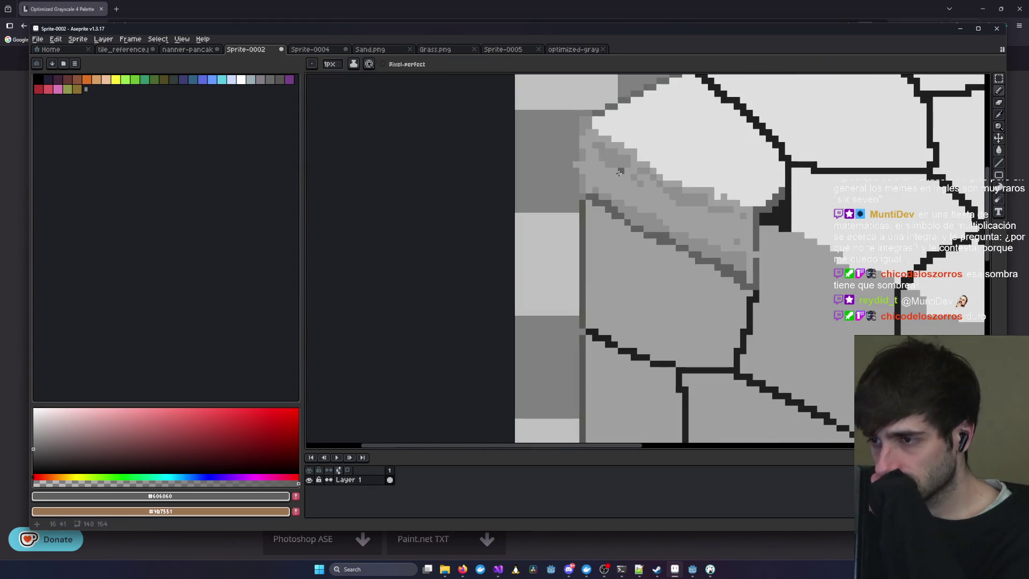
scroll(561, 188, "up", 2)
left_click(685, 244)
mouse_move(675, 253)
left_mouse_down()
mouse_move(665, 253)
mouse_move(726, 262)
left_mouse_up()
- Shade the light bevel band with a #606060 stroke
scroll(748, 259, "down", 2)
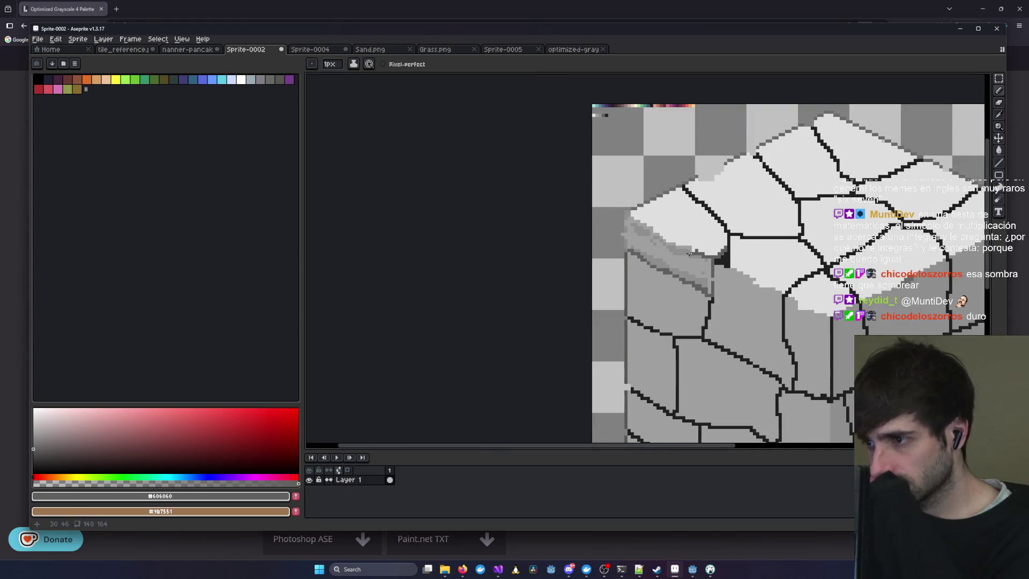
scroll(719, 252, "up", 1)
scroll(697, 251, "down", 1)
scroll(685, 249, "up", 1)
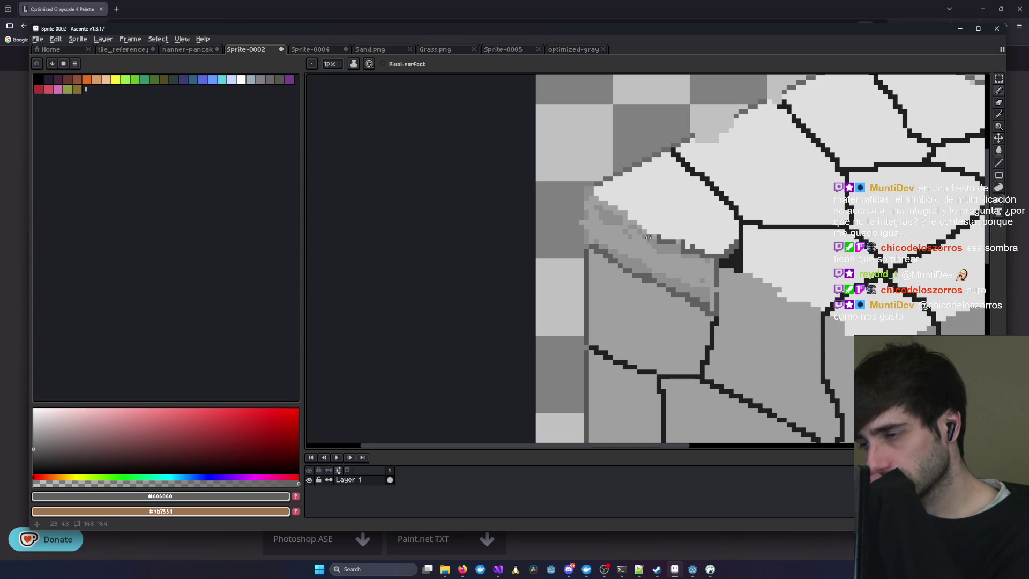
left_click_drag(636, 227, 601, 204)
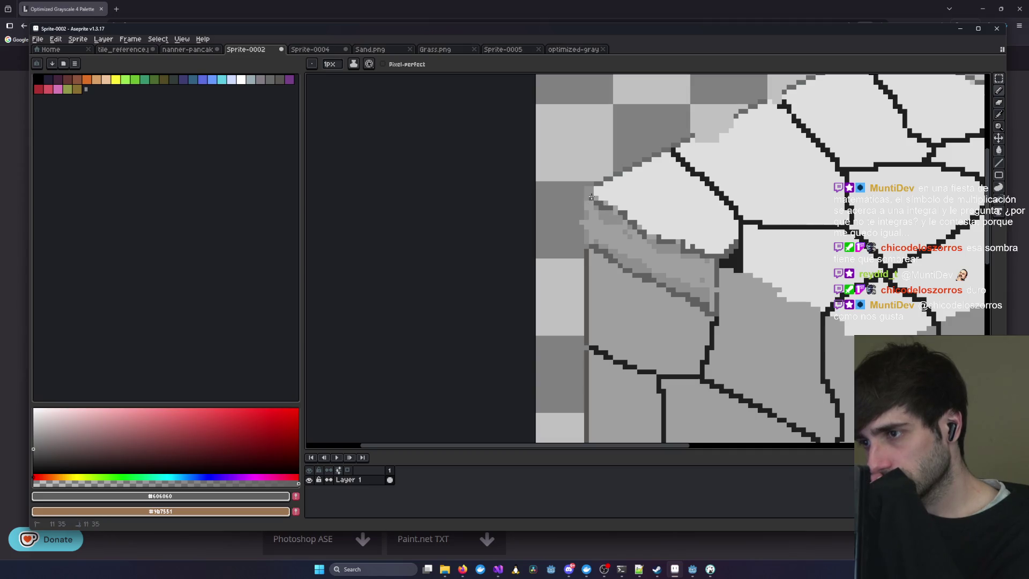
scroll(781, 280, "down", 5)
scroll(782, 280, "up", 1)
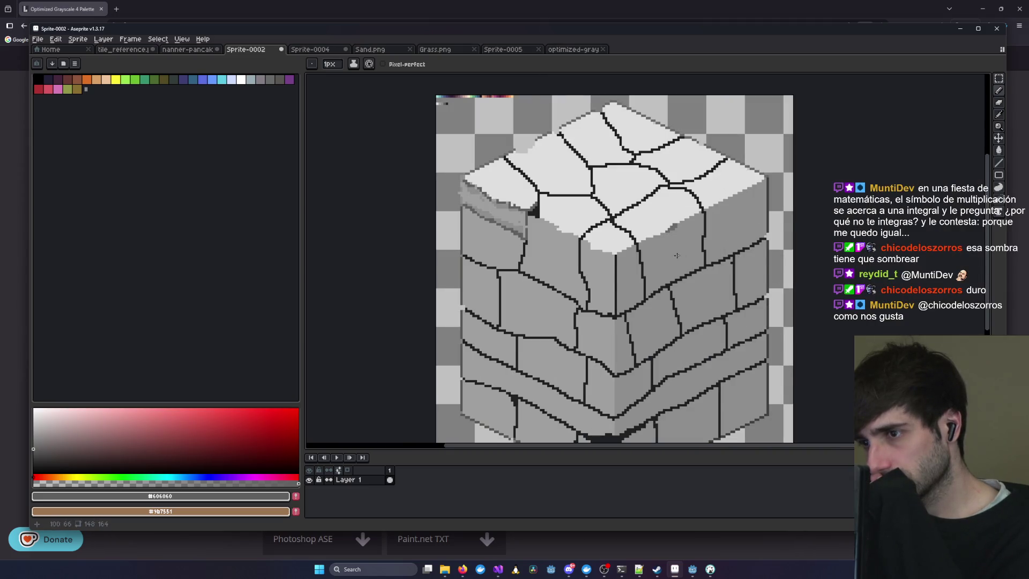
scroll(657, 245, "down", 1)
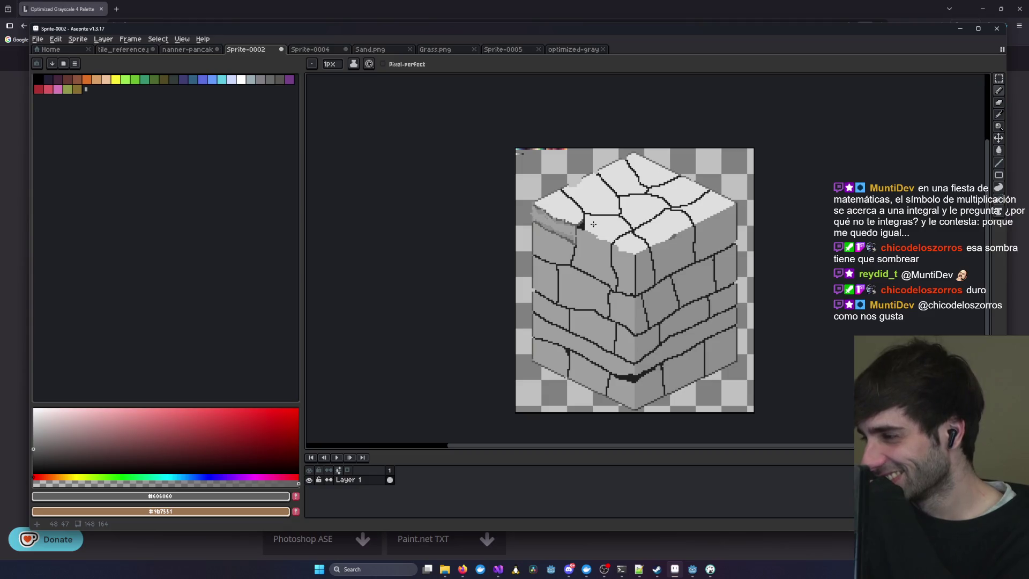
scroll(569, 220, "up", 1)
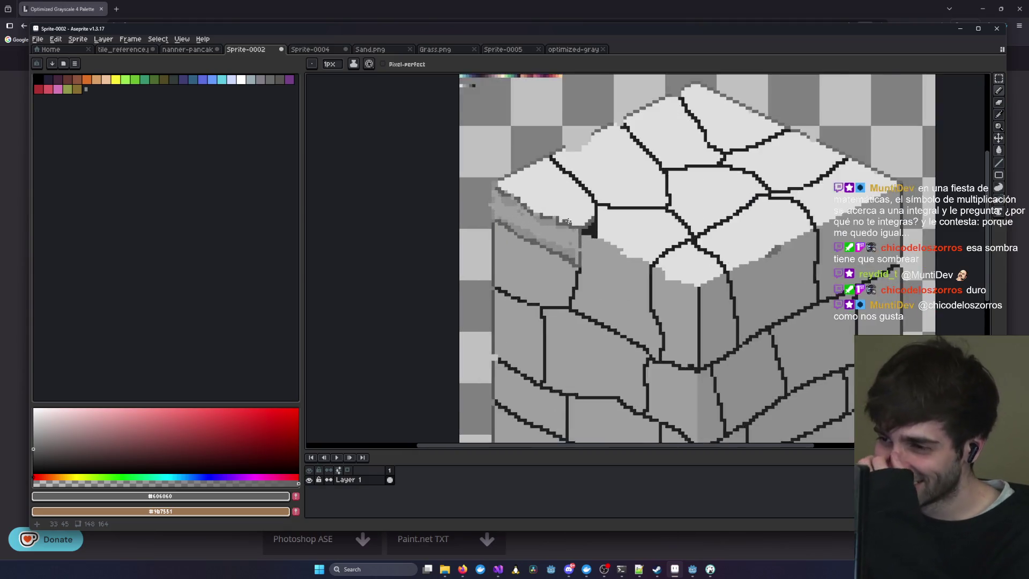
scroll(569, 220, "up", 1)
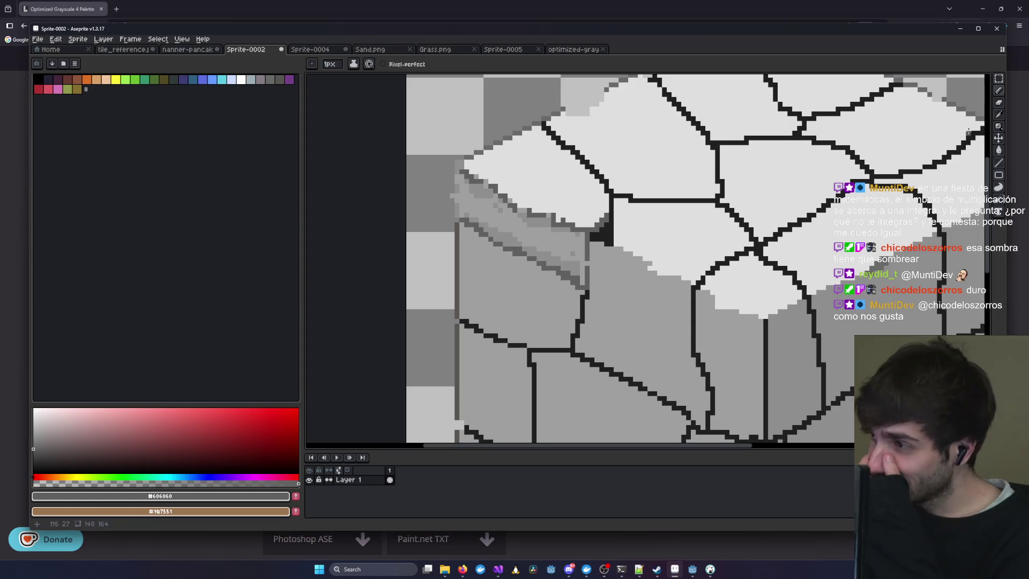
key("e")
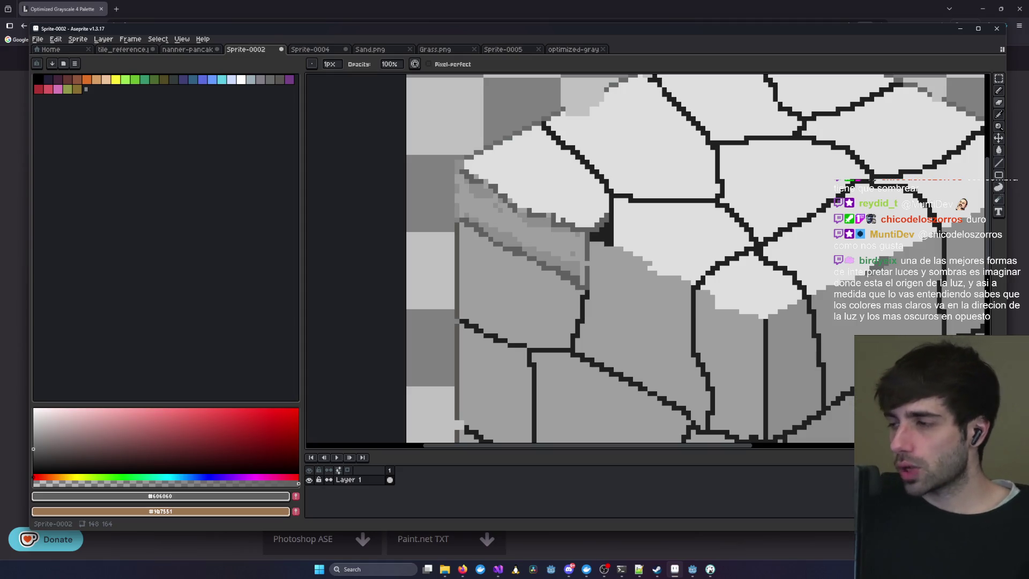
- Inspect the grey block's top face, then bring up the Sprite-0004 colored cobblestone cube
scroll(642, 191, "down", 1)
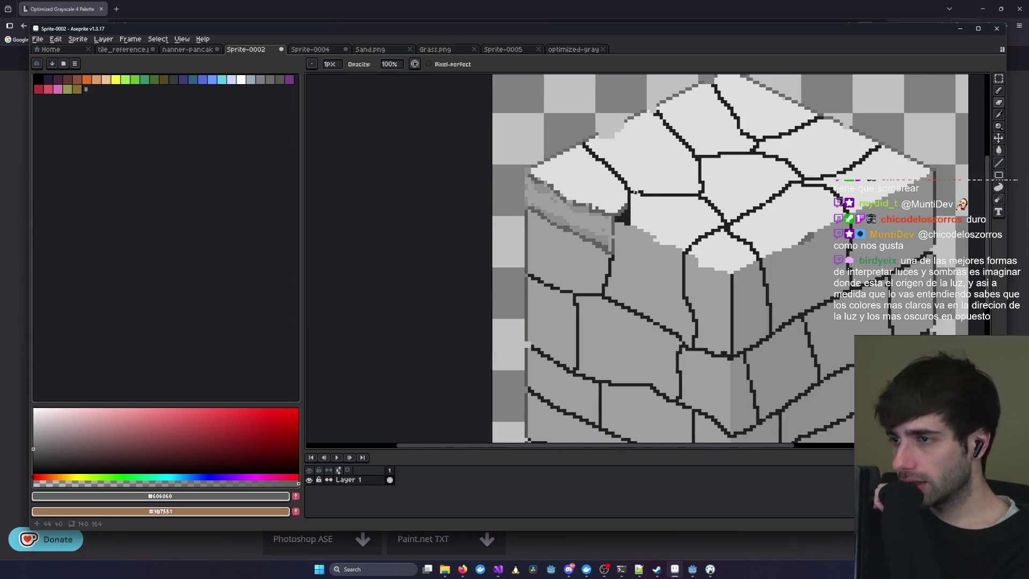
scroll(578, 112, "down", 2)
scroll(578, 112, "up", 2)
scroll(536, 177, "up", 2)
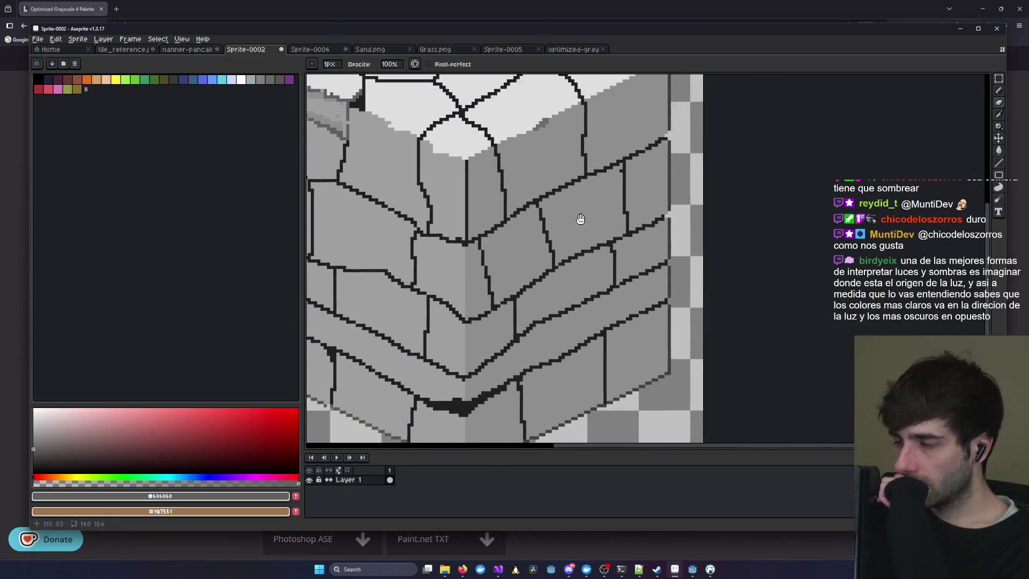
scroll(464, 156, "down", 1)
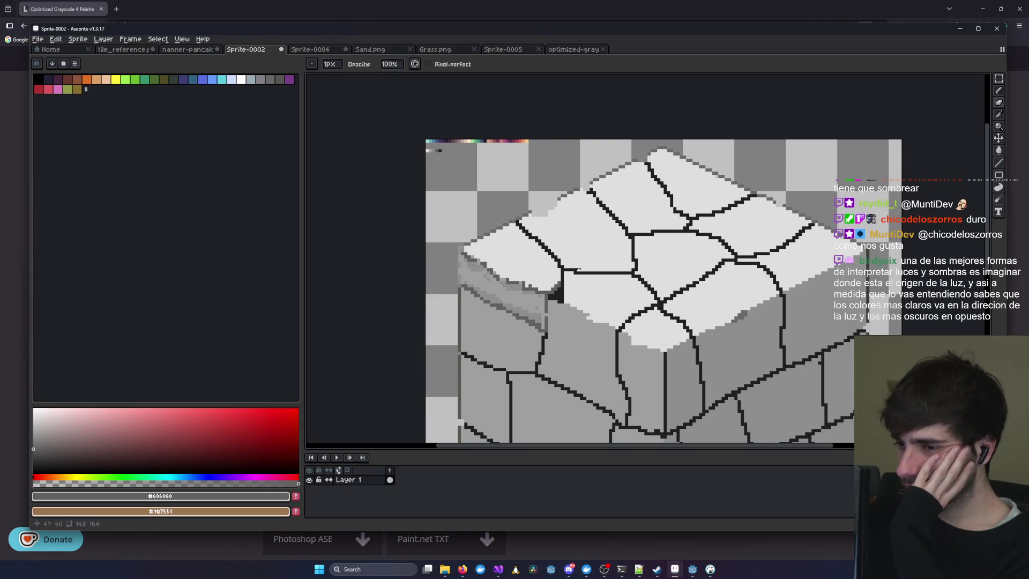
scroll(583, 263, "down", 1)
scroll(616, 231, "up", 1)
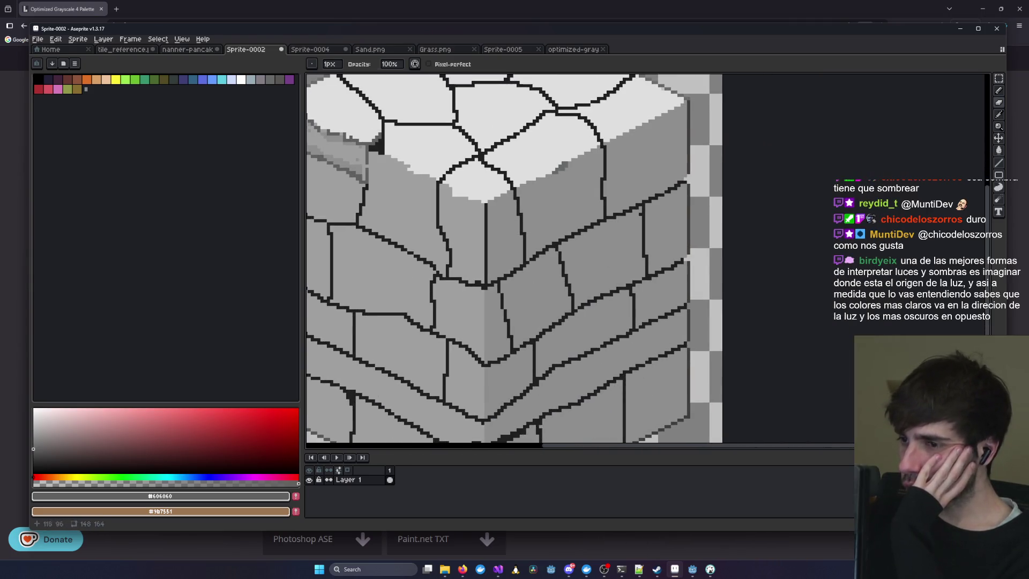
left_click_drag(399, 276, 598, 340)
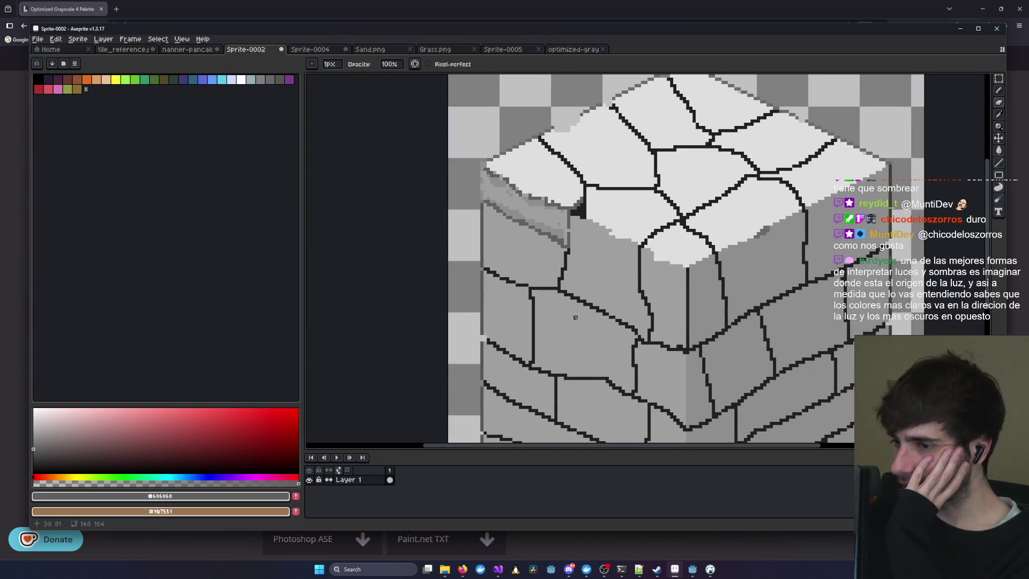
scroll(665, 162, "down", 1)
scroll(449, 173, "up", 1)
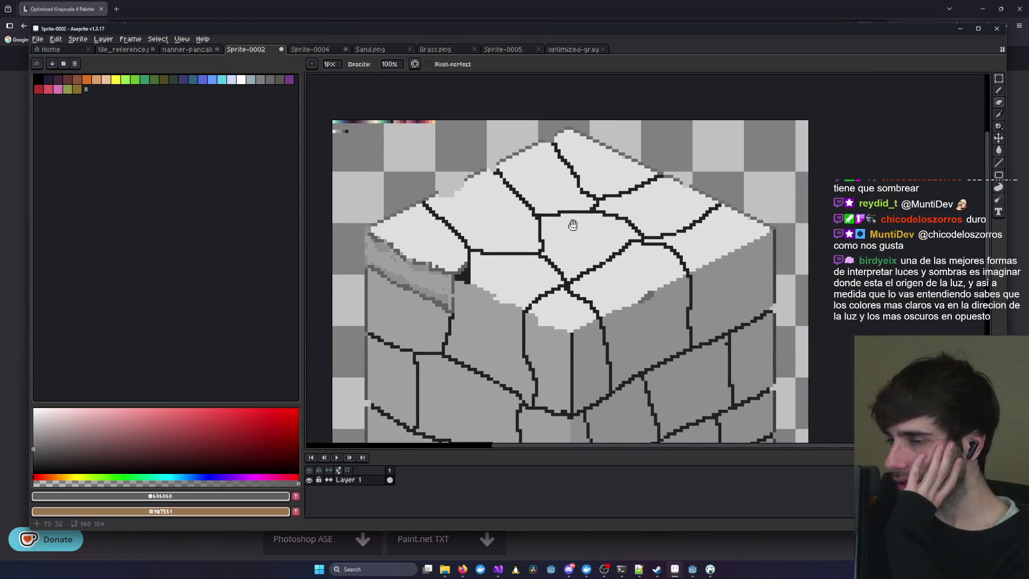
left_click(310, 50)
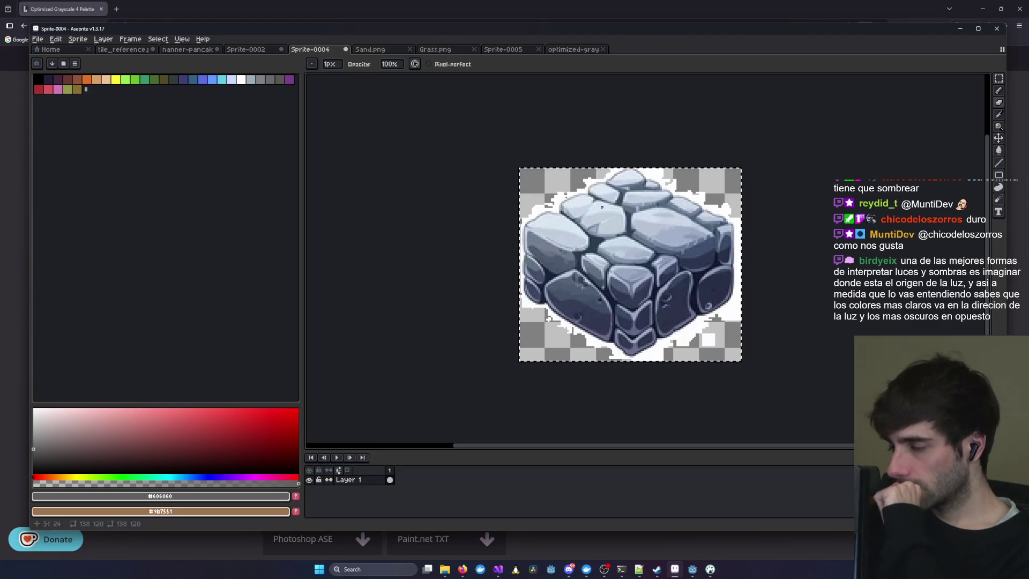
- Glance at Sand.png and Sprite-0002, return to Sprite-0004 and deselect with Ctrl+D
left_click(370, 49)
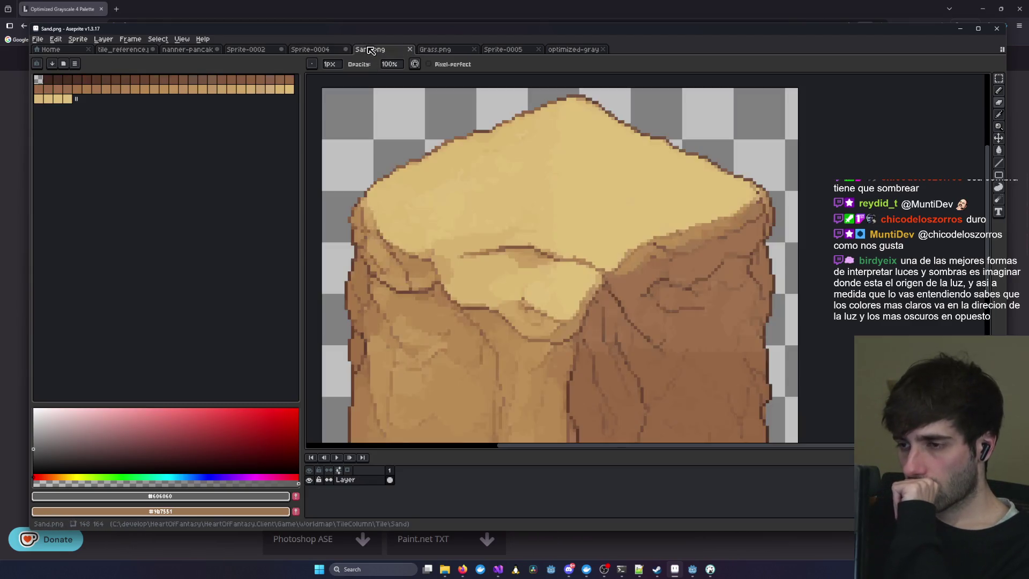
left_click(268, 50)
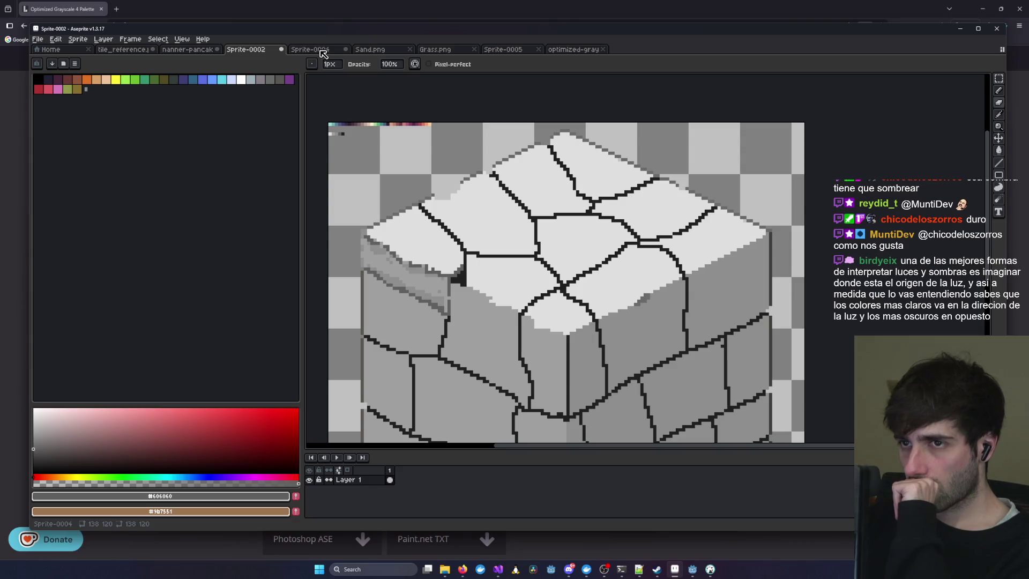
left_click(322, 51)
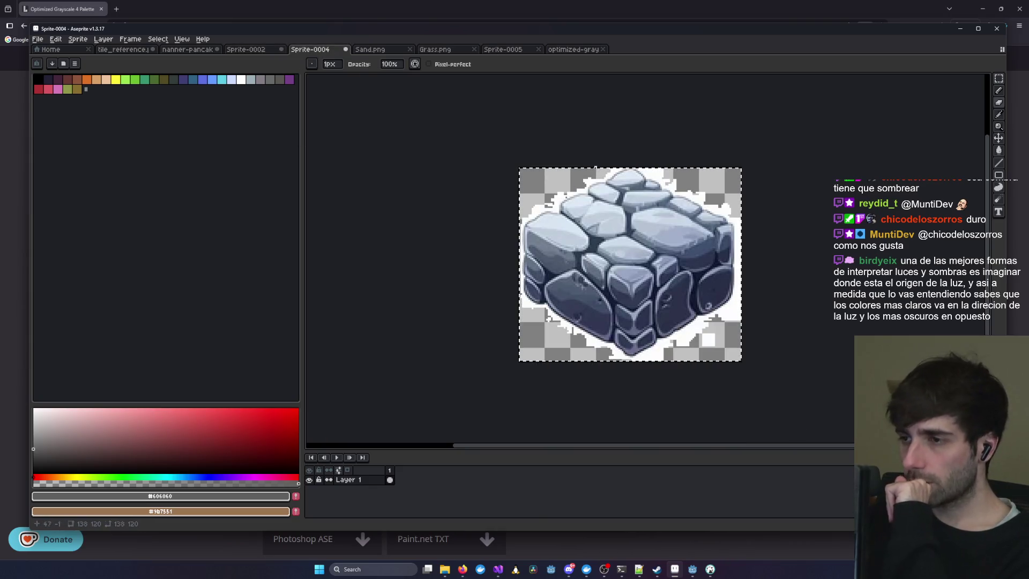
key("ctrl+d")
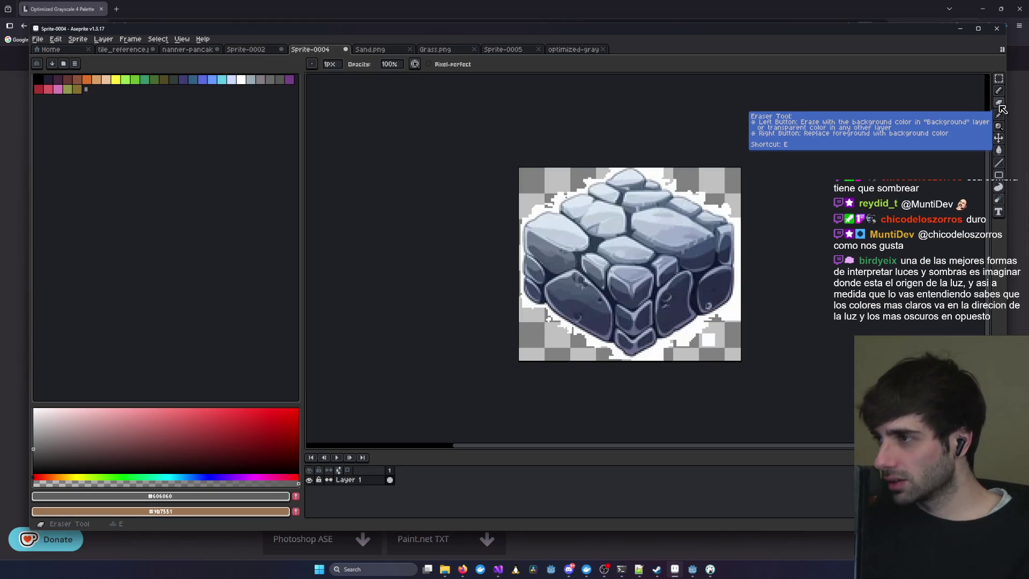
left_click(153, 40)
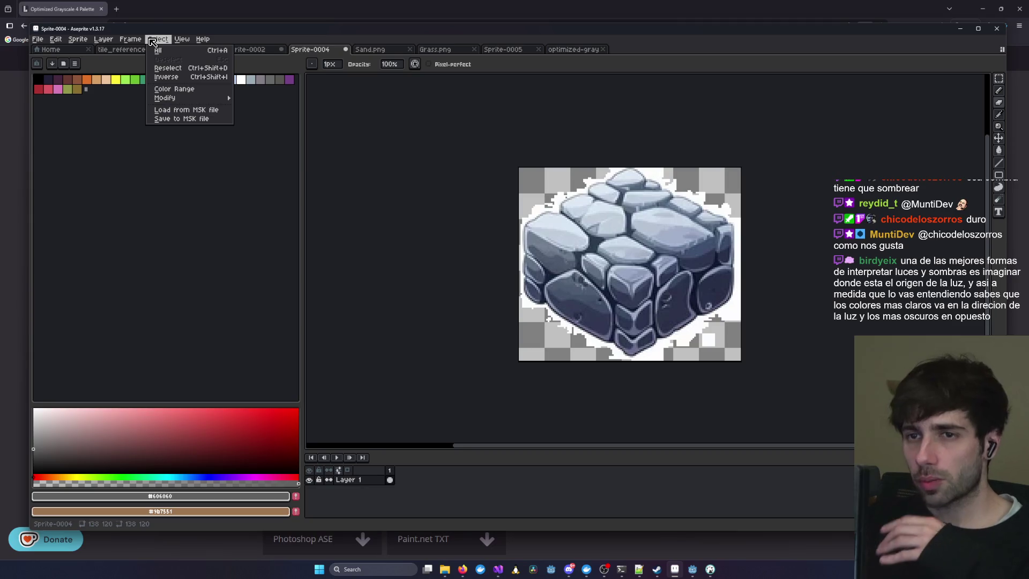
- Try a dither Matrix Size in Sprite > Palettize without applying, then view the Color Mode submenu
mouse_move(92, 42)
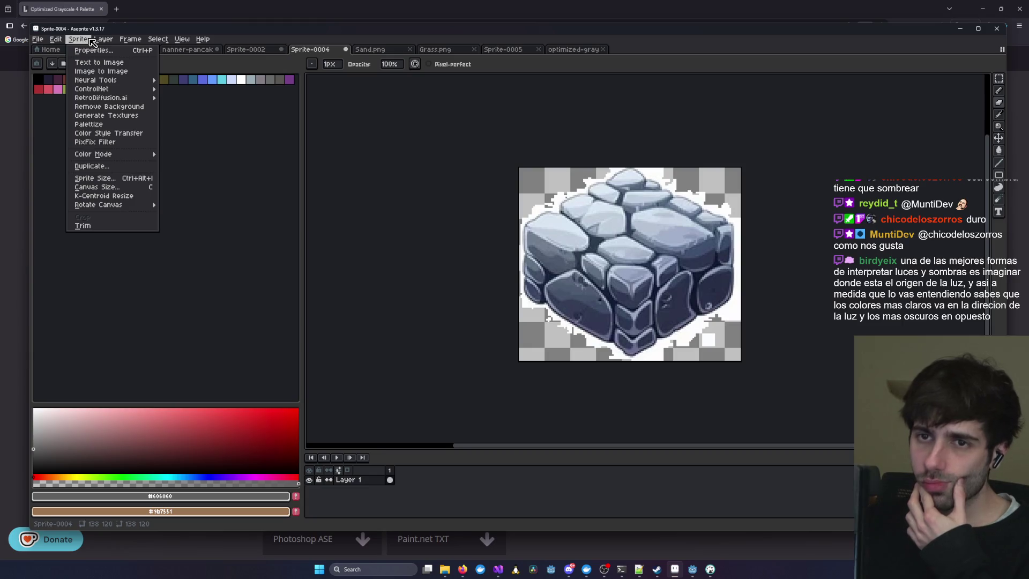
left_click(125, 129)
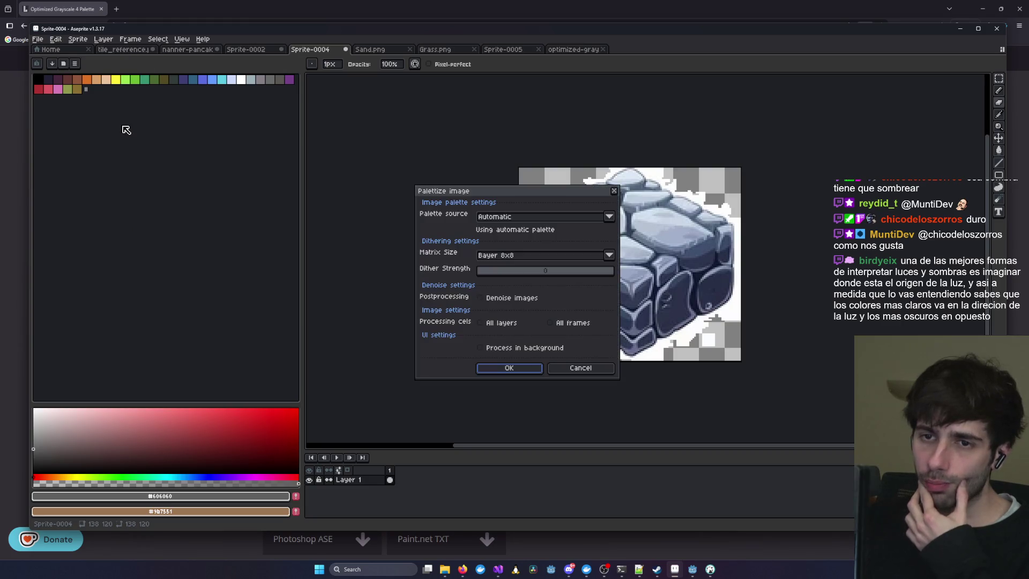
left_click(609, 255)
left_click(536, 286)
left_click(614, 191)
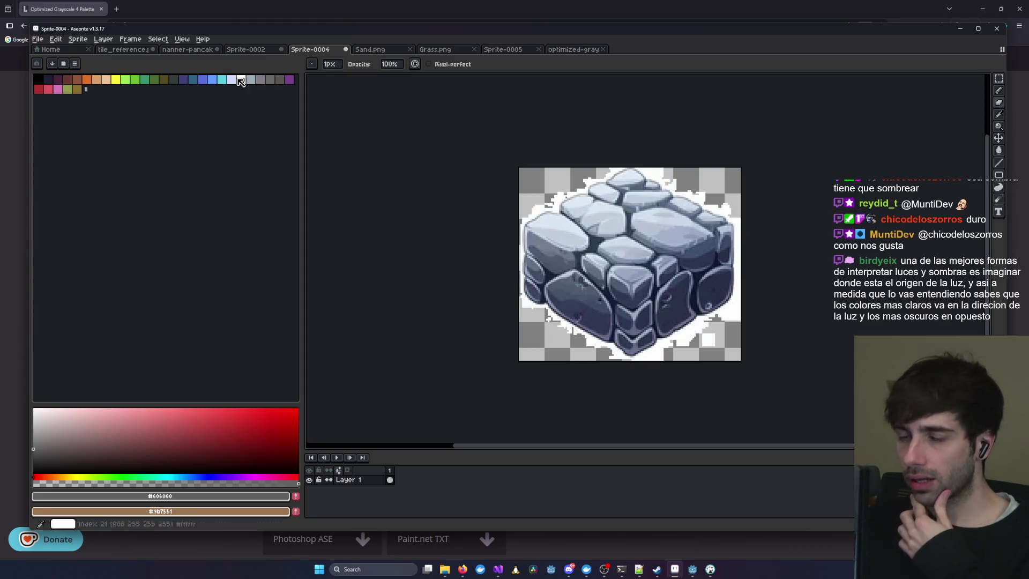
left_click(78, 40)
mouse_move(157, 155)
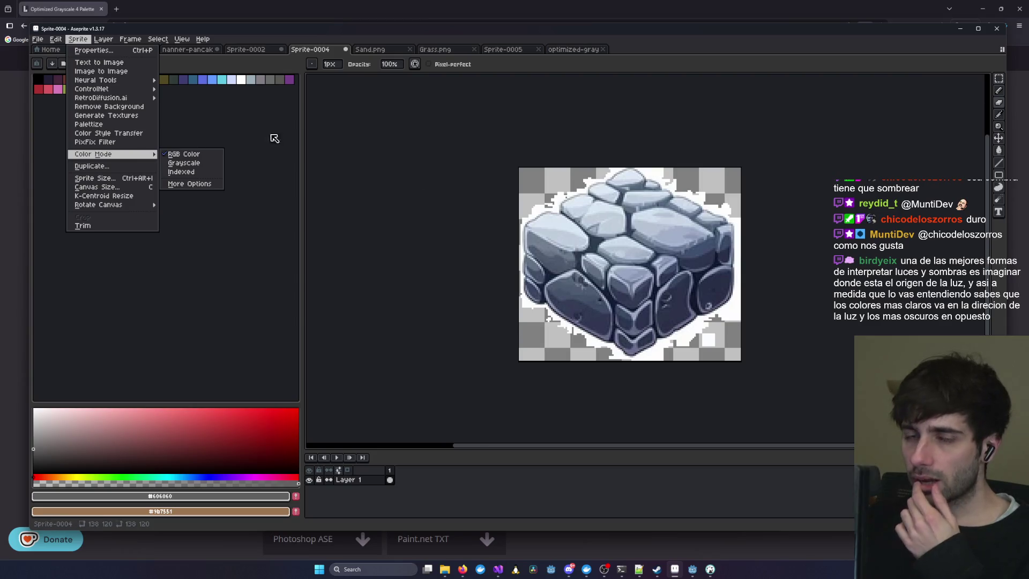
mouse_move(60, 41)
mouse_move(121, 253)
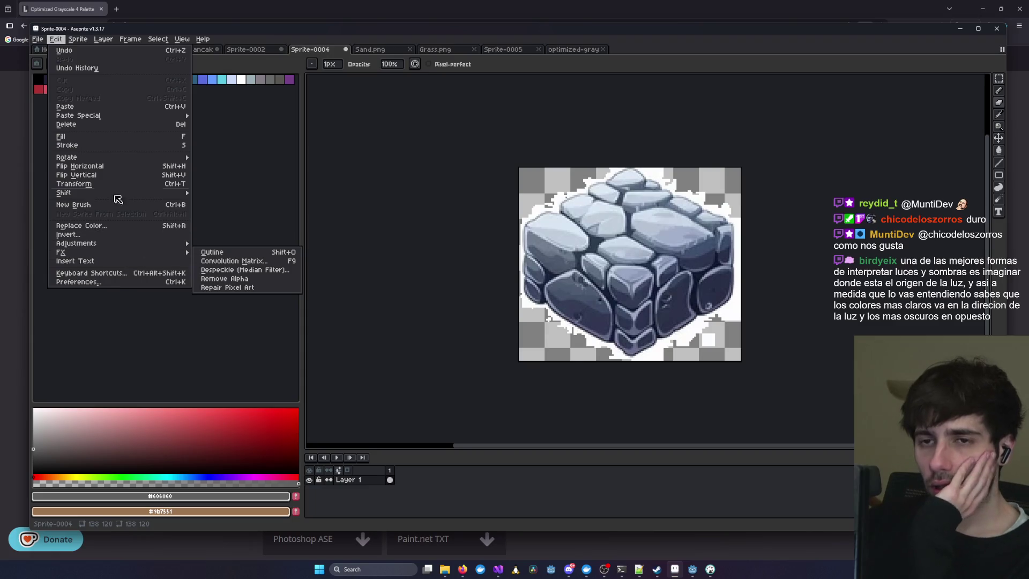
mouse_move(115, 157)
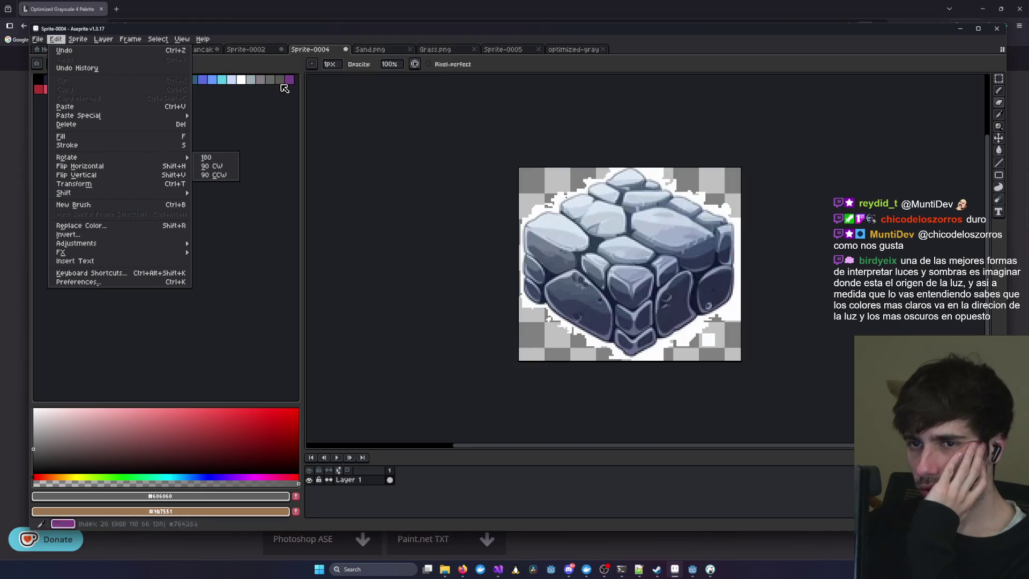
mouse_move(80, 115)
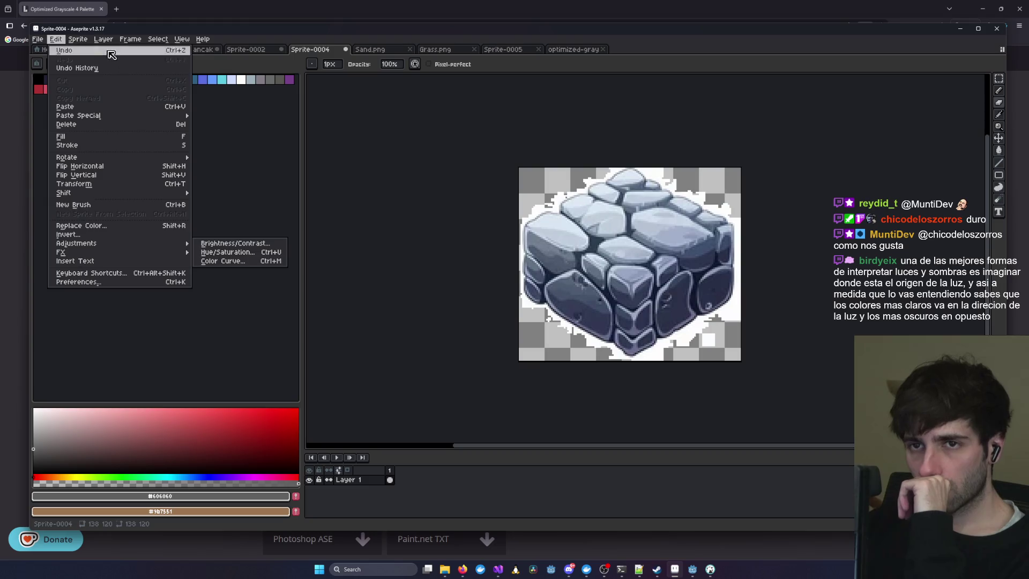
mouse_move(105, 42)
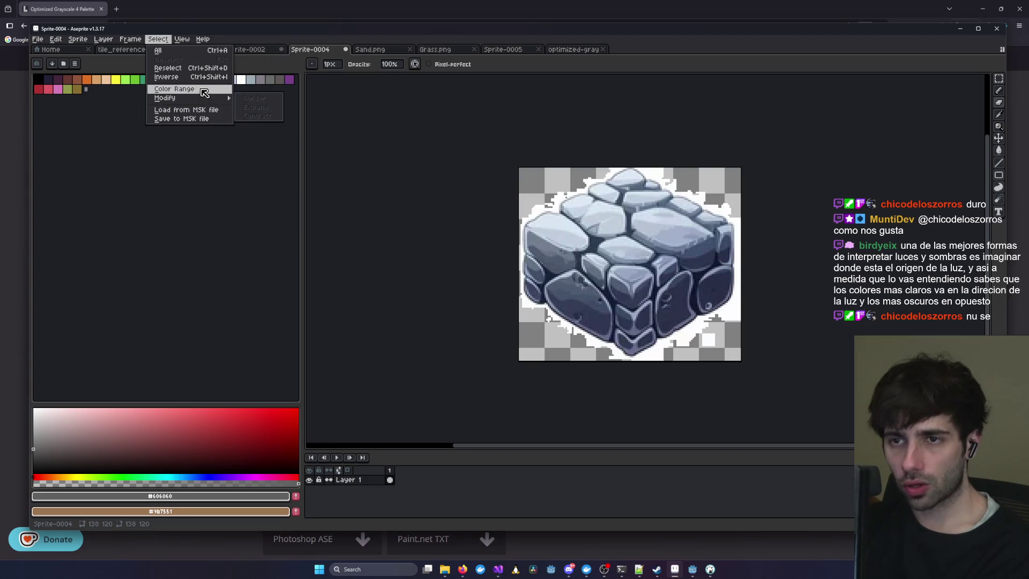
- Open Select > Color Range, close it unapplied, and switch to Firefox
left_click(204, 91)
left_click_drag(532, 243, 447, 241)
left_click(470, 243)
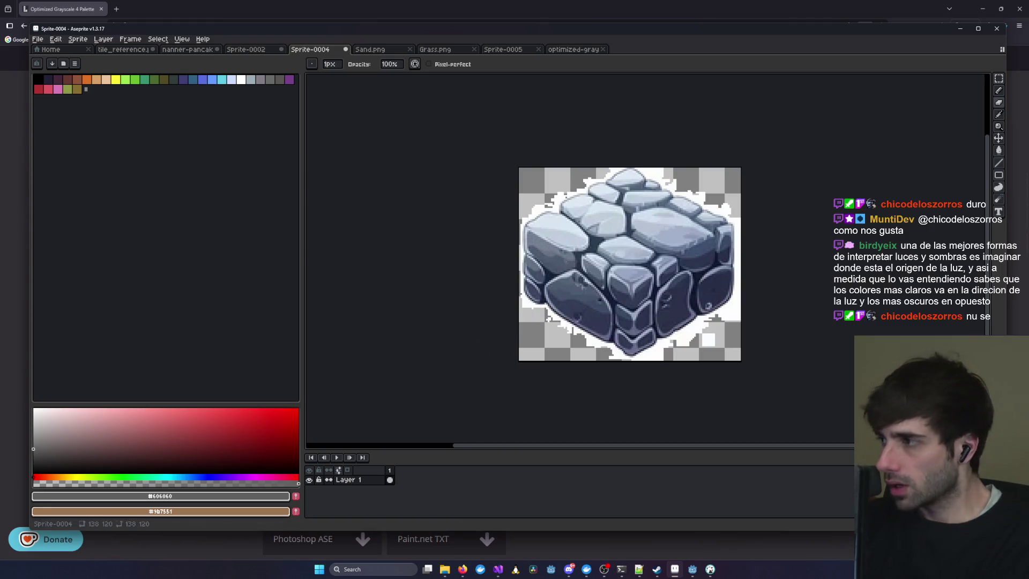
key("alt+Tab")
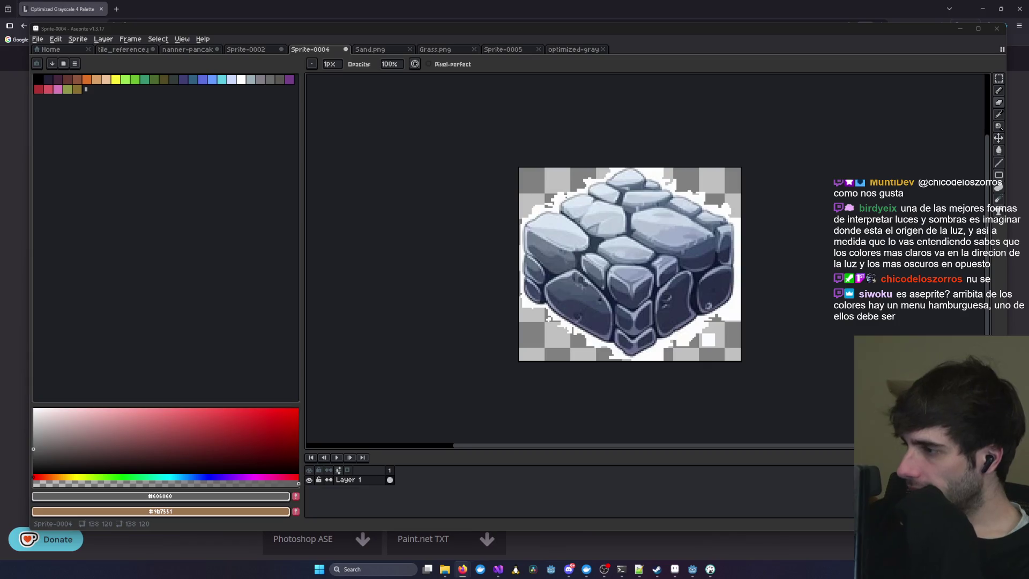
- Browse the Sprite menu's options for the stone-block sprite
left_click(77, 39)
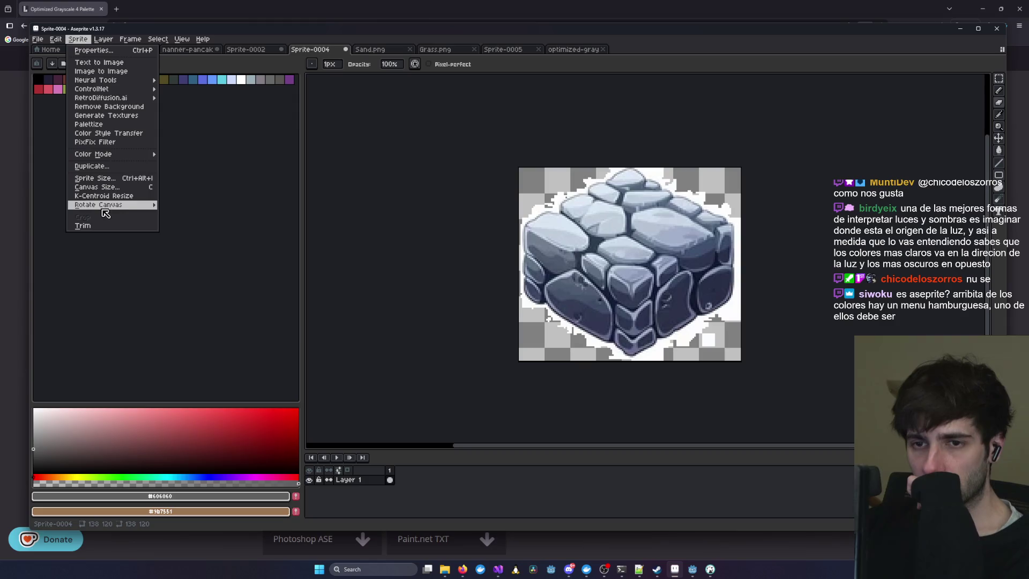
mouse_move(138, 44)
mouse_move(77, 39)
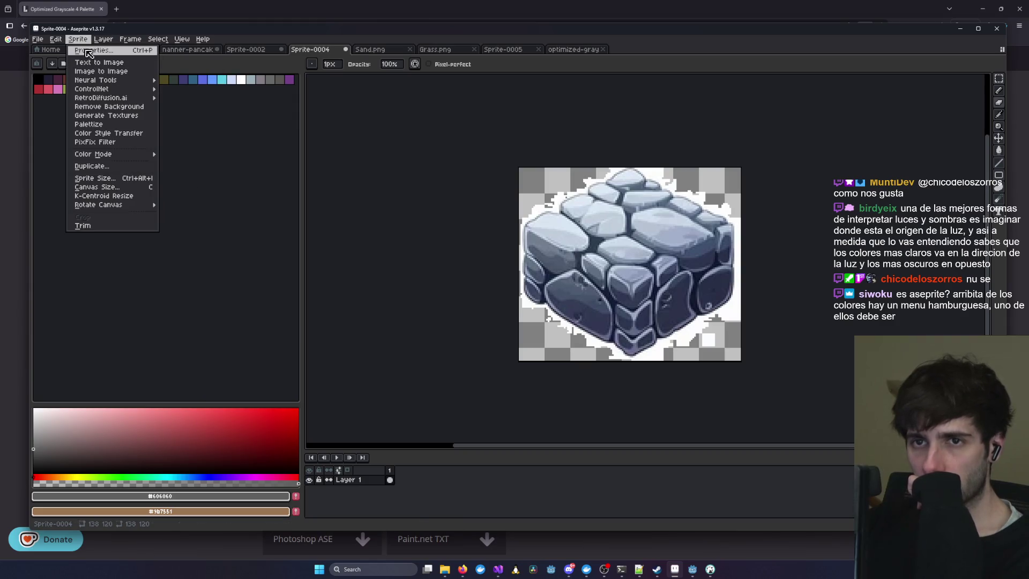
mouse_move(117, 98)
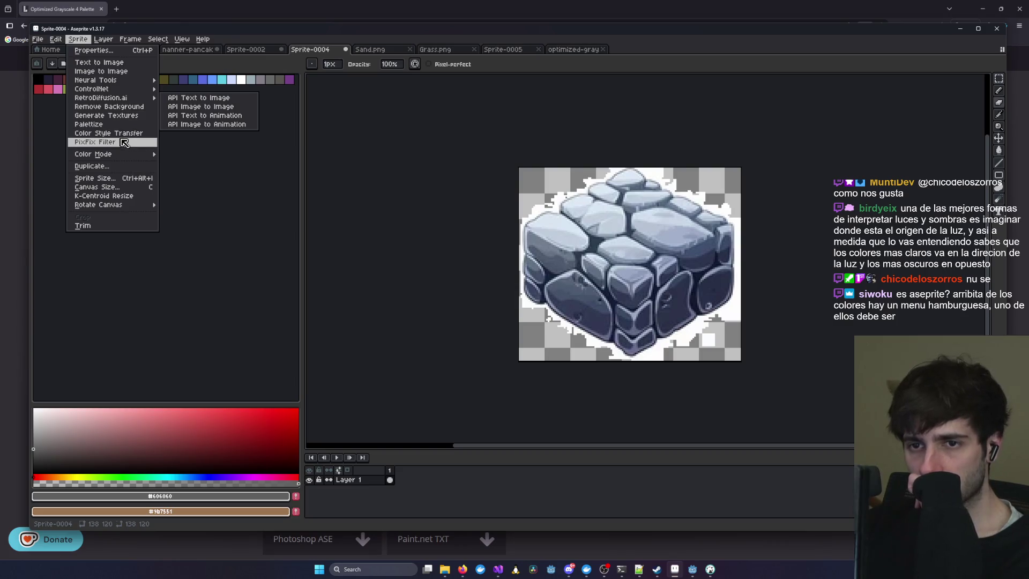
- With the Rectangular Marquee, select the whole canvas, then review the Sprite and Edit menu commands
mouse_move(118, 154)
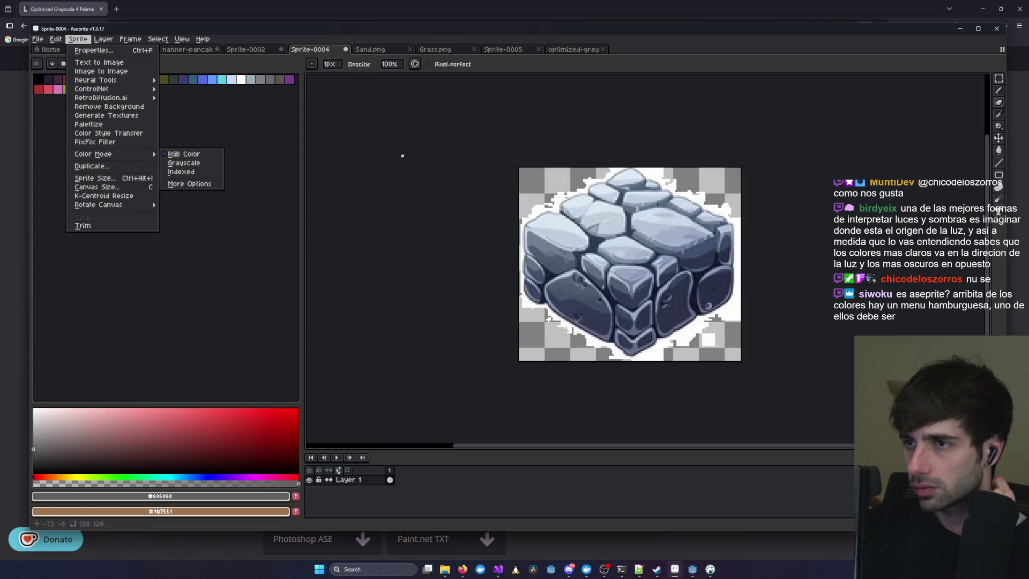
left_click(1000, 85)
key("ctrl+a")
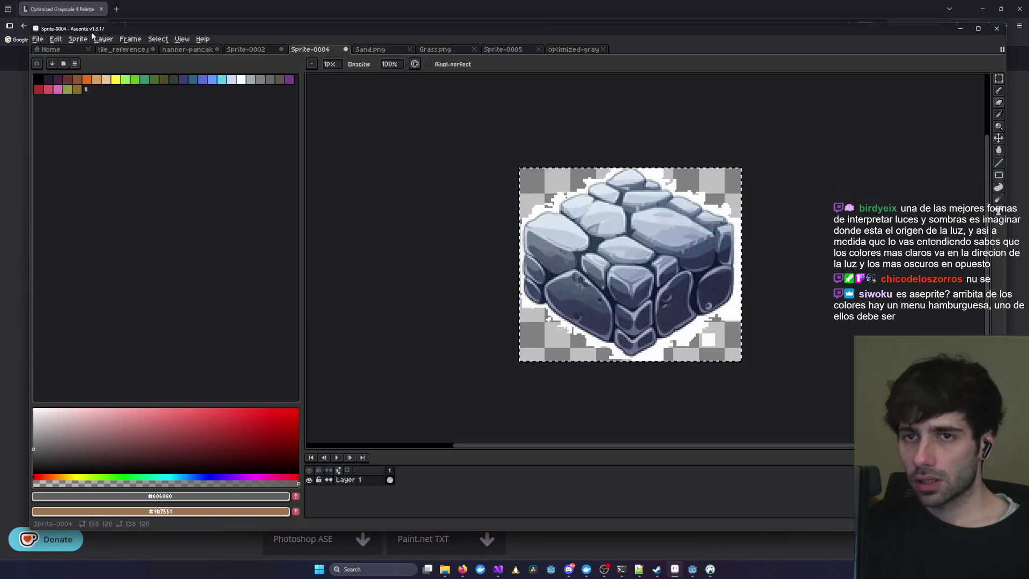
left_click(78, 39)
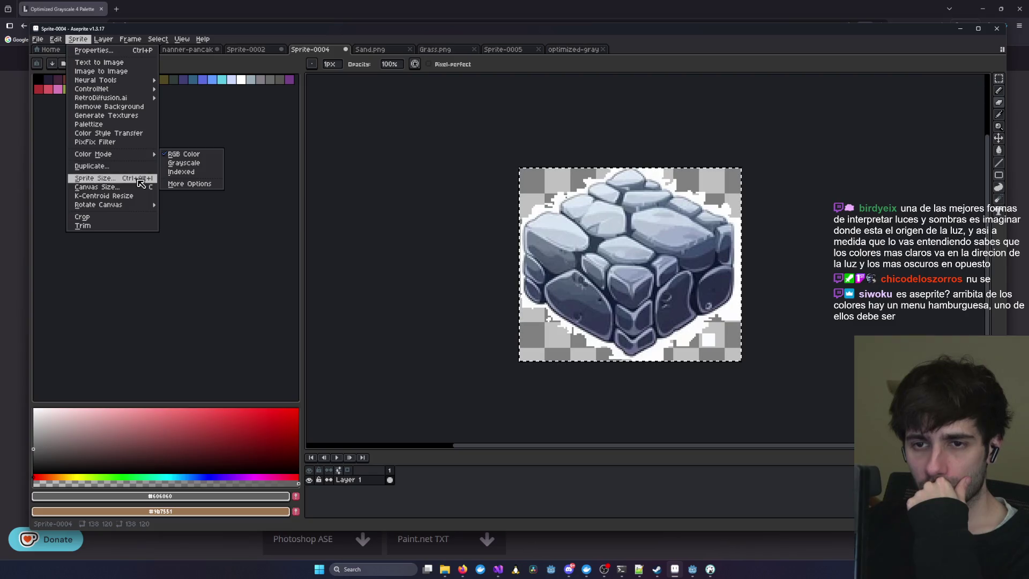
mouse_move(140, 208)
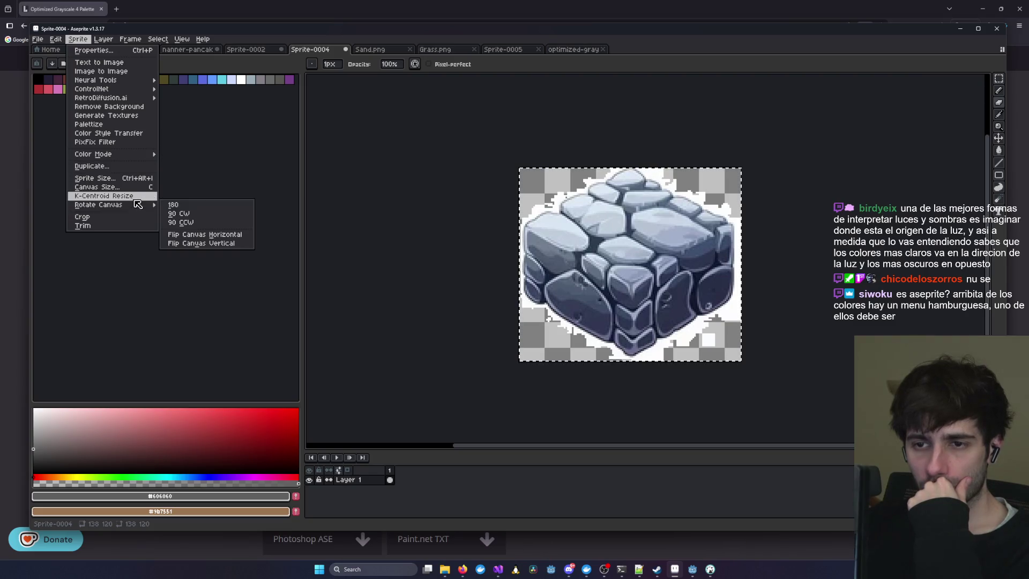
mouse_move(65, 42)
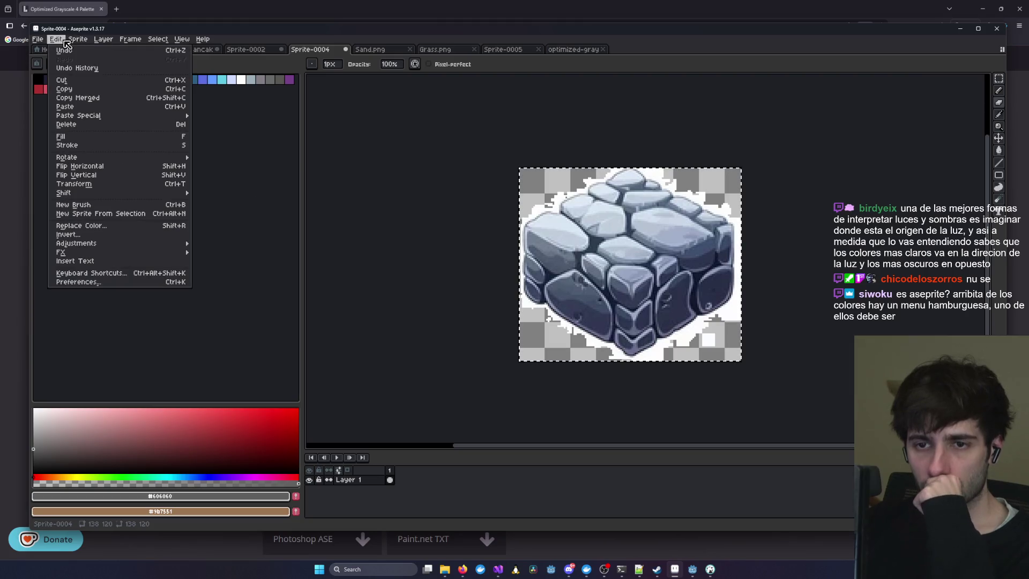
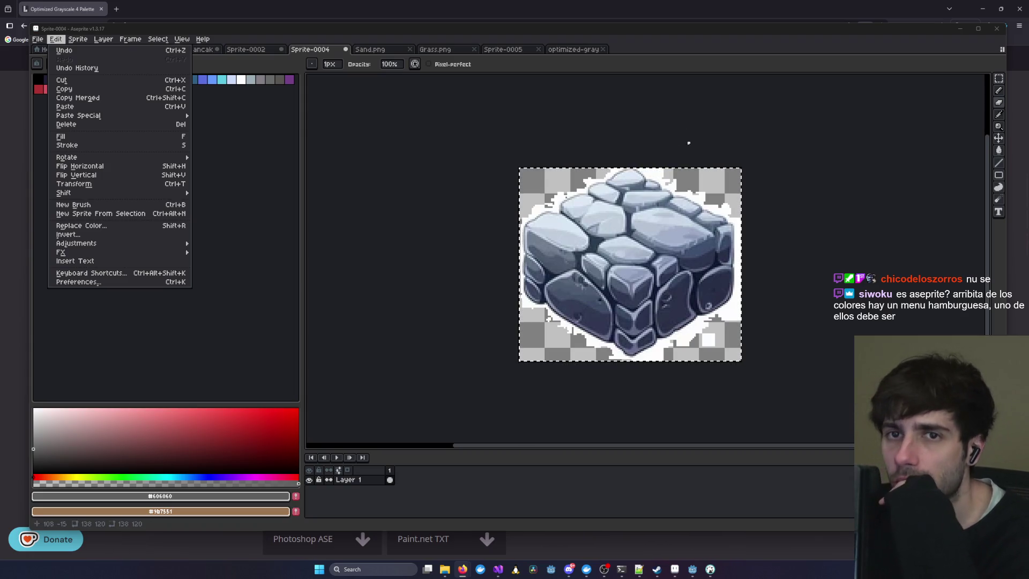
- Dismiss the Edit menu, zoom out, and toggle panel layout editing on and back off
left_click(690, 151)
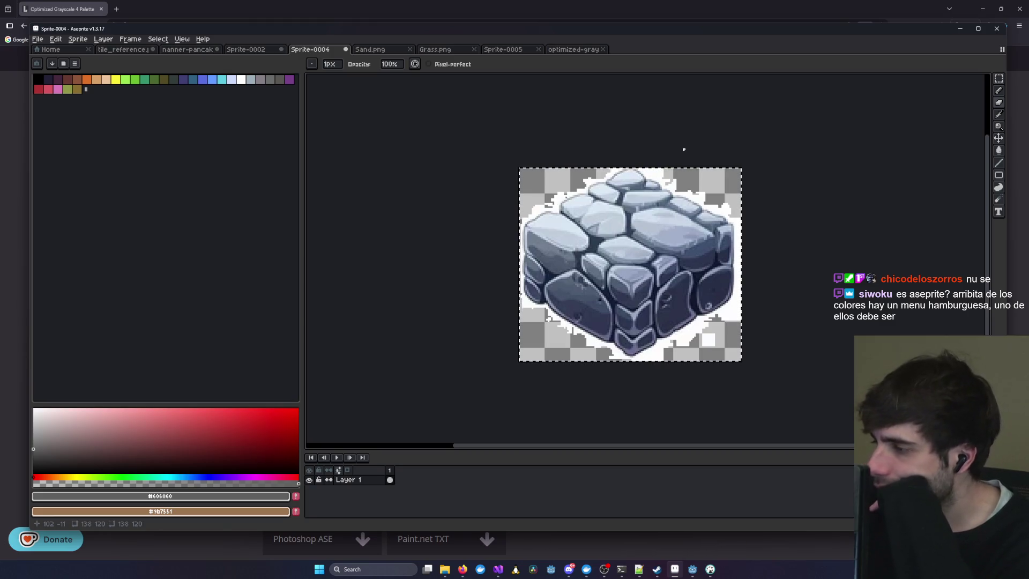
scroll(684, 149, "down", 1)
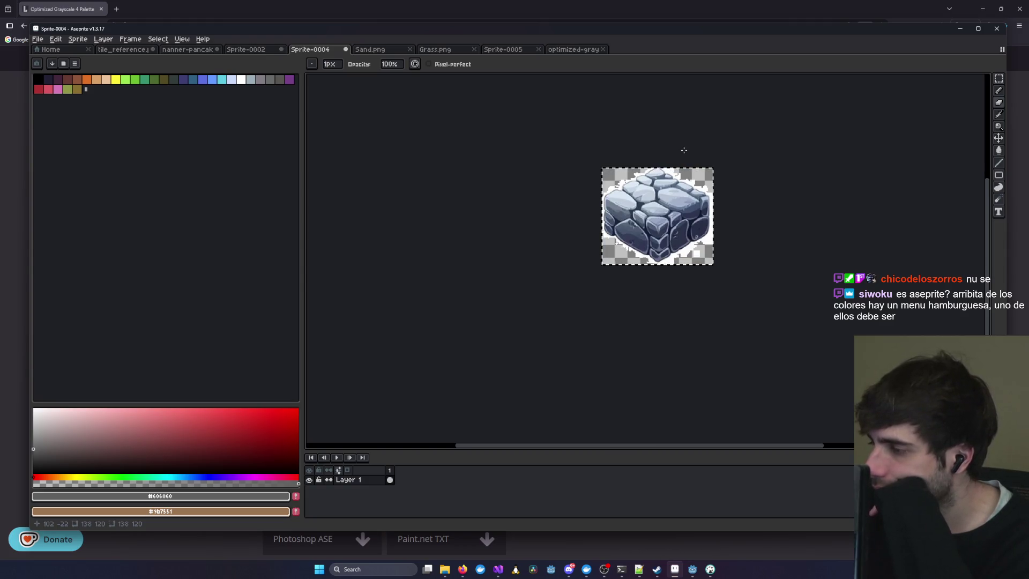
left_click(1003, 50)
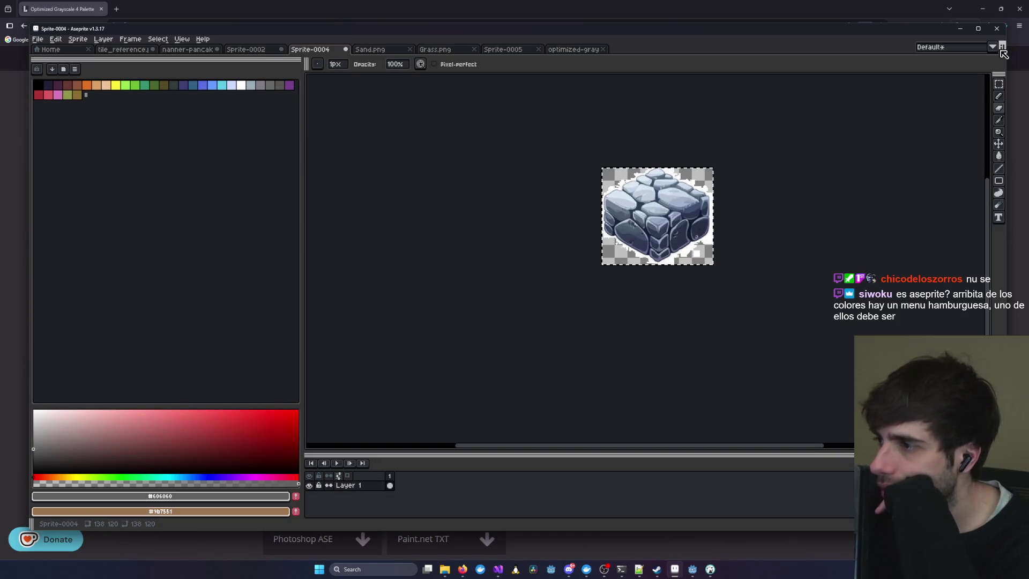
left_click(1001, 50)
left_click(1001, 50)
left_click(1002, 50)
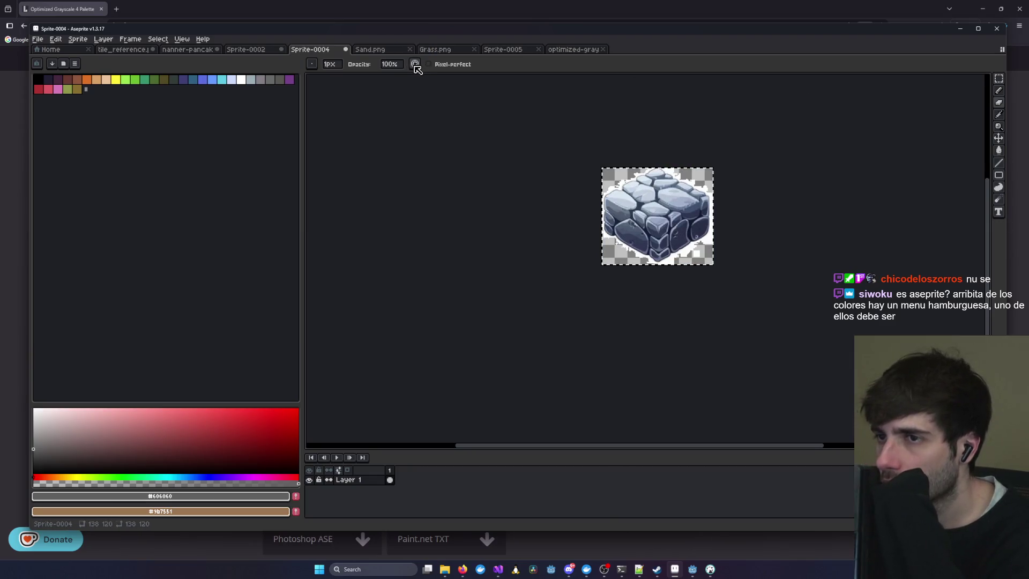
left_click(83, 41)
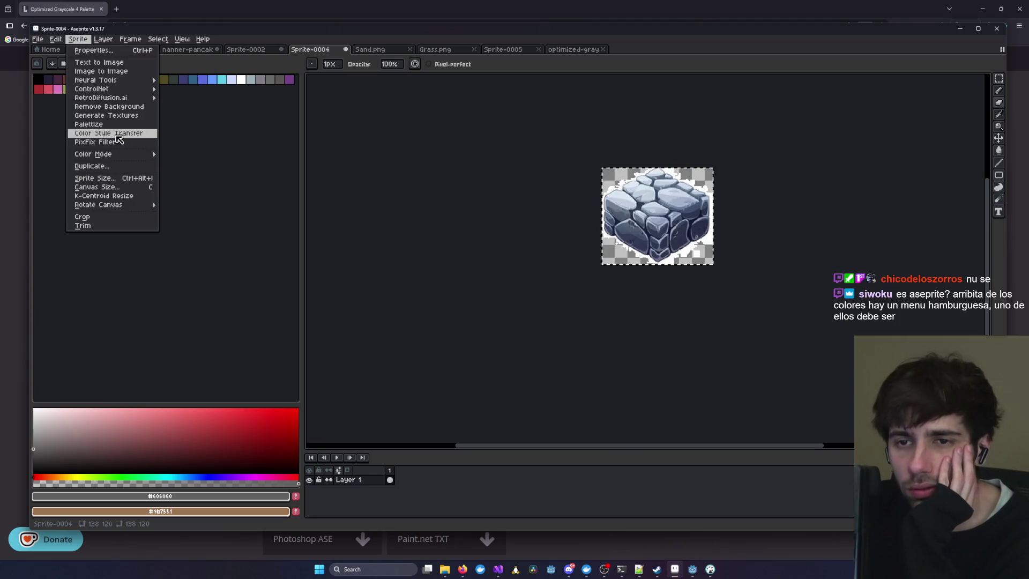
left_click(129, 115)
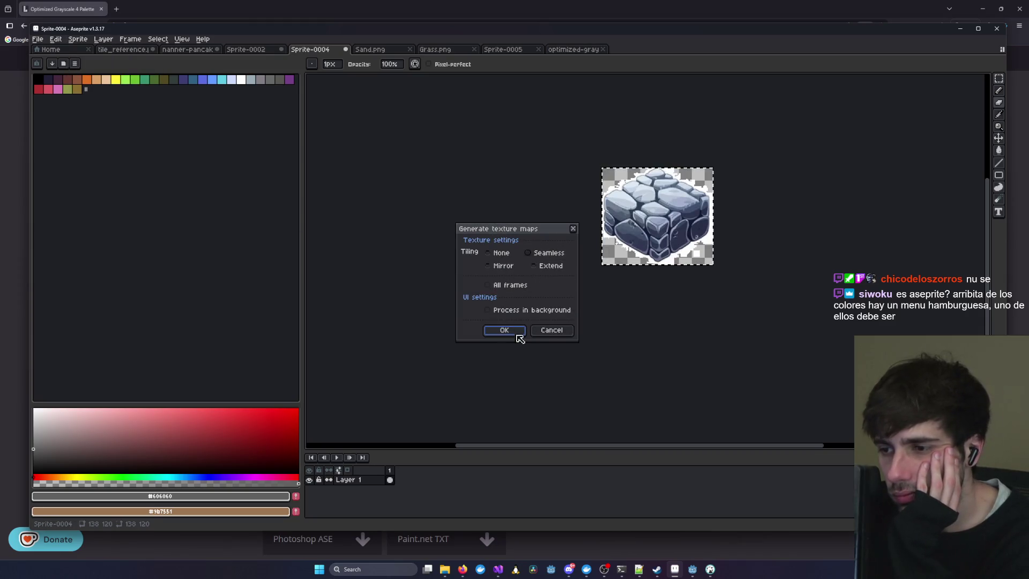
left_click(552, 331)
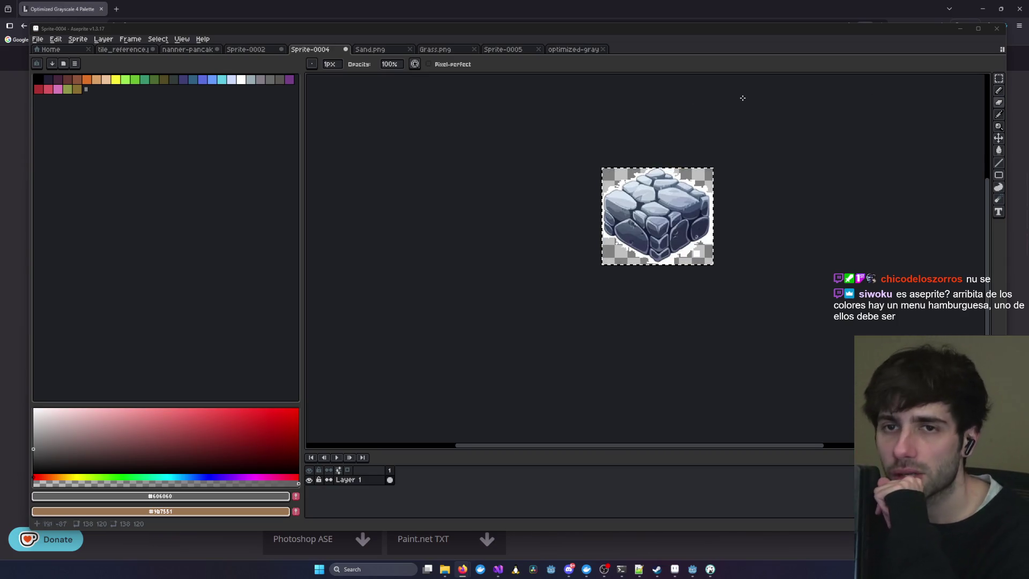
- Replace the palette with a New Distributed Palette from Sprite of bluish-grey shades
left_click(82, 68)
left_click(80, 65)
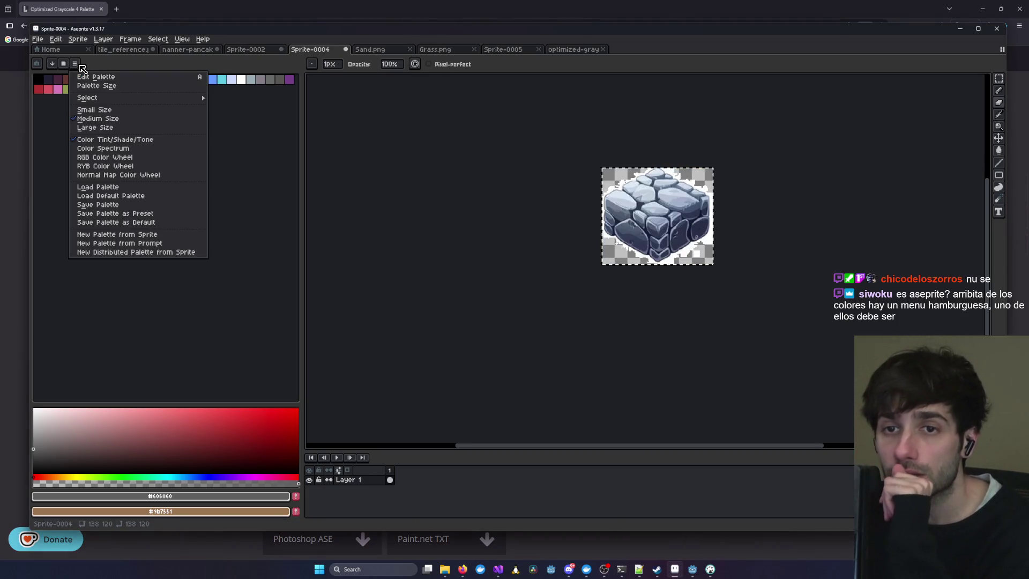
left_click(503, 152)
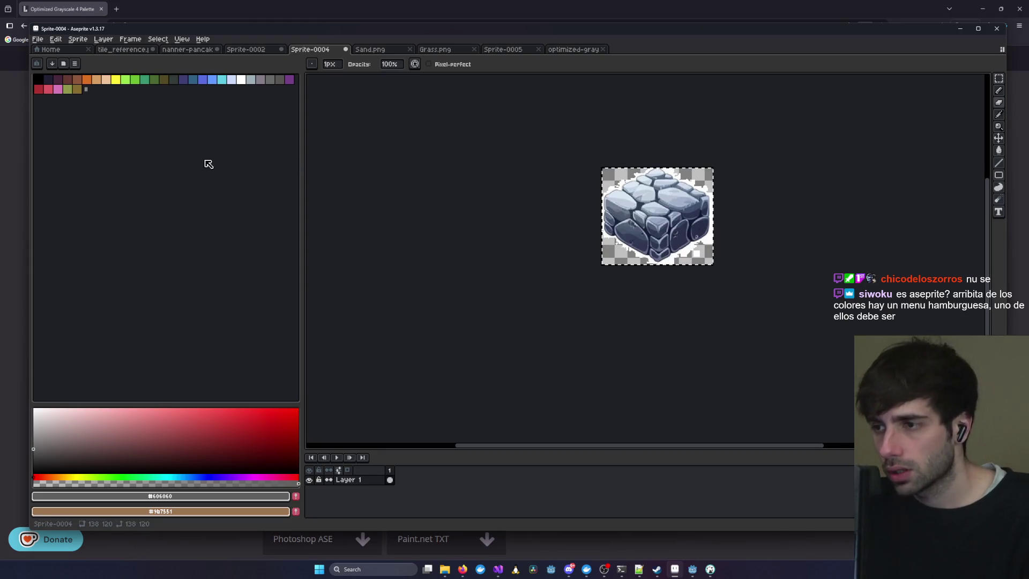
left_click(76, 64)
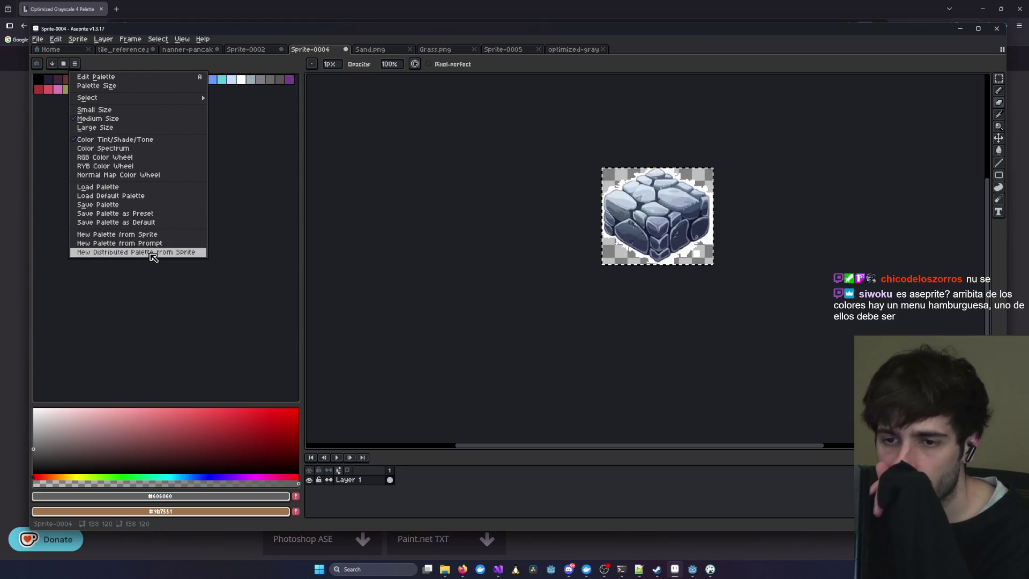
left_click(153, 235)
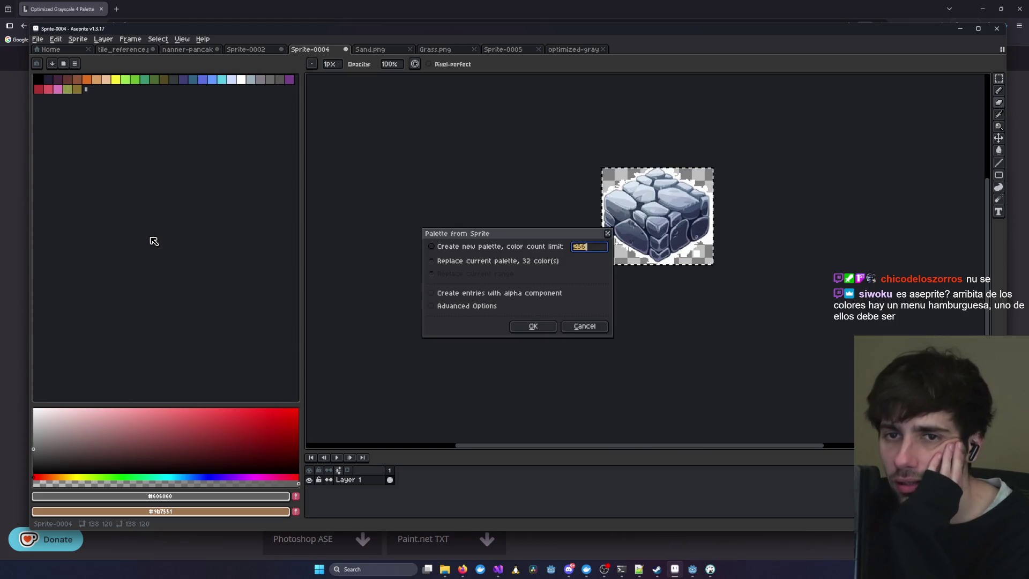
left_click(534, 328)
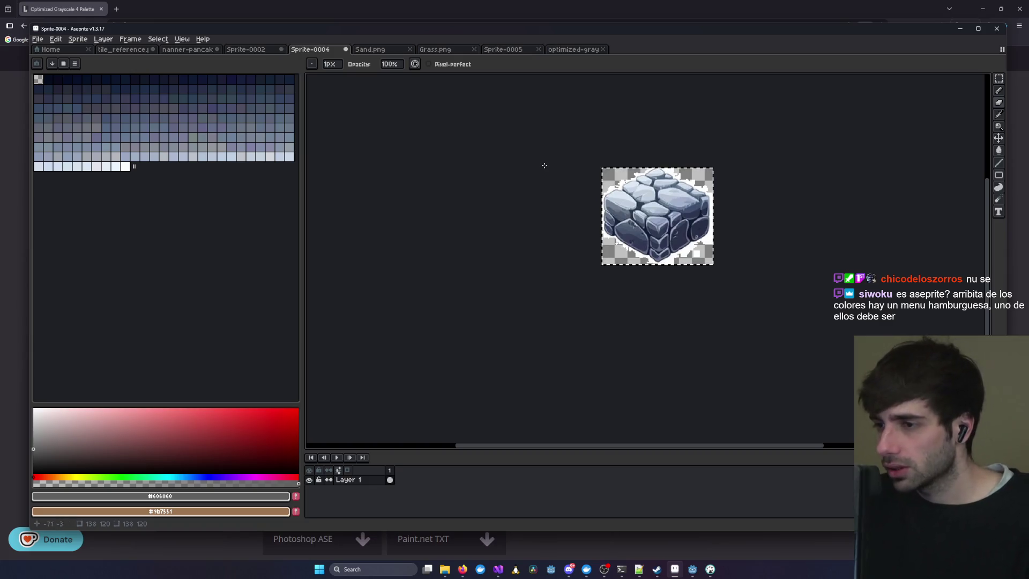
scroll(543, 161, "up", 1)
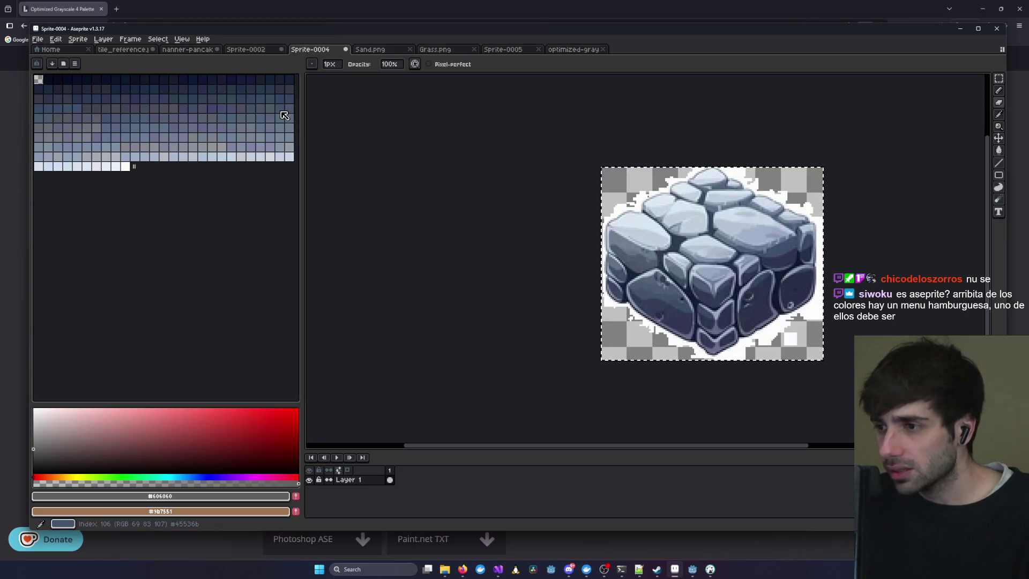
- Browse the Grass, Sand, Sprite-0004, Sprite-0005, grayscale and Sprite-0002 tabs
scroll(665, 247, "up", 2)
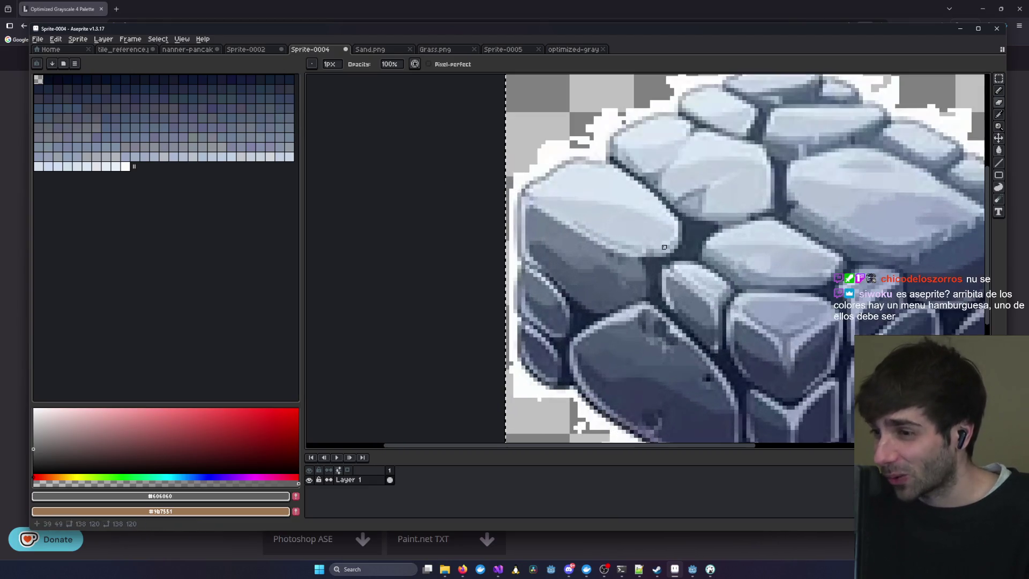
scroll(665, 246, "up", 1)
scroll(666, 246, "down", 3)
scroll(660, 245, "up", 3)
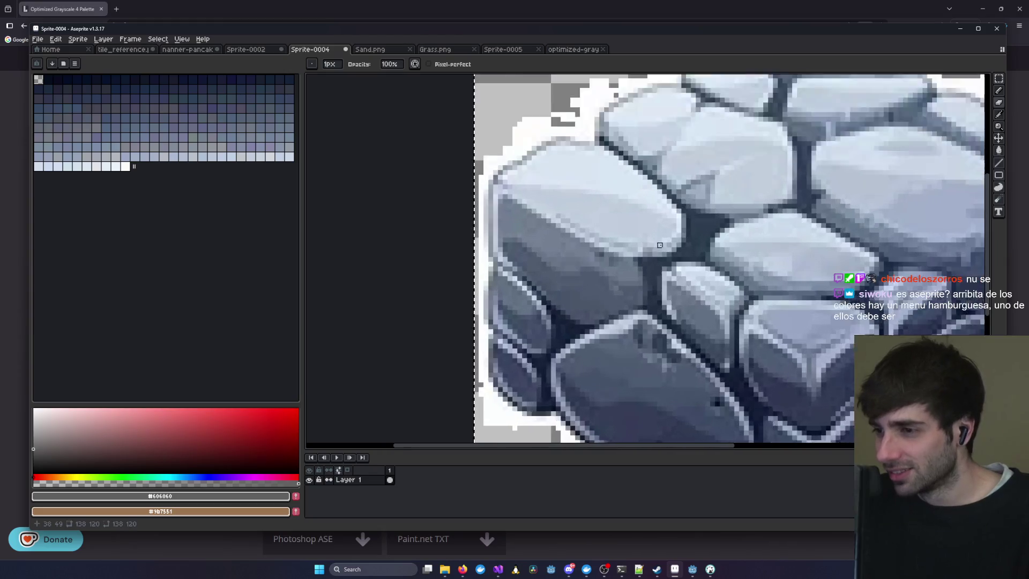
scroll(660, 245, "down", 5)
left_click(445, 49)
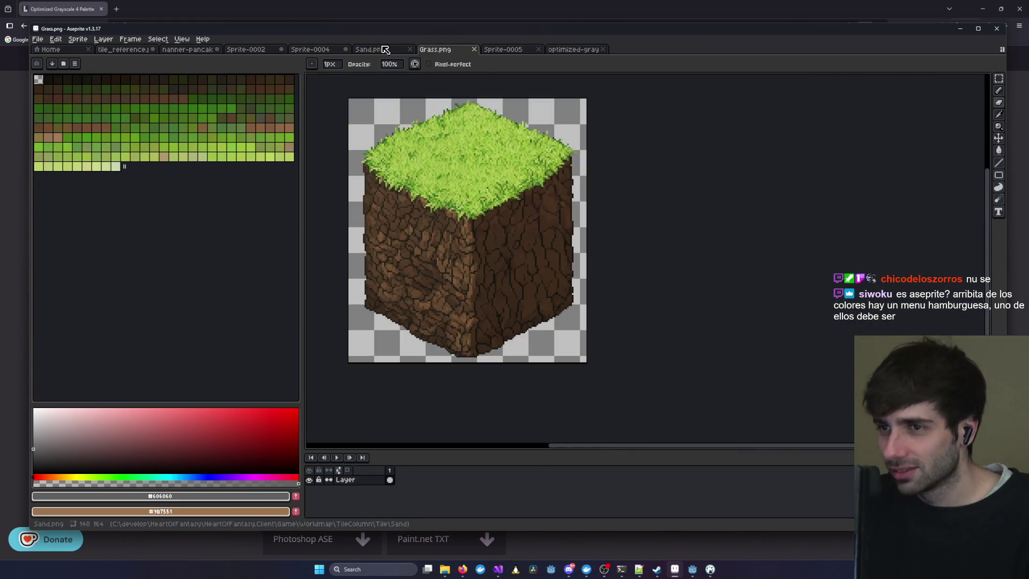
left_click(384, 49)
left_click(309, 49)
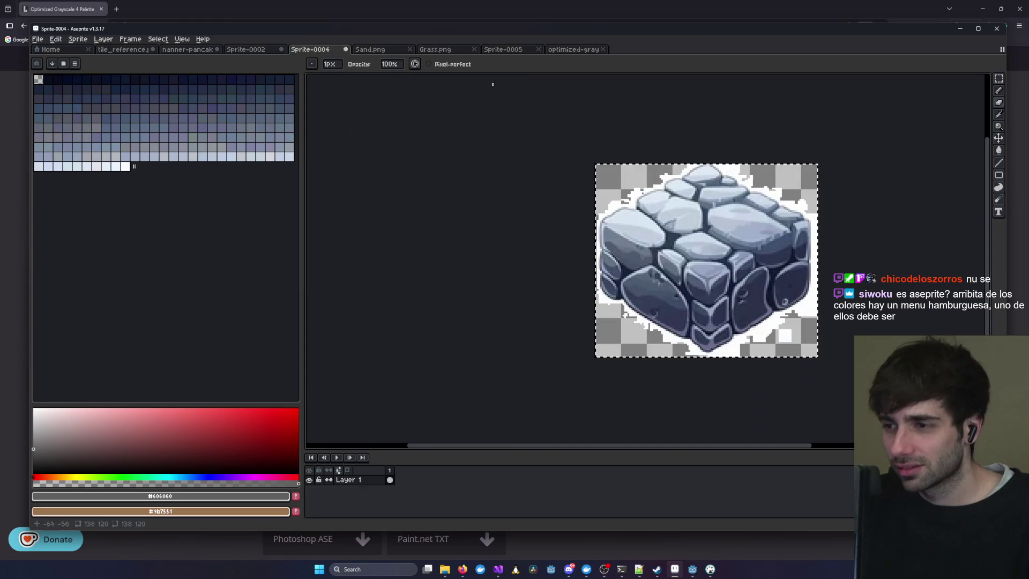
left_click(504, 49)
left_click(572, 49)
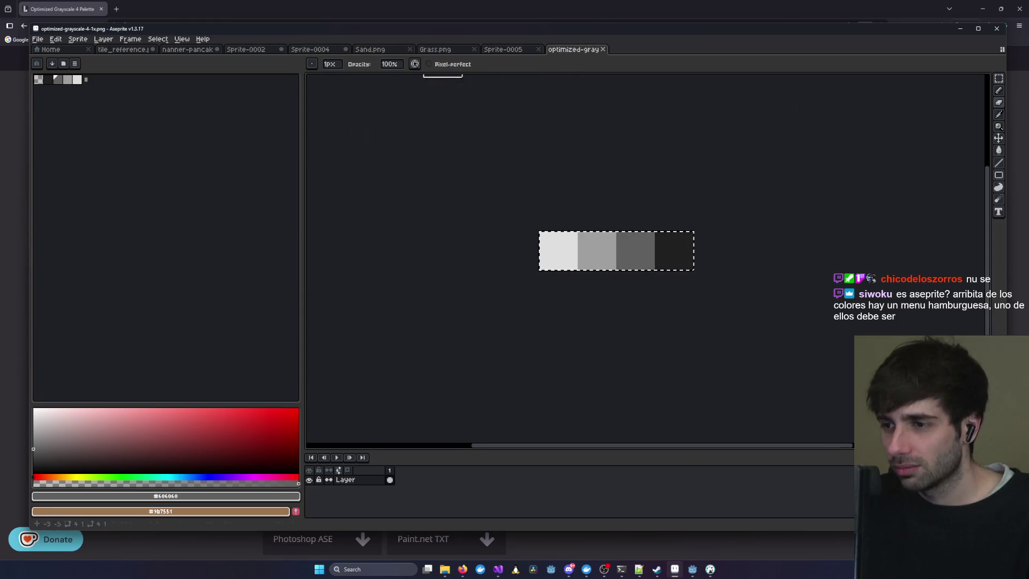
left_click(251, 49)
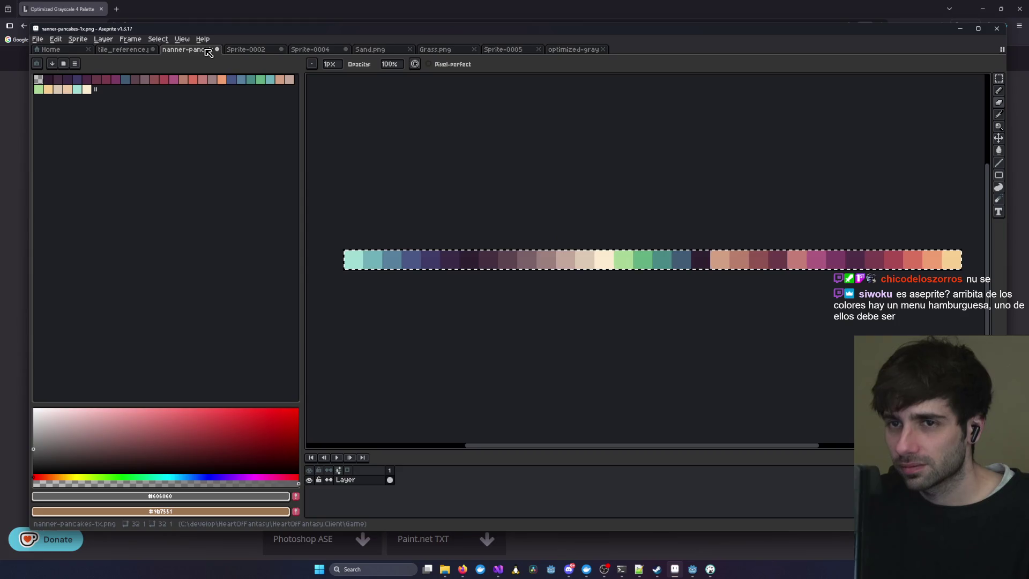
left_click(251, 50)
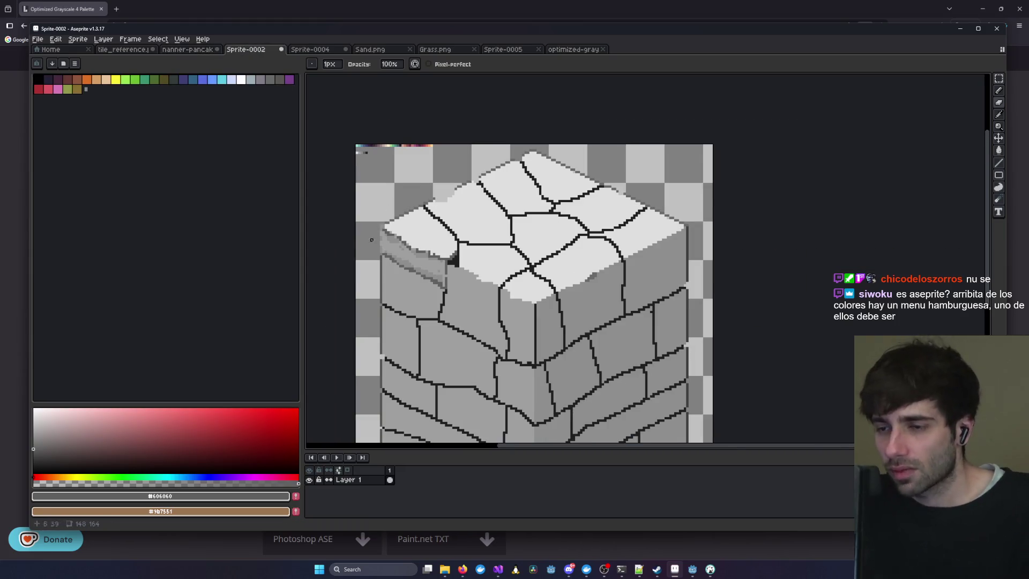
- Pan Sprite-0002 to view its palette strip and grey swatches, then return to Sprite-0004
scroll(347, 261, "up", 5)
left_click_drag(384, 177, 459, 368)
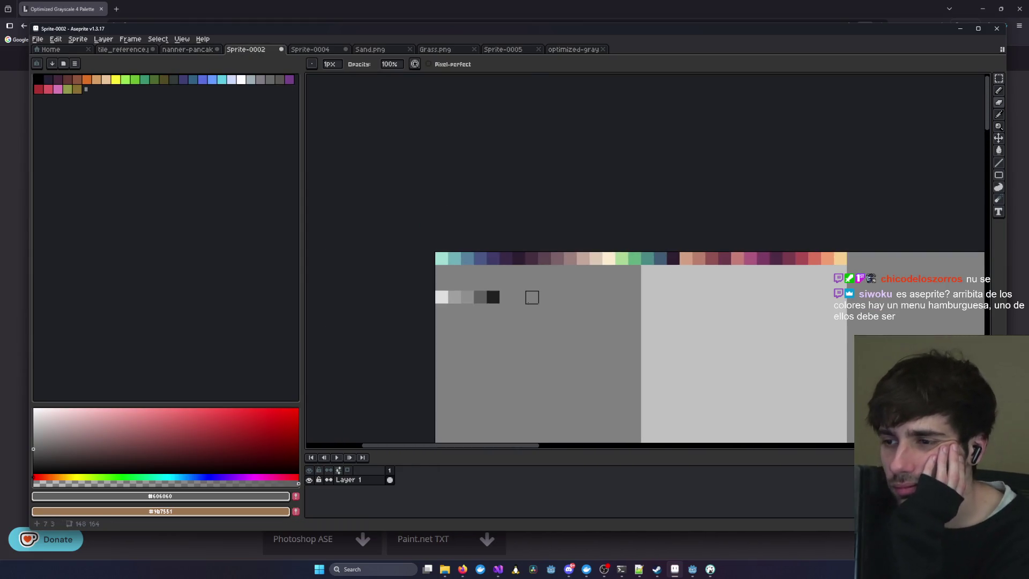
left_click_drag(530, 300, 421, 275)
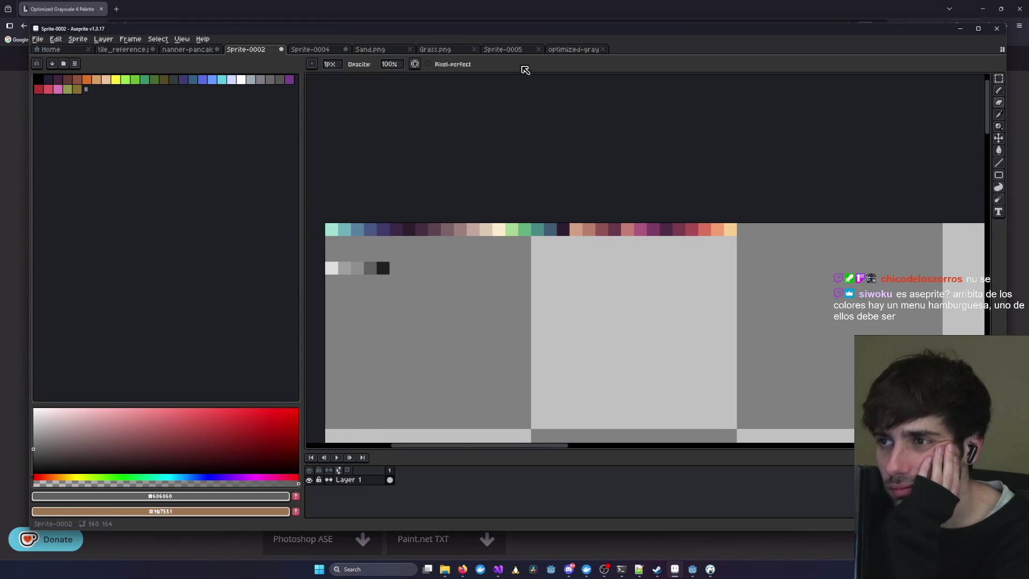
left_click(512, 50)
left_click(569, 49)
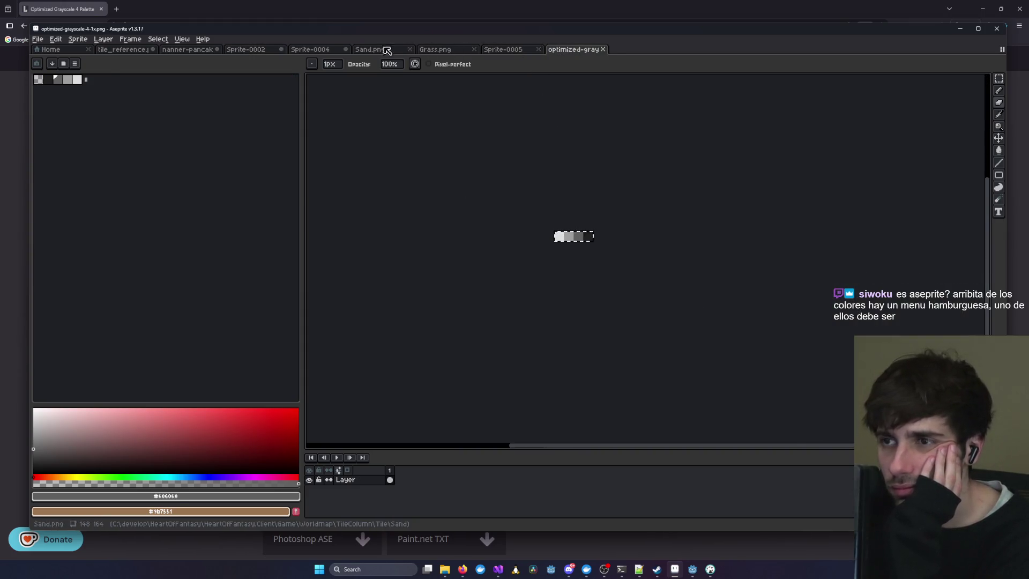
left_click(361, 51)
left_click(310, 49)
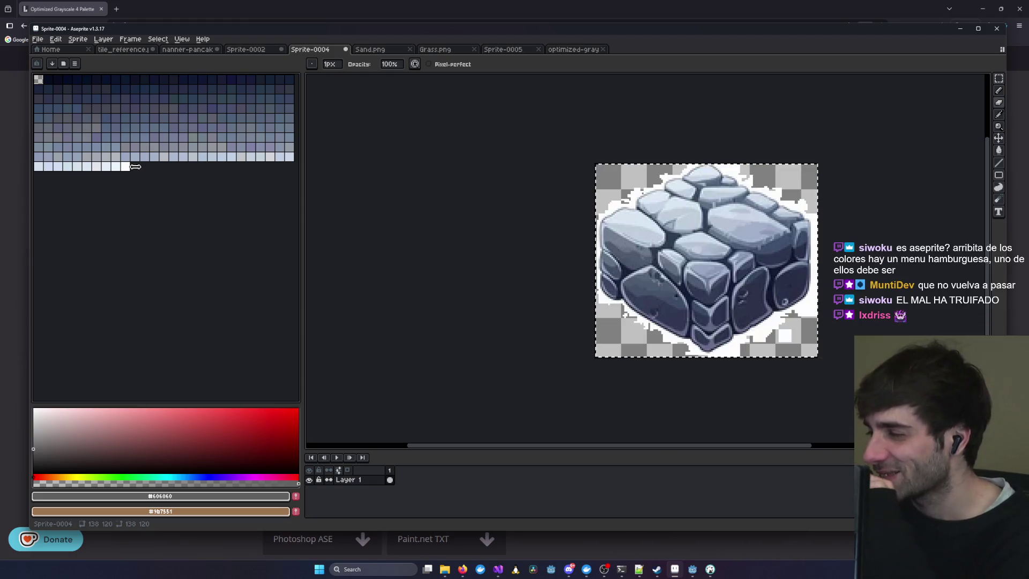
- Set the background colour to entry 0 of the stone palette
mouse_move(135, 167)
left_mouse_down()
mouse_move(116, 167)
mouse_move(133, 168)
left_mouse_up()
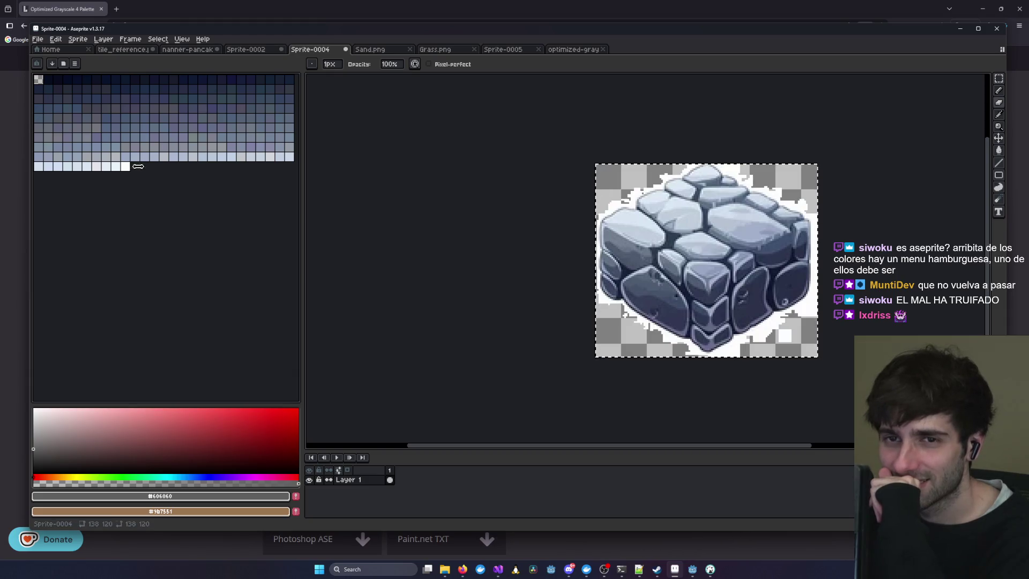
right_click(42, 81)
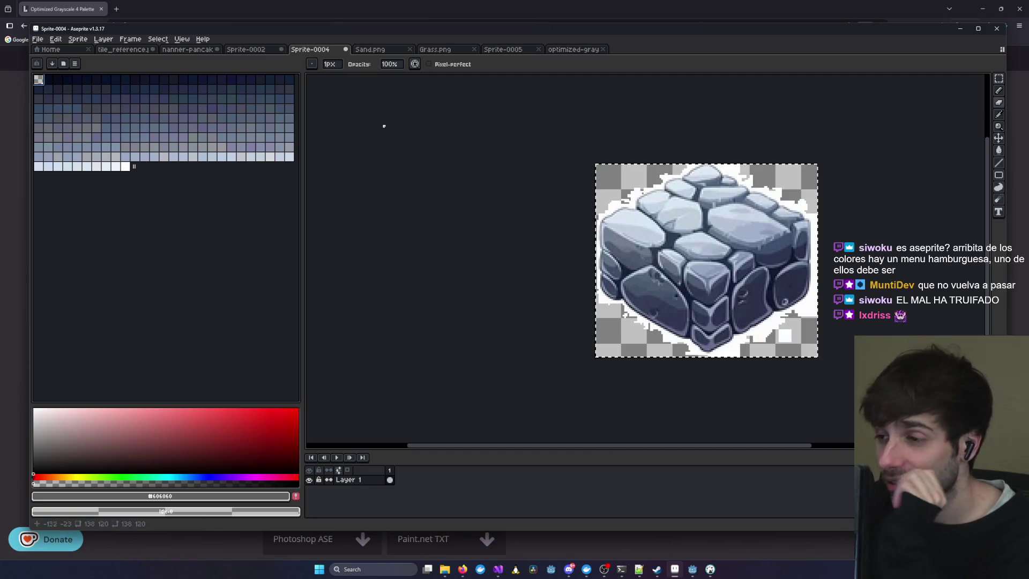
scroll(569, 280, "up", 5)
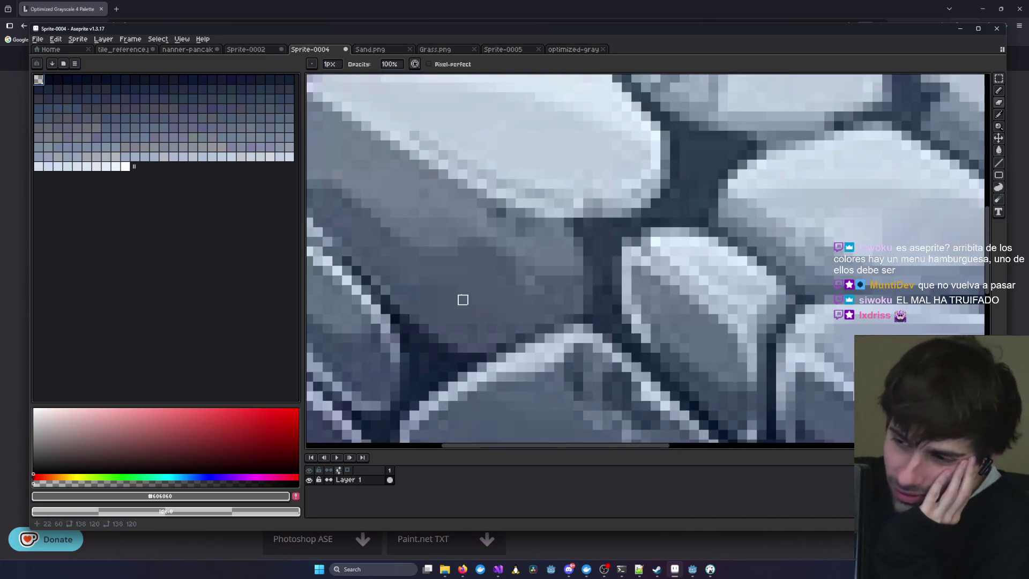
scroll(463, 299, "up", 4)
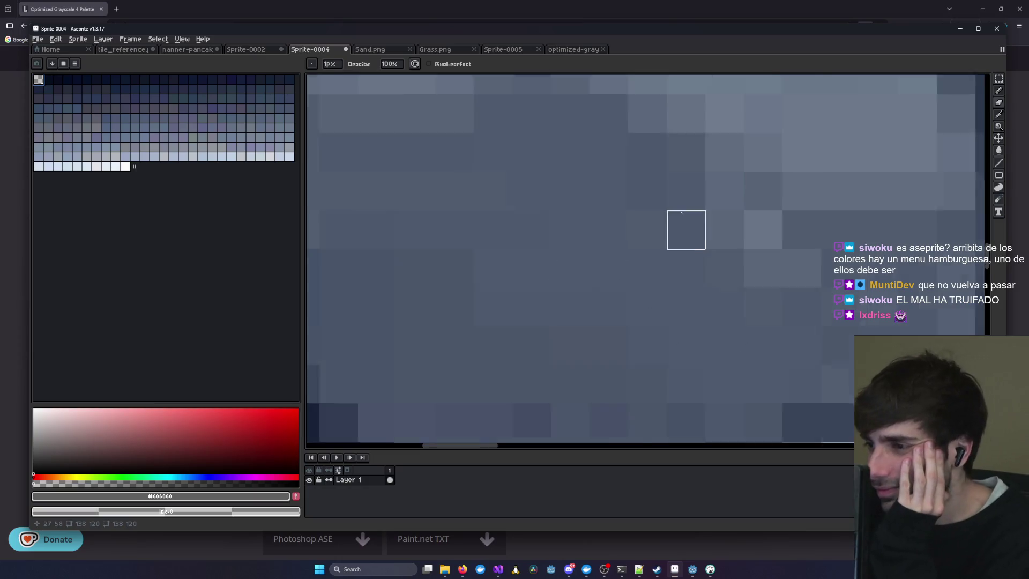
scroll(686, 229, "down", 5)
- Look through the Sprite-0005, Sand, grayscale and Sprite-0002 tabs, ending back on Sprite-0004
left_click(491, 51)
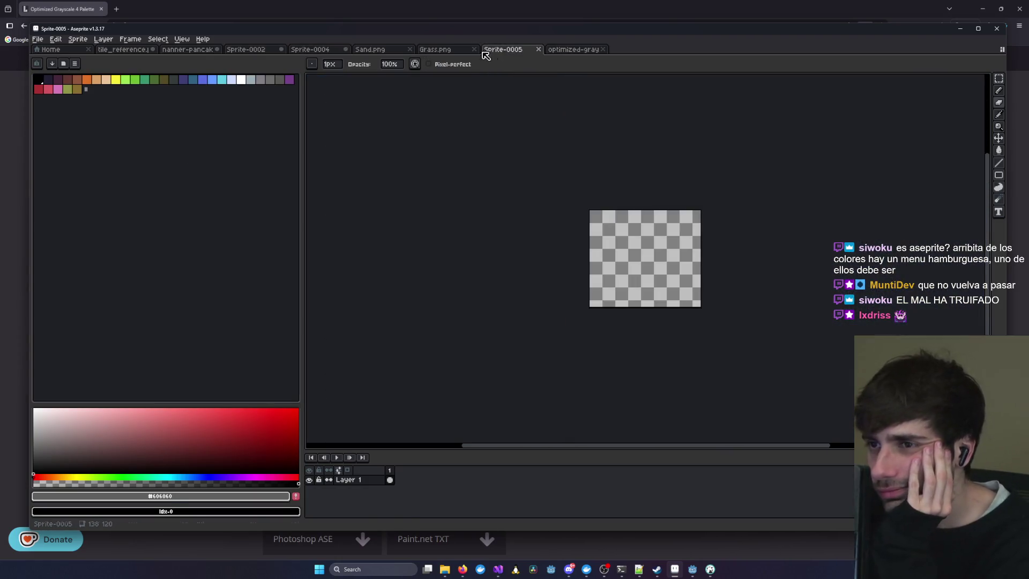
left_click(435, 51)
left_click(388, 52)
left_click(588, 52)
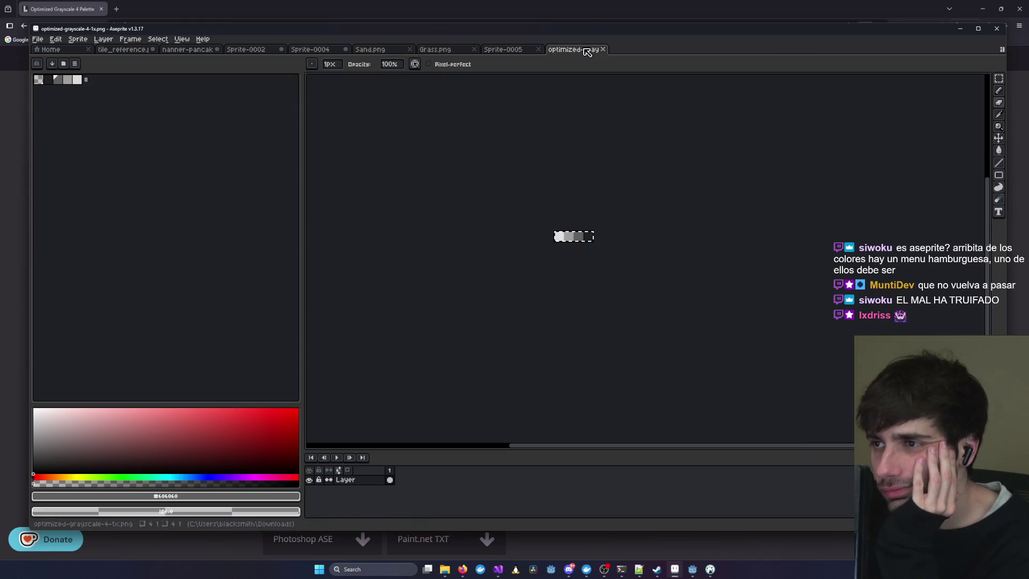
left_click(504, 50)
left_click(252, 49)
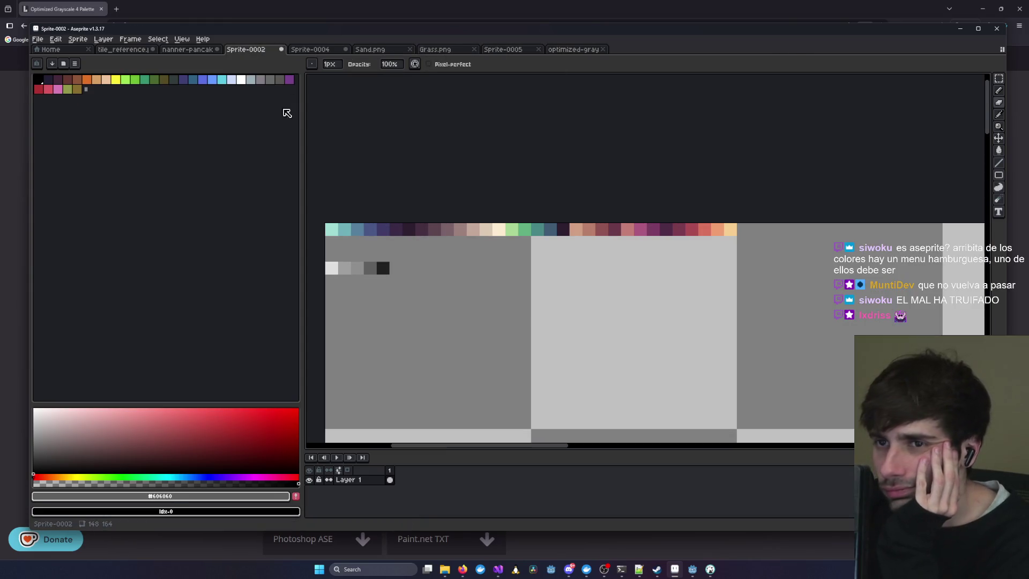
scroll(383, 230, "up", 2)
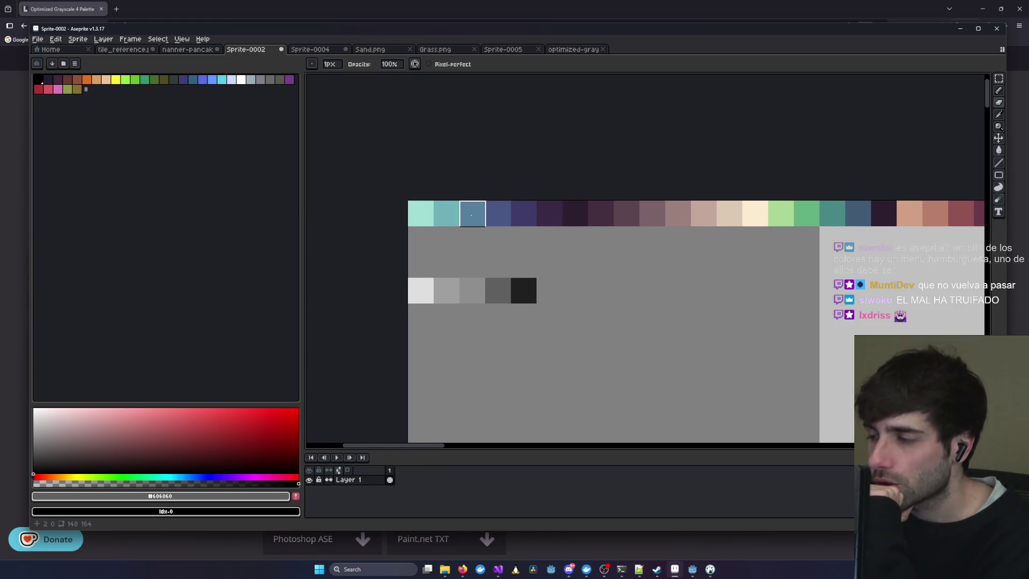
left_click(310, 50)
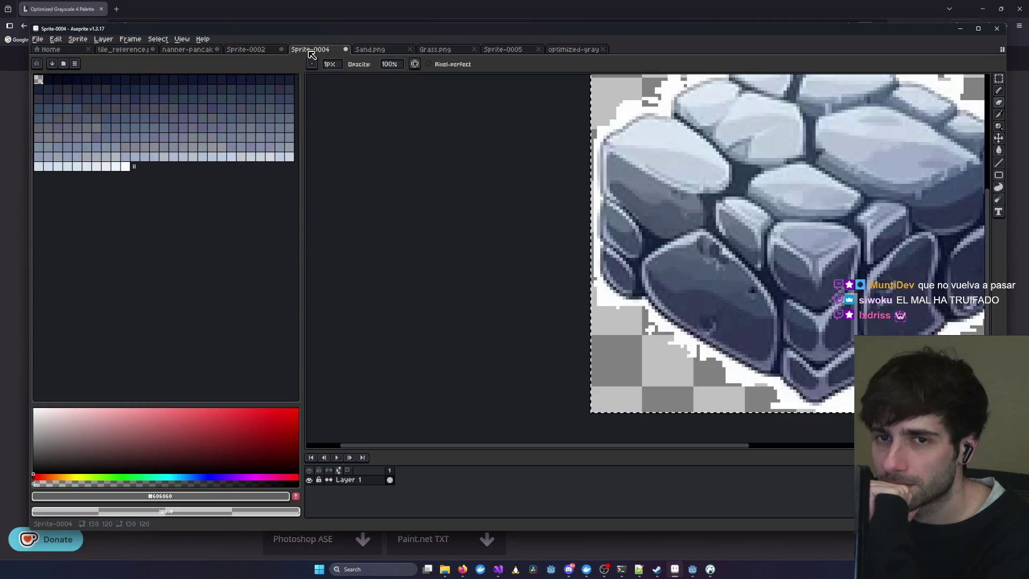
- In Sprite-0002, Magic Wand-select the first five strip swatches and move them onto the grey swatch row
left_click(258, 51)
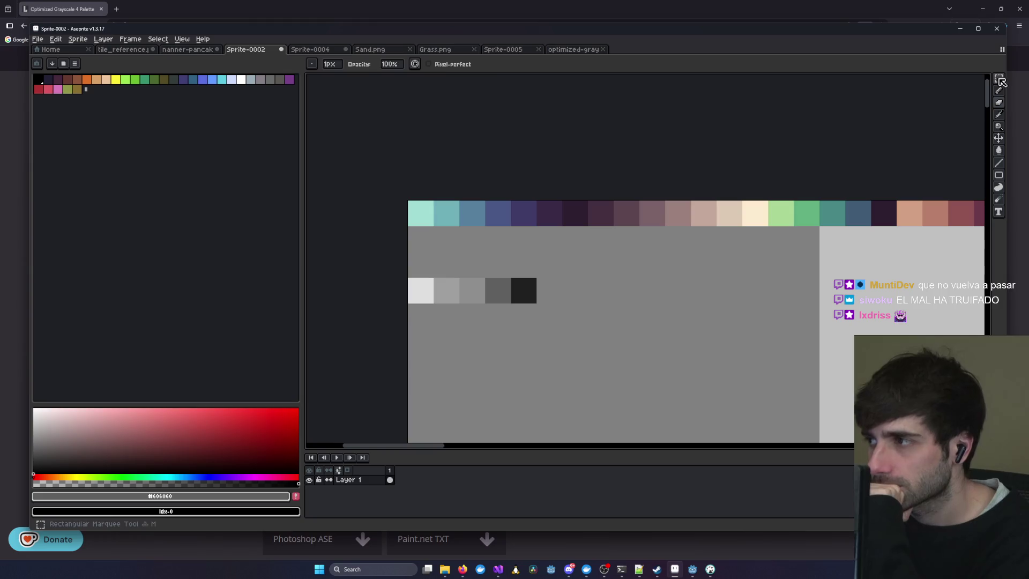
left_click_drag(998, 78, 987, 79)
left_click_drag(534, 224, 409, 202)
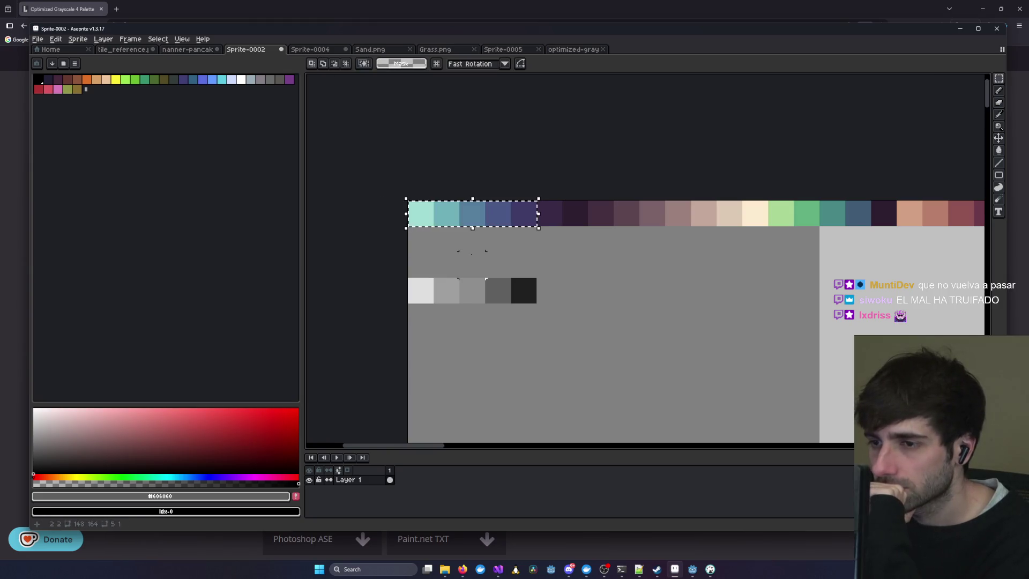
scroll(499, 265, "down", 2)
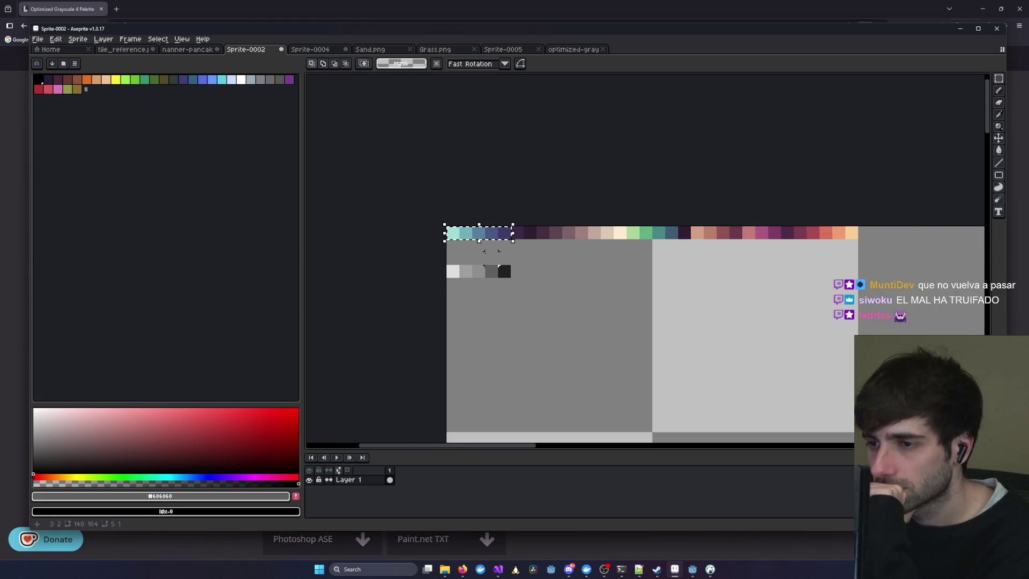
mouse_move(542, 283)
left_mouse_down()
mouse_move(549, 219)
mouse_move(556, 236)
mouse_move(471, 169)
mouse_move(570, 233)
left_mouse_up()
scroll(472, 168, "up", 1)
left_click_drag(439, 151, 498, 208)
key("ctrl+d")
scroll(572, 273, "right", 2)
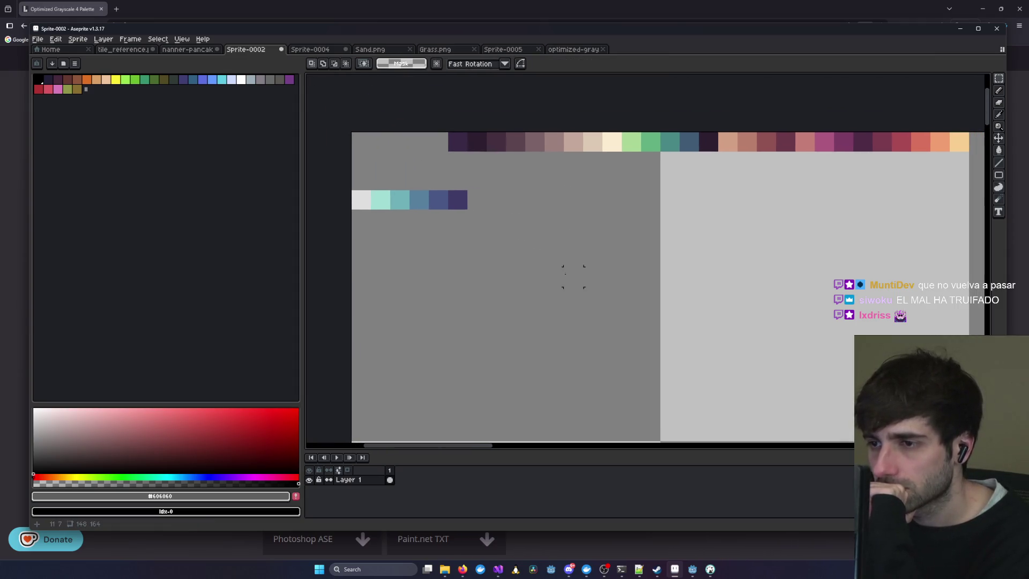
scroll(531, 260, "down", 1)
left_click_drag(512, 257, 463, 204)
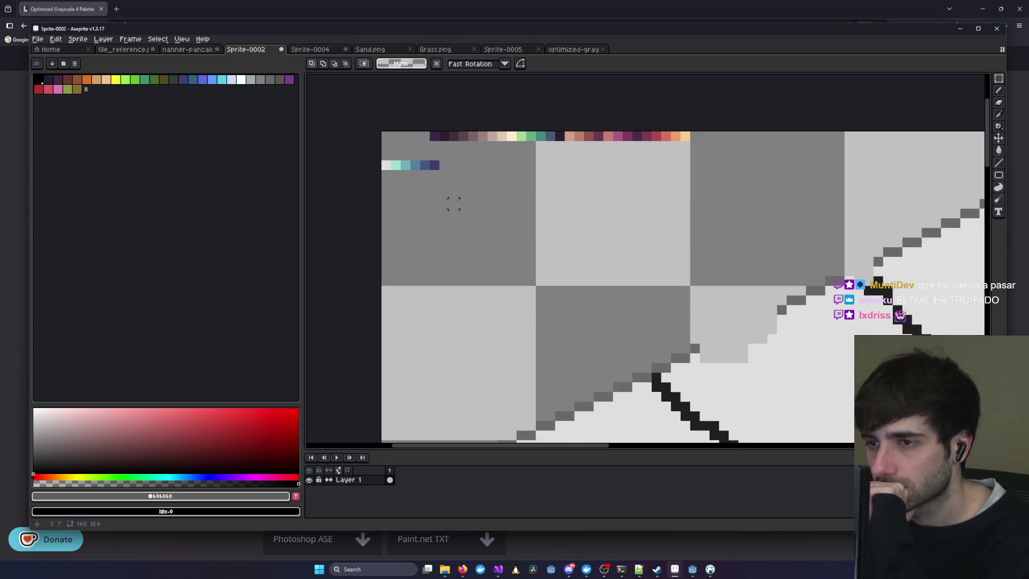
left_click(512, 49)
- In Sprite-0004, try palette shades idx 231, 239, 213, 238, 242, 195 and 220
left_click(321, 49)
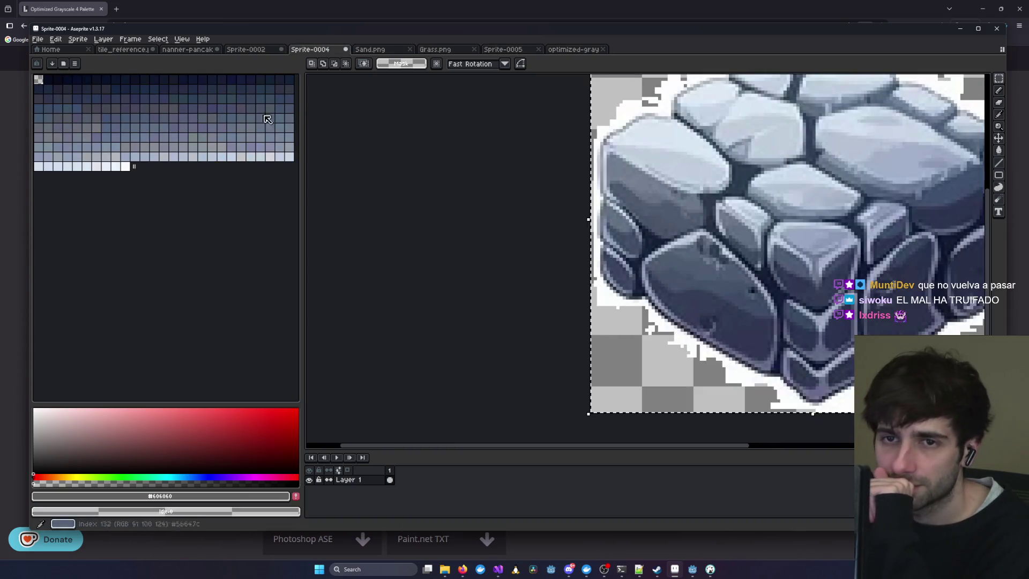
left_click(183, 156)
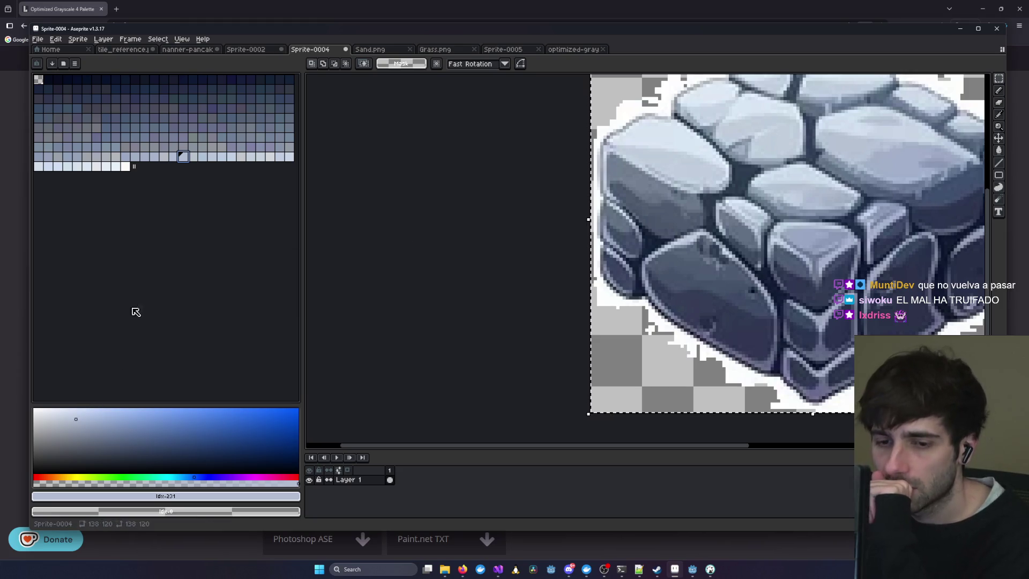
left_click(261, 157)
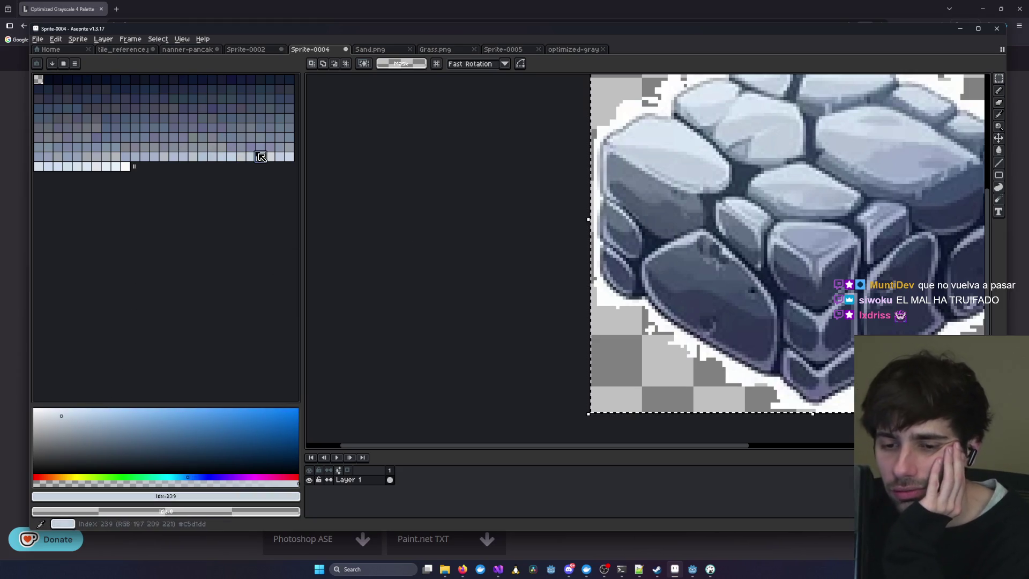
left_click(270, 148)
left_click(211, 156)
left_click(232, 157)
left_click(251, 156)
left_click(289, 158)
left_click(95, 149)
left_click(78, 159)
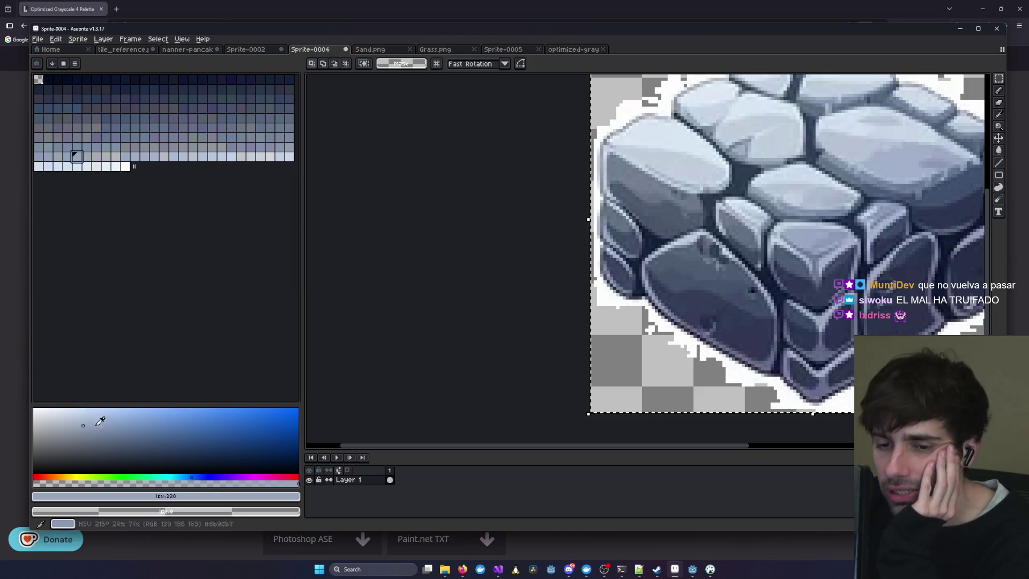
left_click(265, 147)
- Compare more blue-grey palette shades, including idx 193, 129, 211 and 178
left_click(168, 156)
left_click(85, 156)
left_click(172, 148)
left_click(78, 156)
left_click(81, 166)
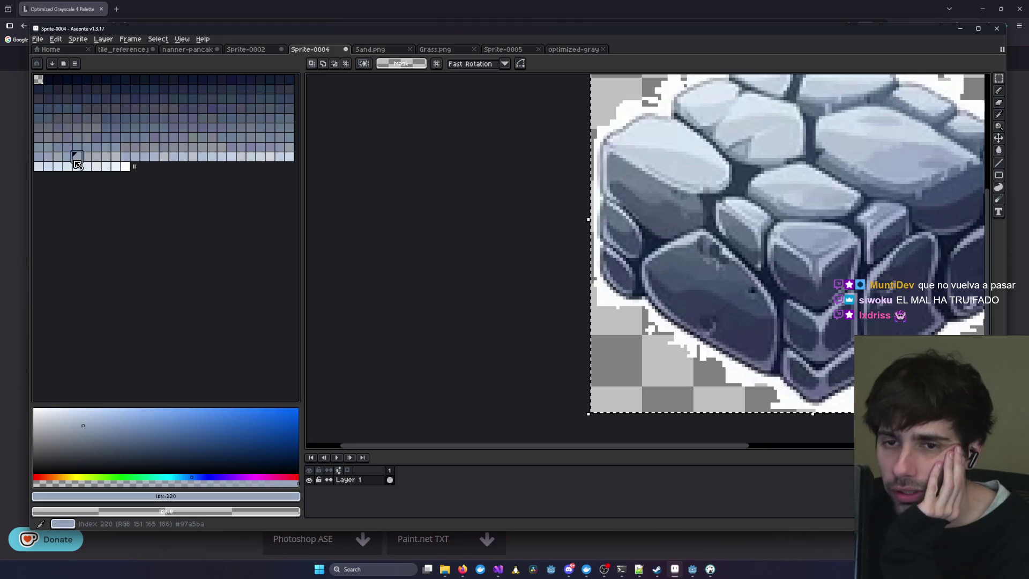
left_click(193, 115)
left_click(241, 118)
left_click(239, 127)
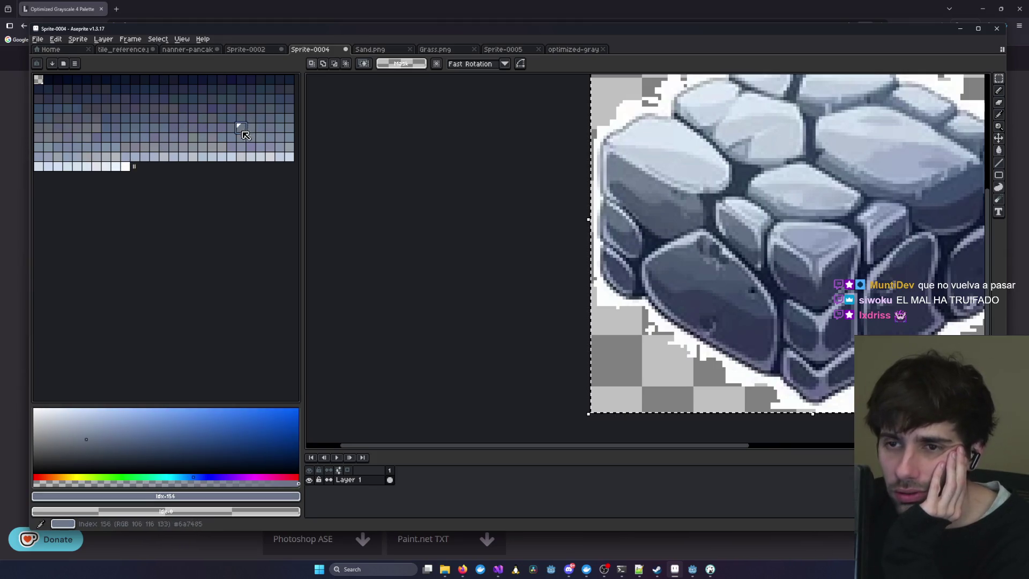
left_click(172, 127)
left_click(211, 145)
left_click(250, 148)
left_click(182, 146)
left_click(137, 145)
left_click(189, 137)
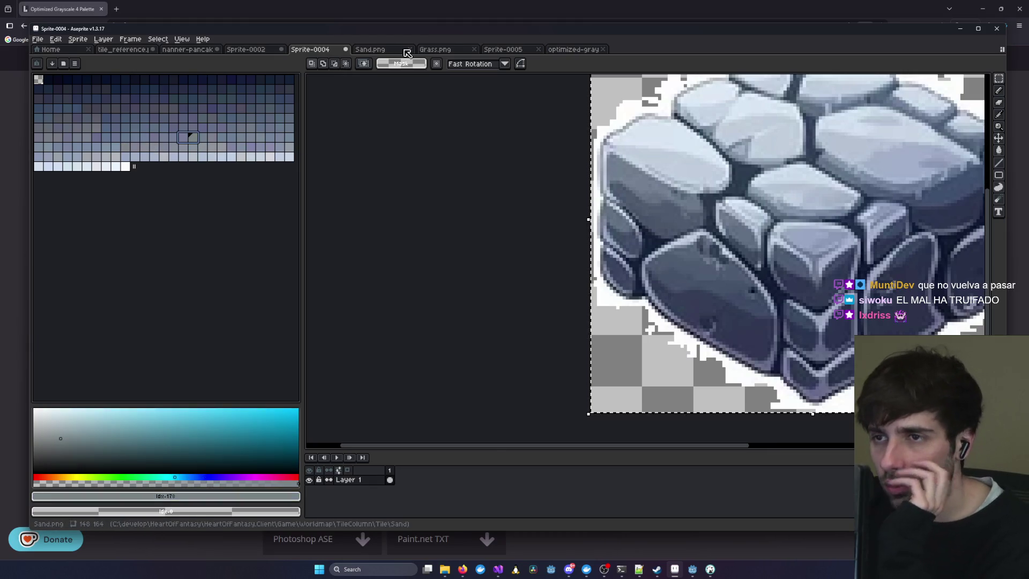
- Flip through the Sand and Grass tabs to the empty Sprite-0005 canvas
left_click(396, 53)
left_click(461, 54)
left_click(501, 50)
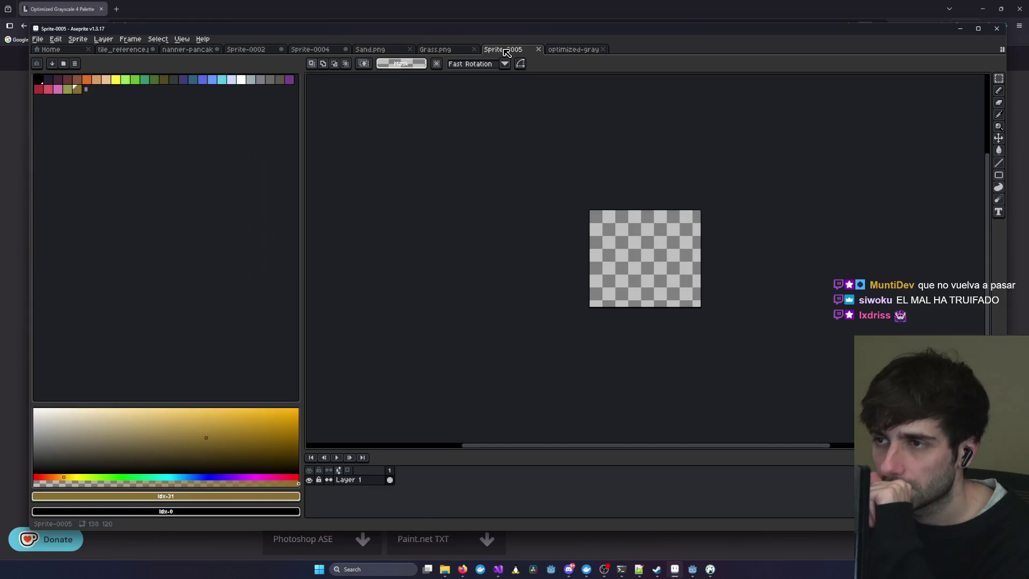
- On Sprite-0002, eyedrop the blue-grey #577F9D swatch and switch to the Pencil
left_click(188, 49)
left_click(252, 49)
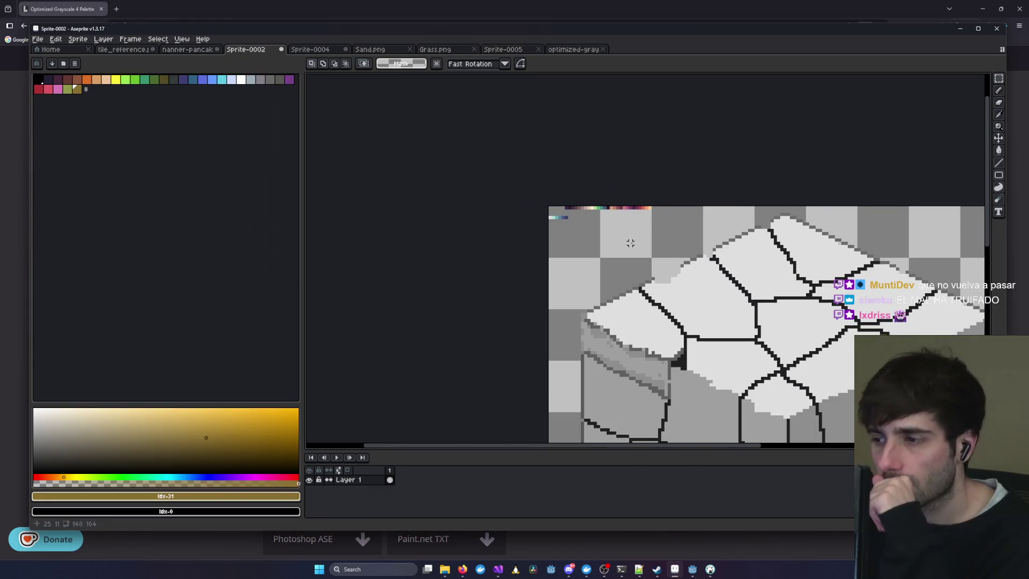
scroll(567, 222, "up", 2)
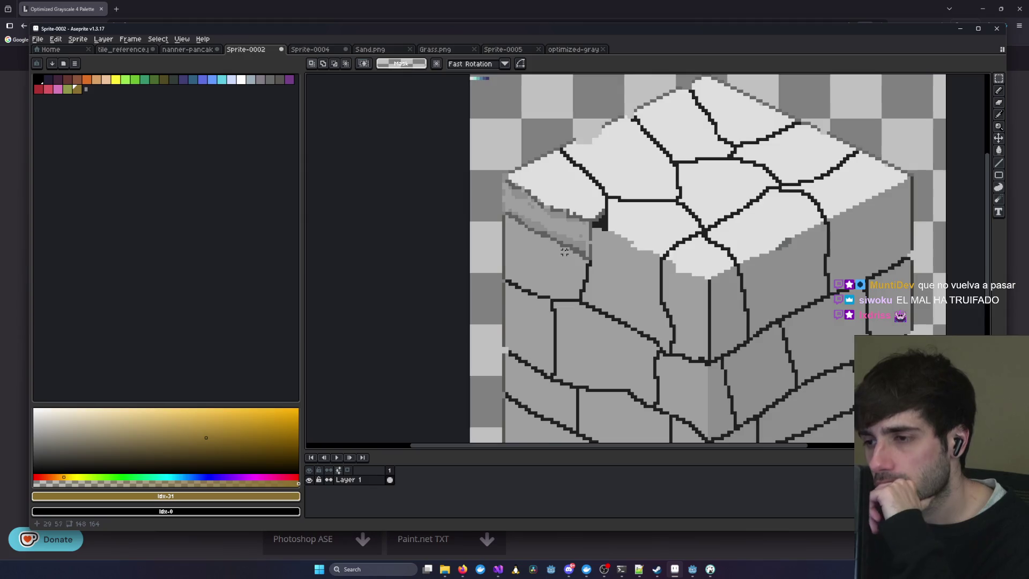
scroll(564, 252, "up", 3)
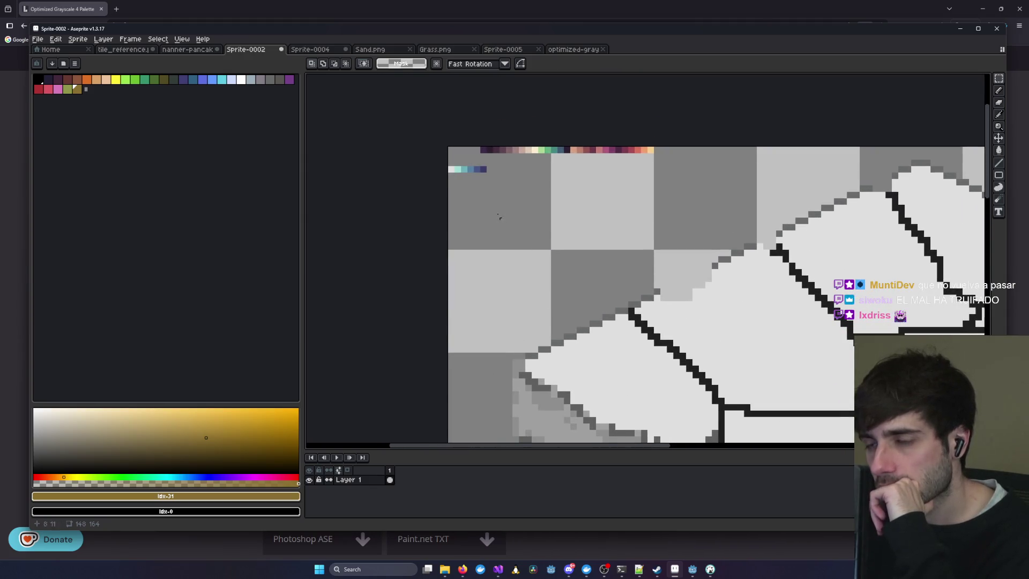
left_click(999, 115)
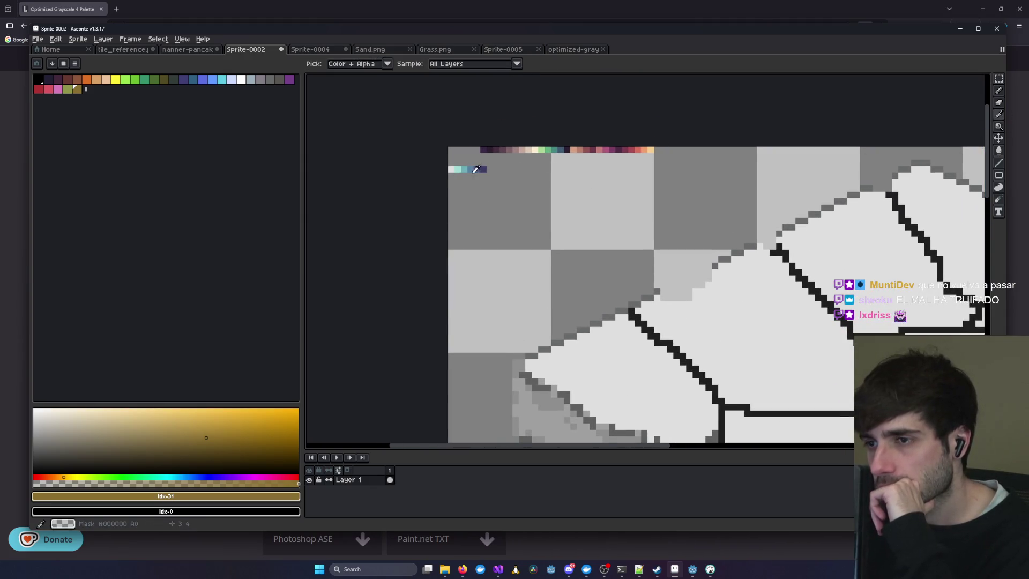
left_click(476, 169)
scroll(562, 153, "down", 5)
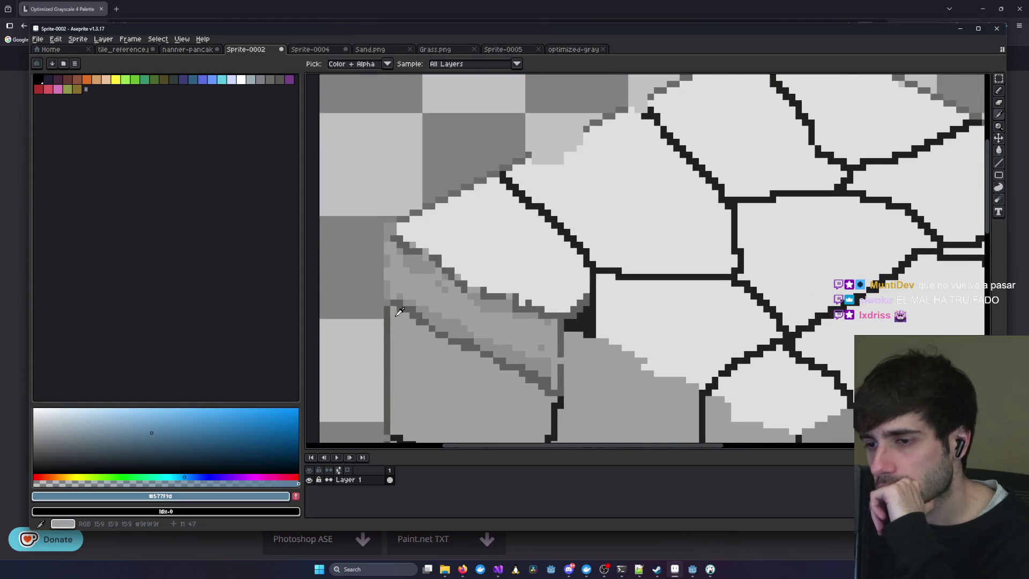
left_click(999, 91)
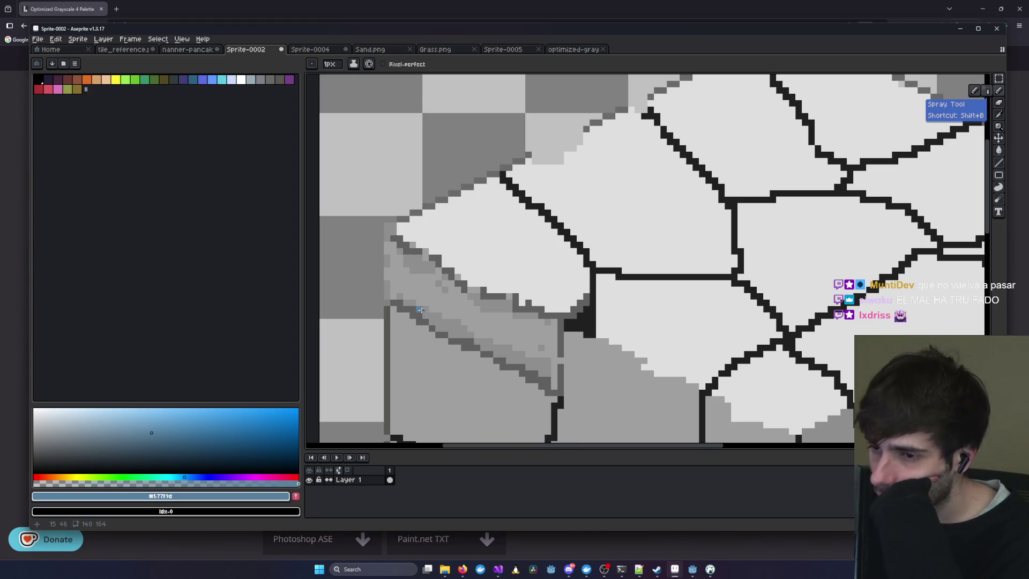
scroll(421, 310, "down", 1)
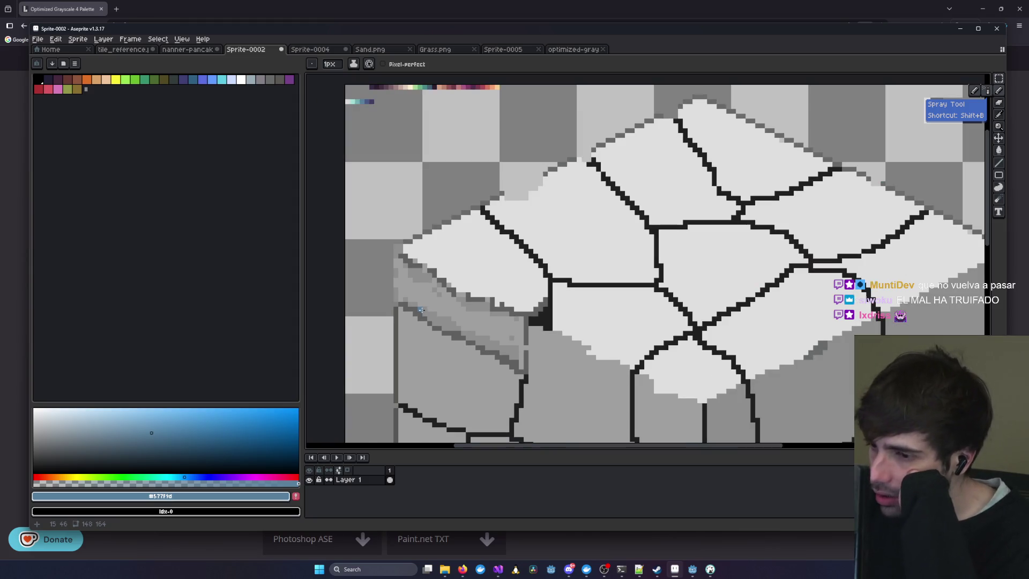
left_click_drag(426, 315, 438, 319)
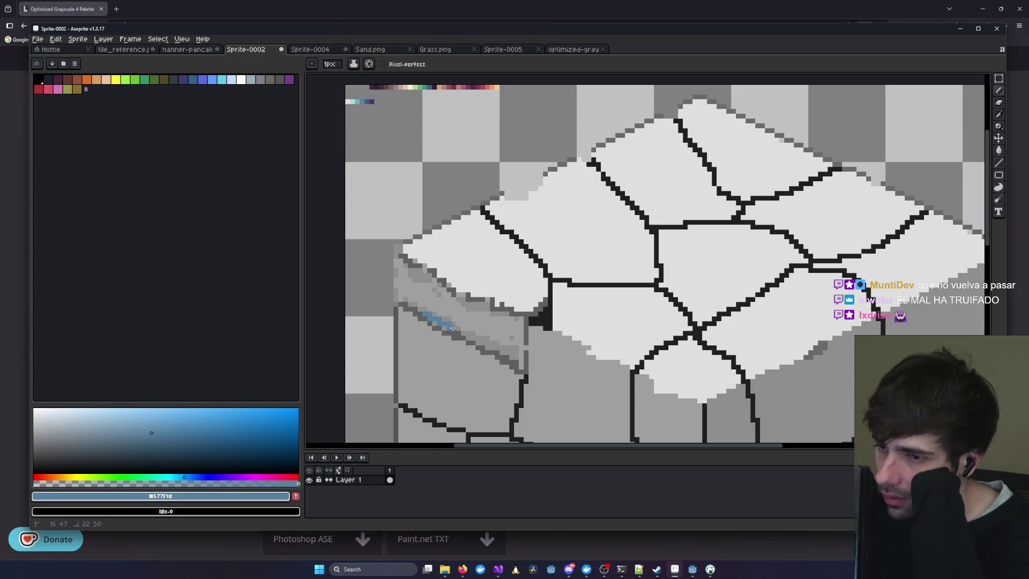
scroll(450, 326, "down", 1)
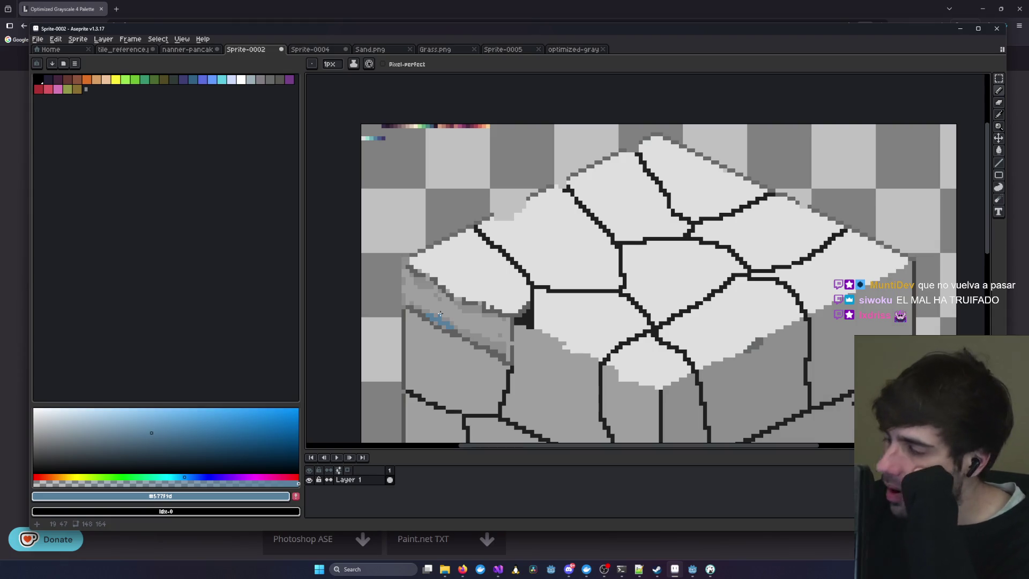
scroll(446, 324, "down", 1)
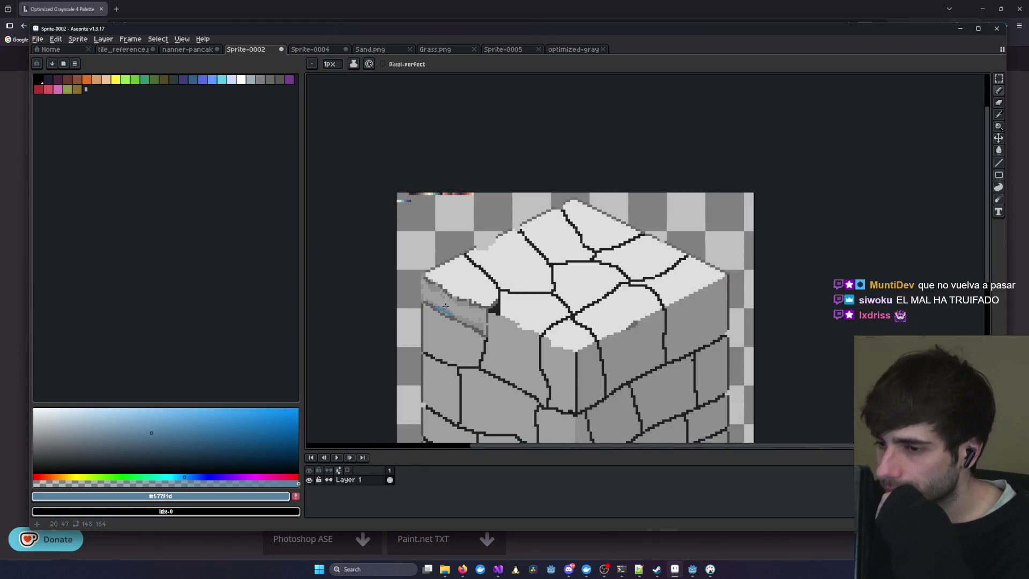
scroll(441, 312, "up", 3)
key("ctrl+z")
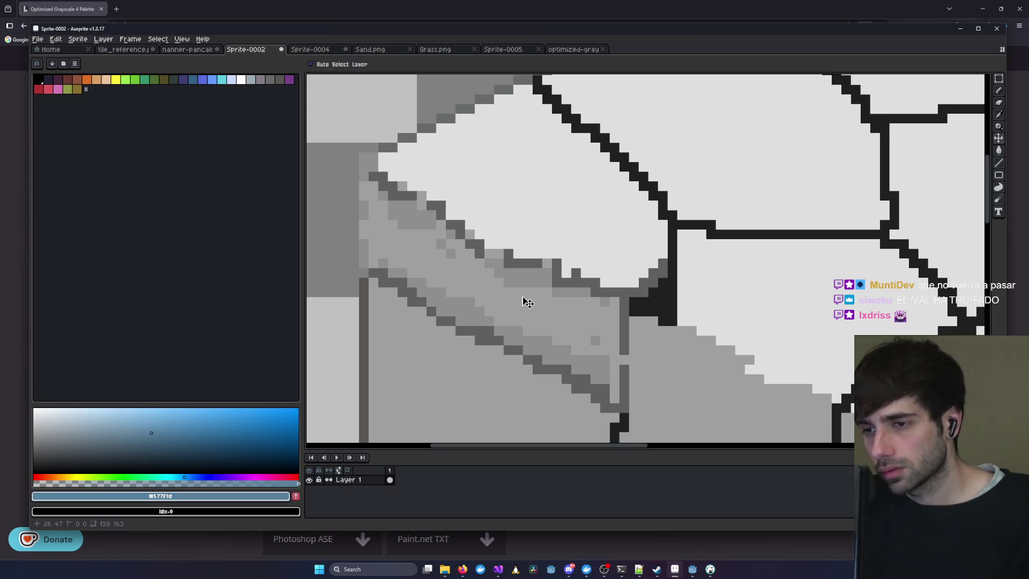
left_click_drag(604, 306, 493, 320)
scroll(492, 320, "down", 2)
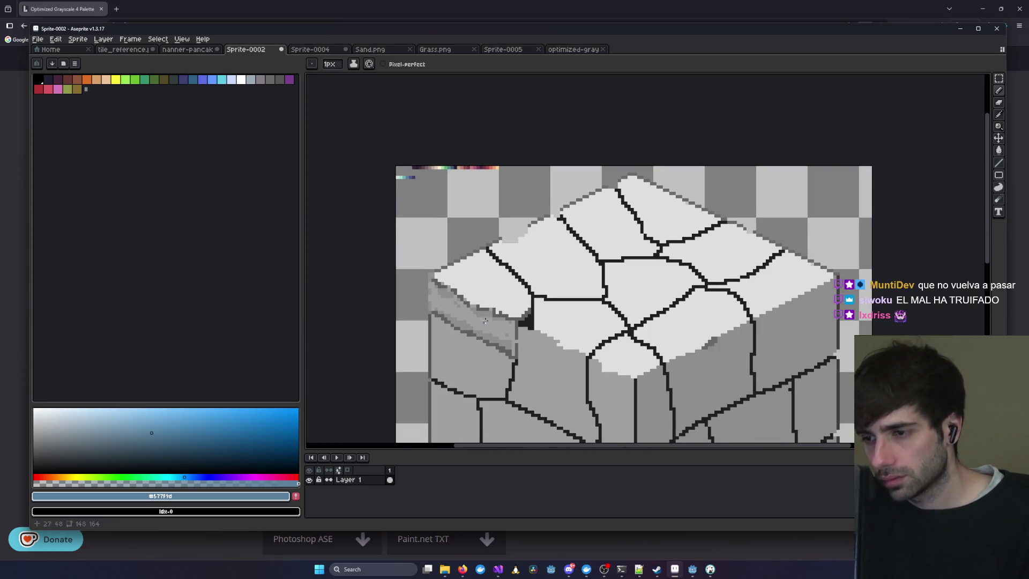
scroll(491, 318, "up", 1)
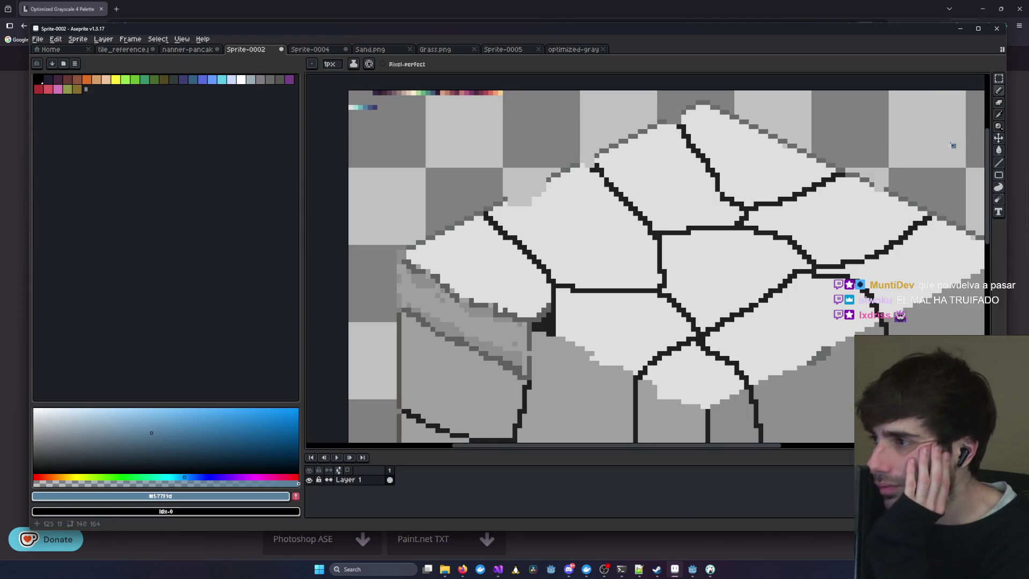
mouse_move(427, 146)
left_mouse_down()
mouse_move(511, 207)
mouse_move(482, 203)
left_mouse_up()
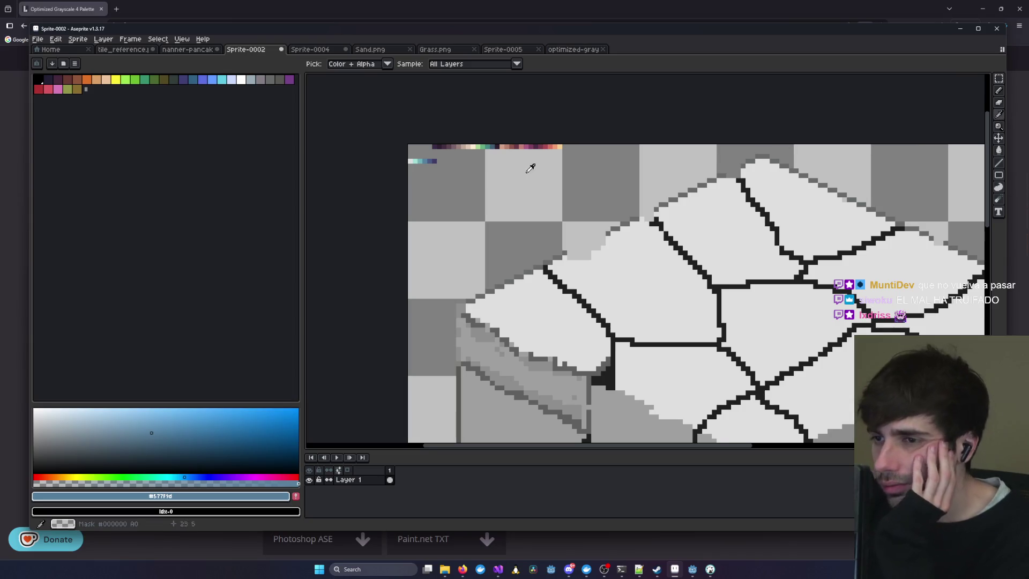
- Undo the swatch change and eyedrop a pale grey swatch from the top-left corner
scroll(504, 169, "up", 1)
key("ctrl+z")
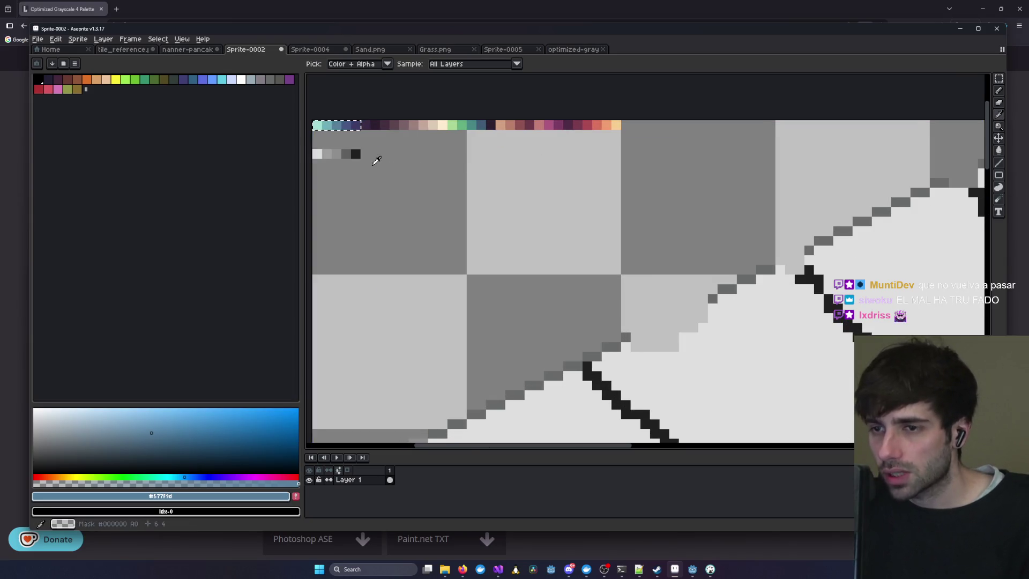
left_click_drag(377, 160, 450, 165)
scroll(451, 165, "up", 1)
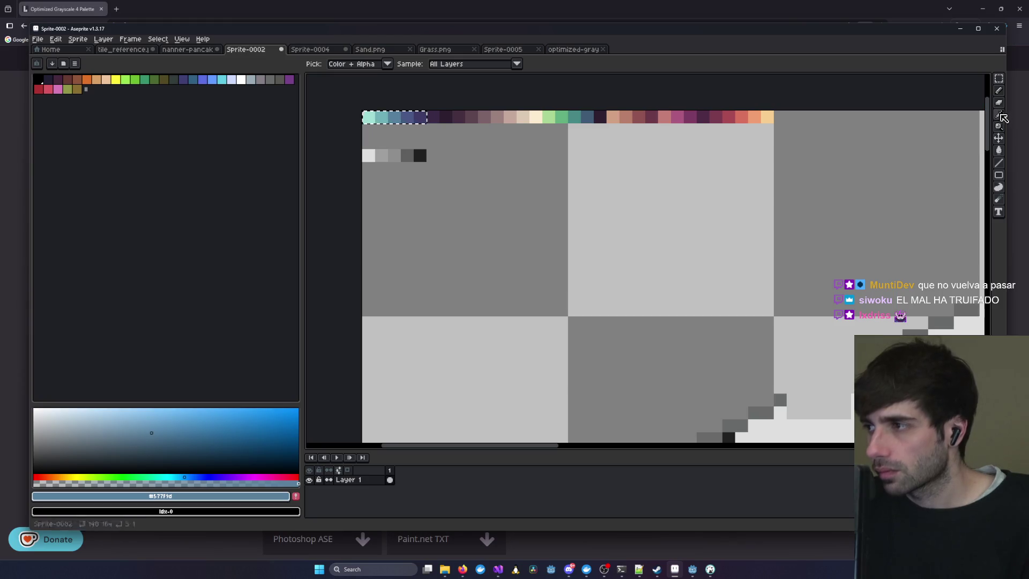
left_click(402, 143)
scroll(571, 260, "down", 3)
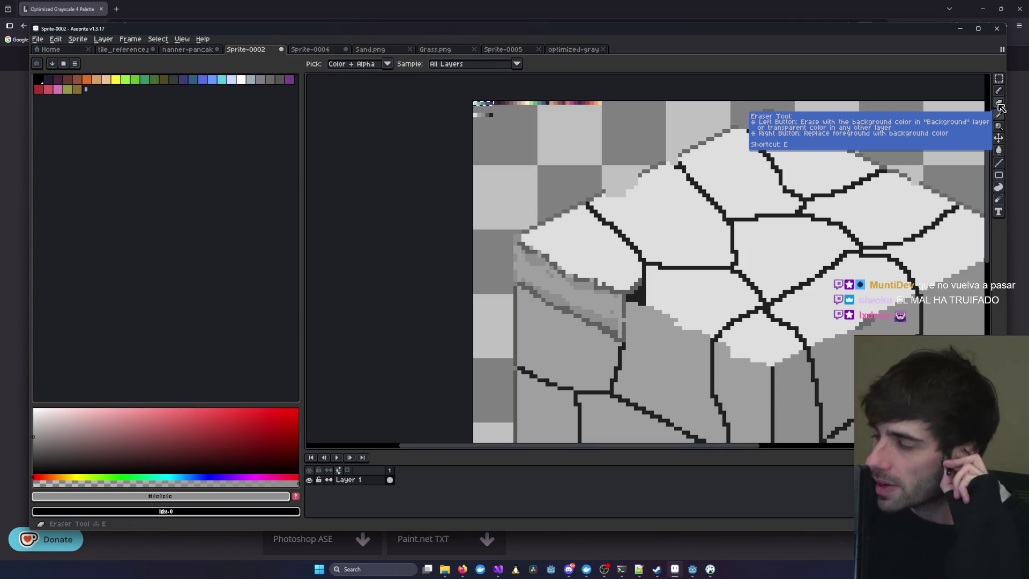
left_click(501, 50)
left_click(431, 50)
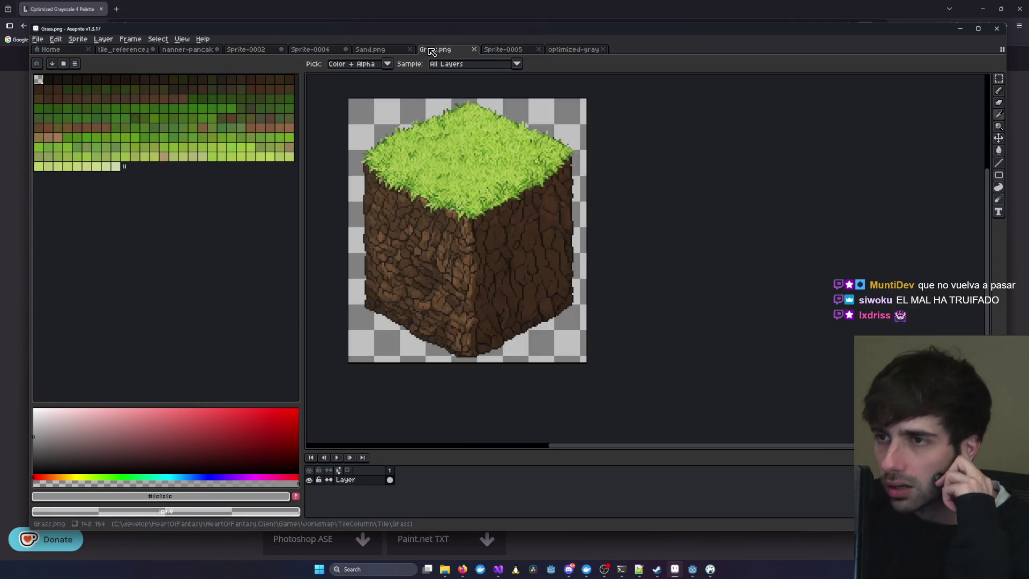
left_click(362, 51)
left_click(309, 51)
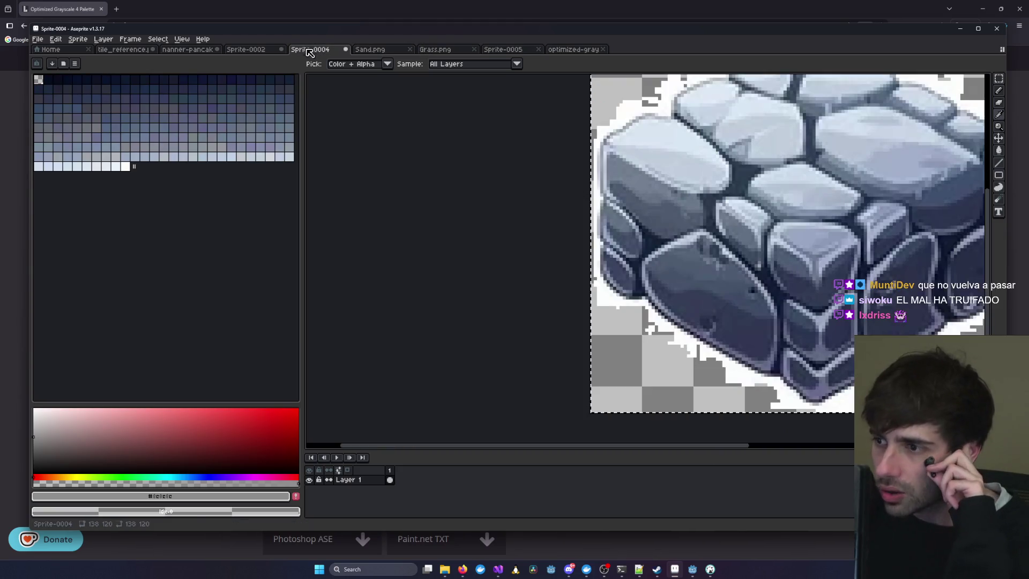
scroll(602, 264, "down", 2)
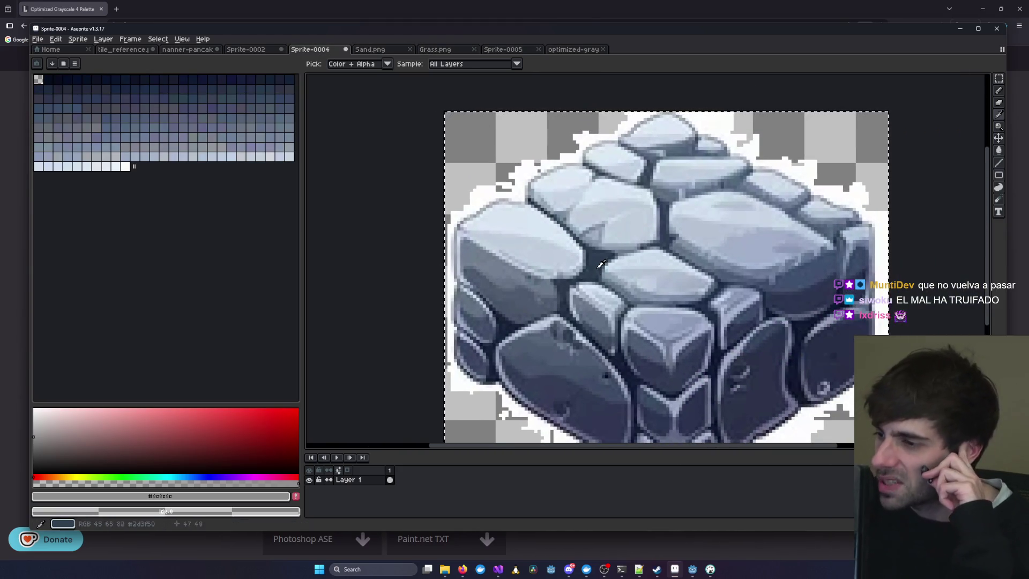
scroll(602, 264, "down", 1)
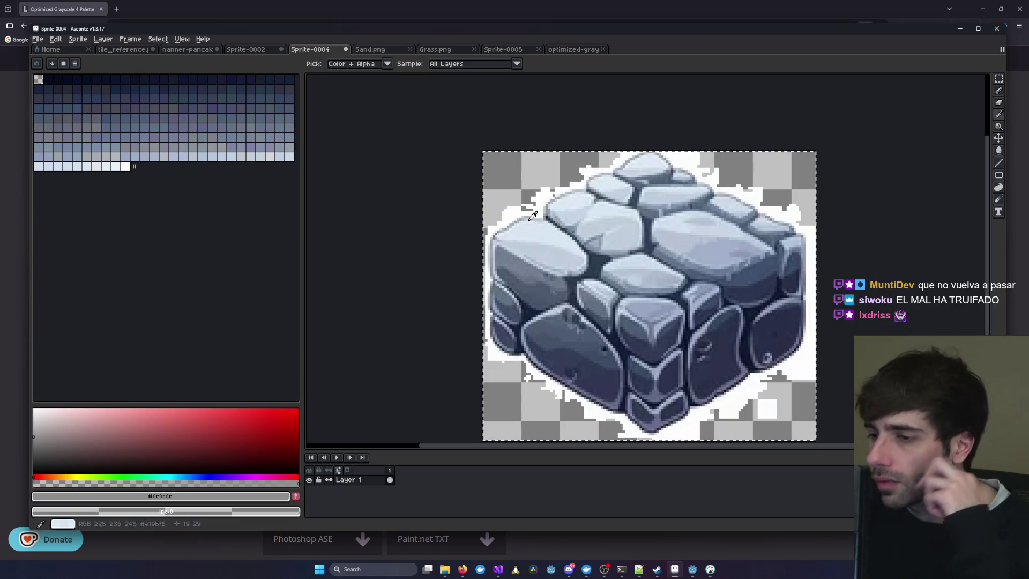
key("ctrl+Tab")
key("ctrl+shift+Tab")
key("ctrl+shift+Tab")
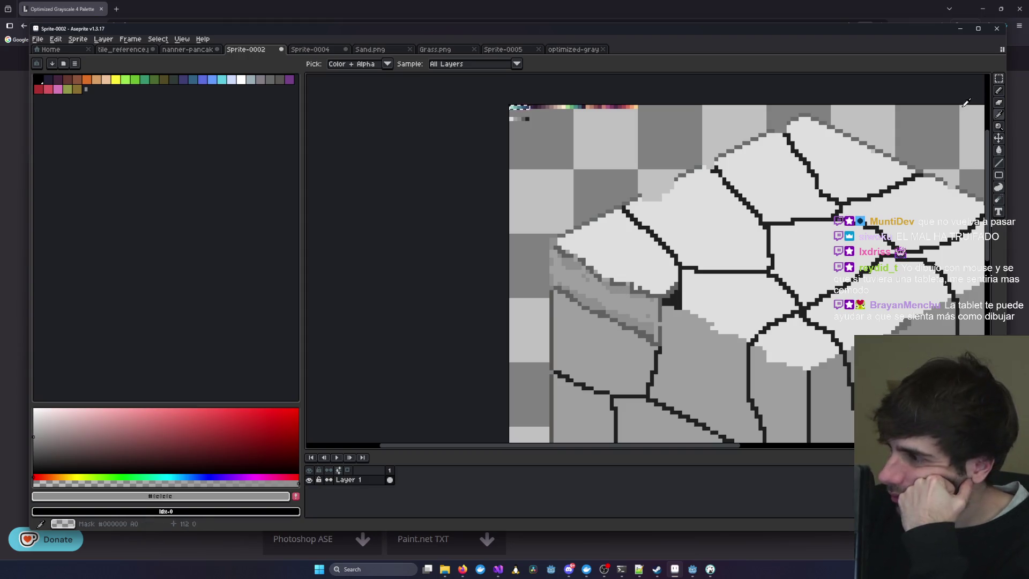
- Pick a mid grey from the palette, darken one edge pixel, and make Layer 1 active
left_click(1001, 104)
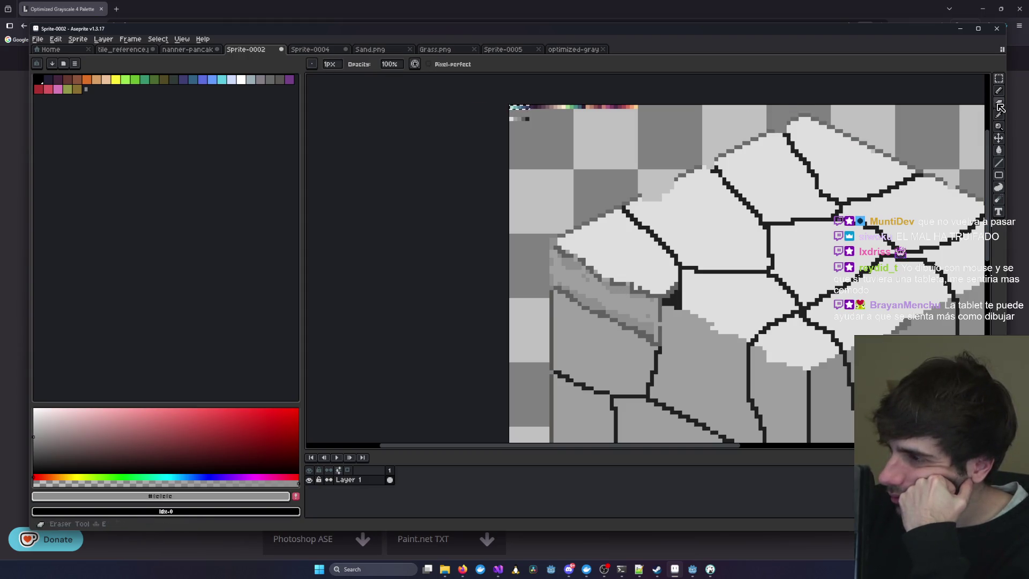
left_click(998, 91)
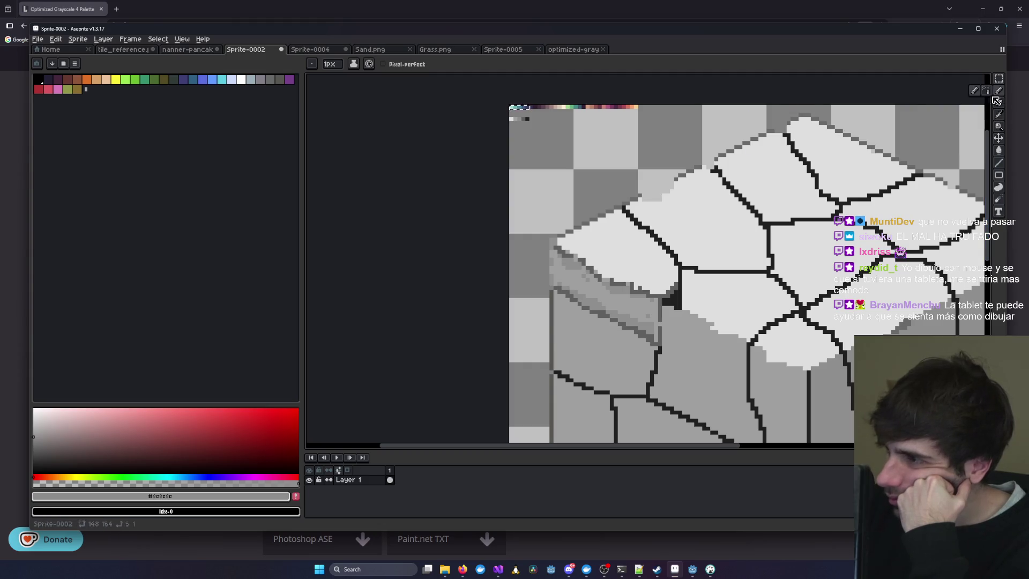
left_click(270, 79)
scroll(607, 285, "up", 2)
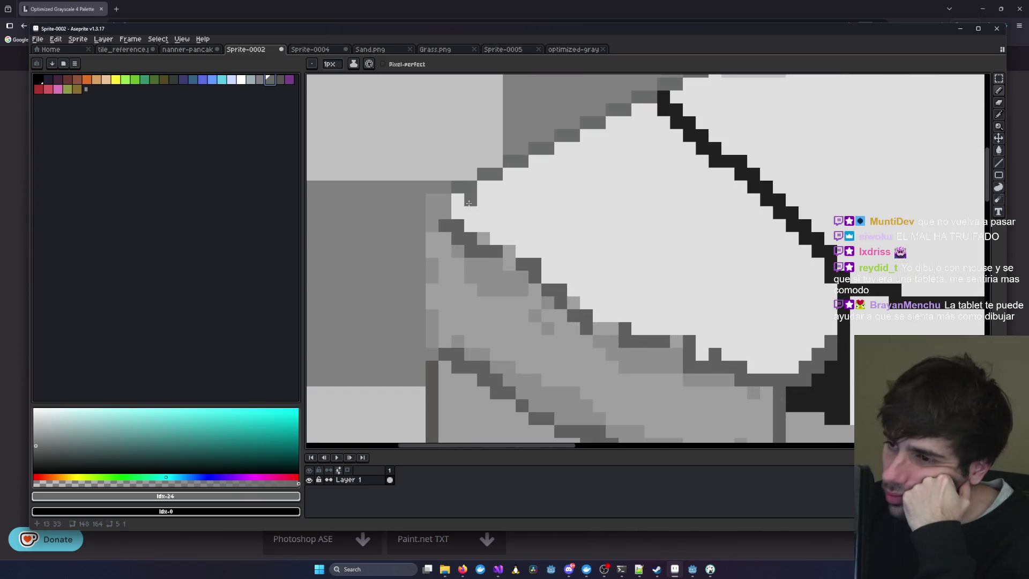
left_click(483, 192)
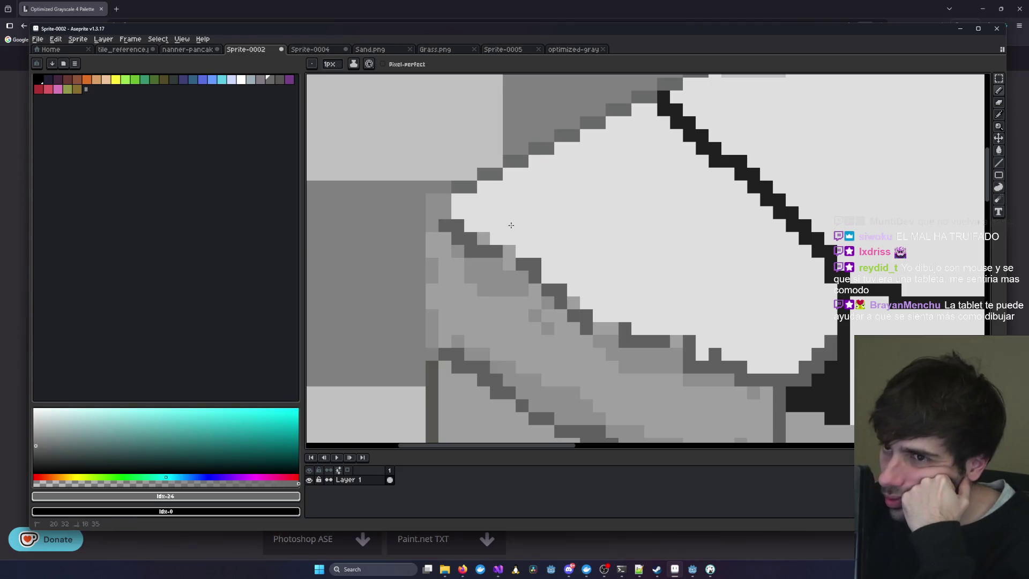
left_click(348, 480)
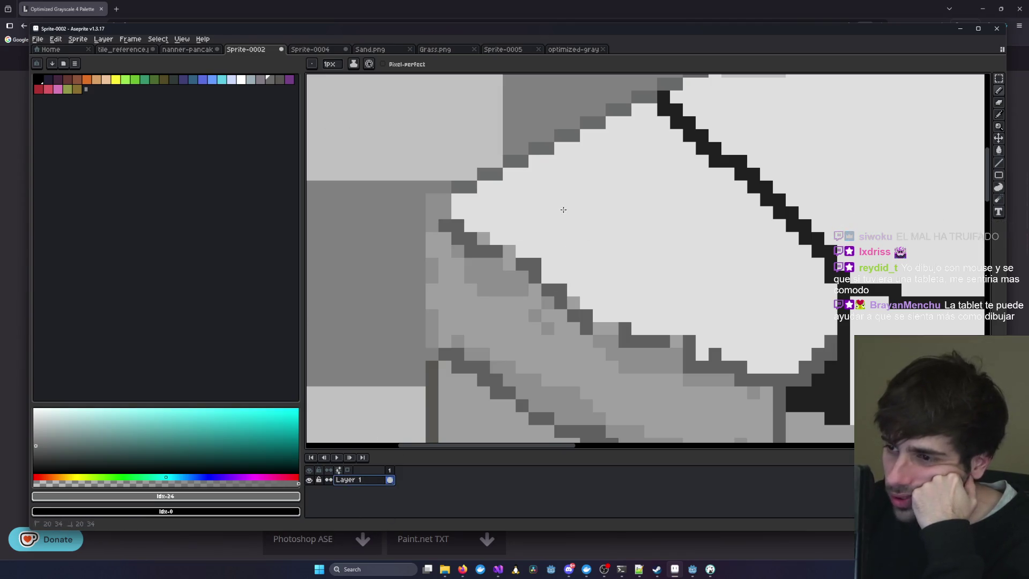
scroll(482, 258, "down", 5)
scroll(471, 254, "up", 3)
scroll(470, 254, "down", 2)
scroll(471, 254, "up", 4)
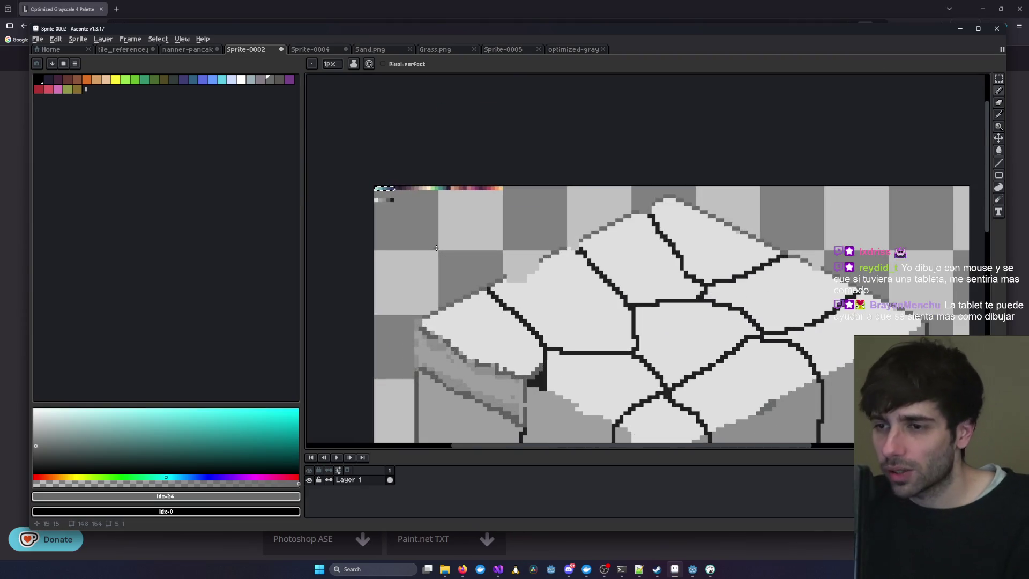
scroll(471, 236, "up", 3)
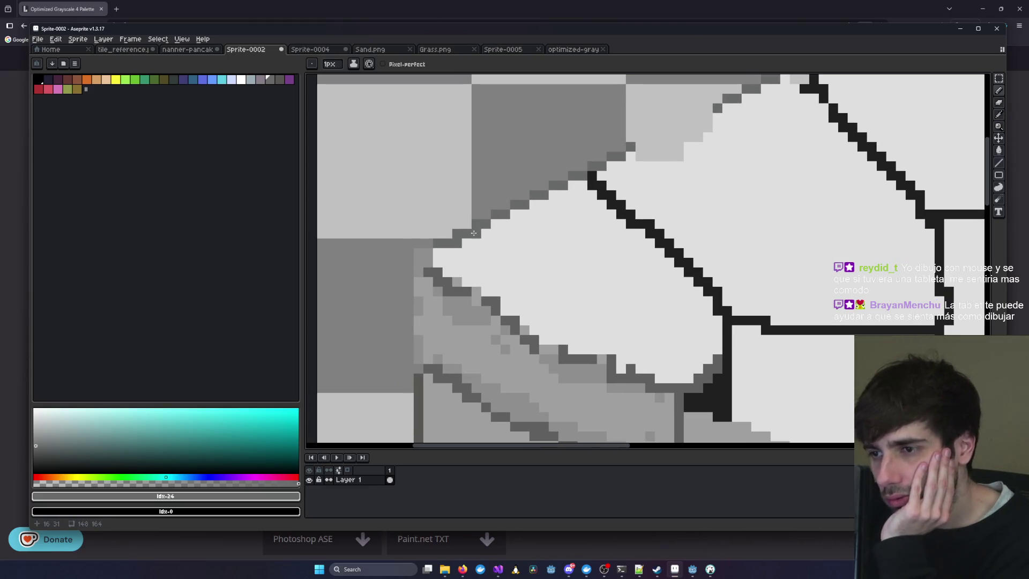
left_click_drag(390, 162, 874, 375)
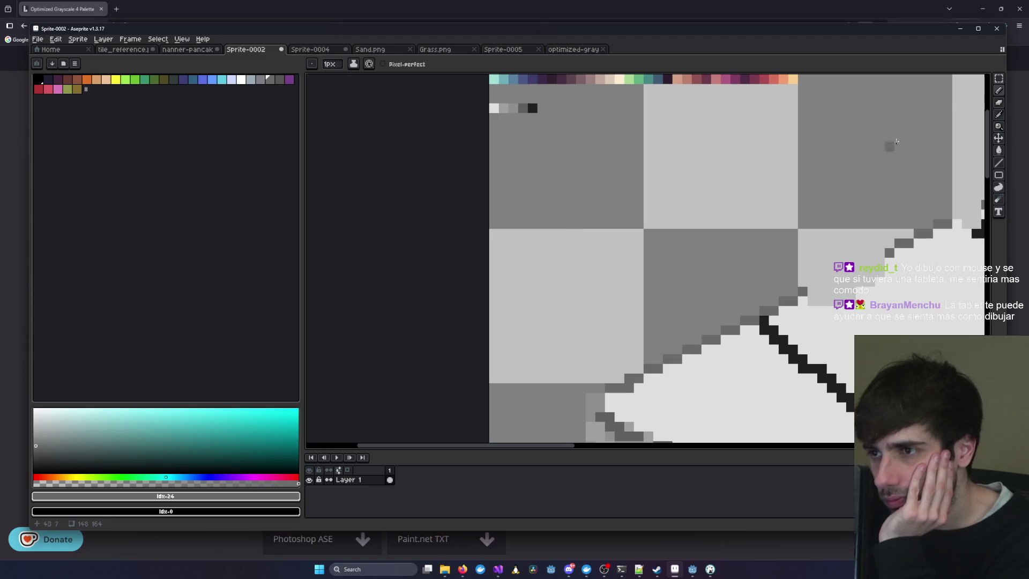
- Sample a gray from the sprite and paint it along the stone's upper-left edge and diagonal outline
key("i")
left_click(516, 105)
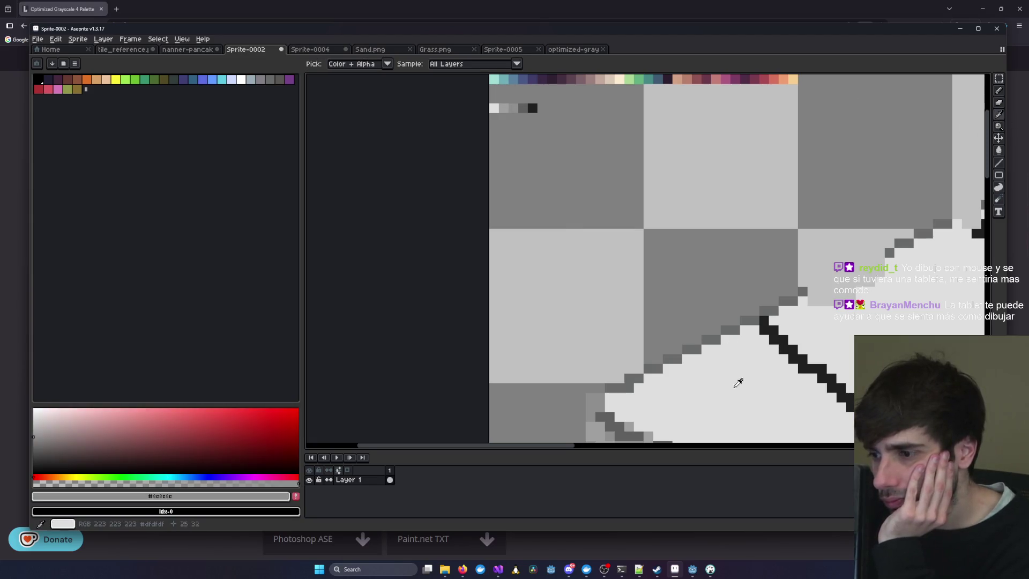
key("b")
scroll(551, 288, "down", 3)
scroll(551, 287, "right", 2)
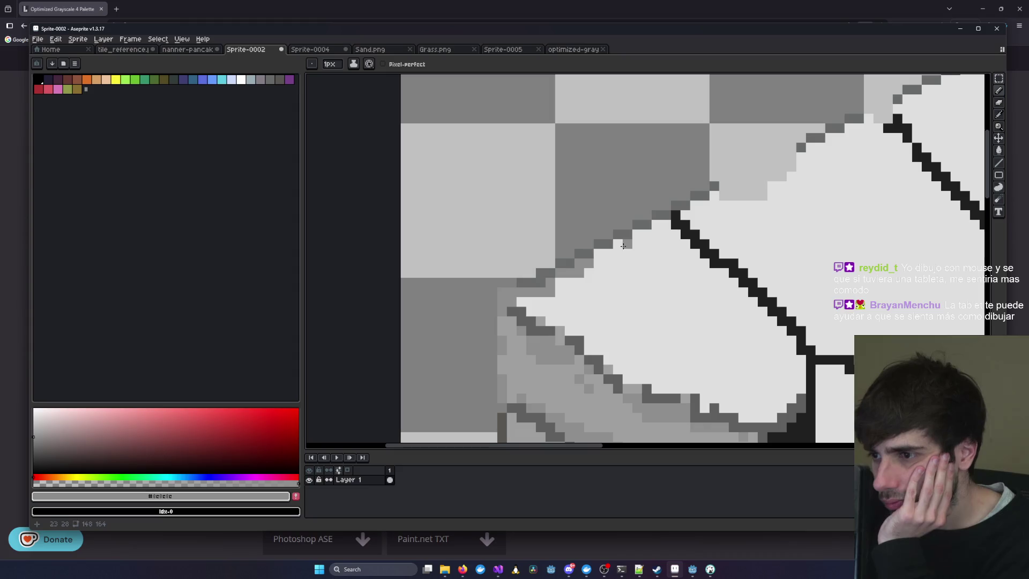
left_click_drag(632, 245, 651, 234)
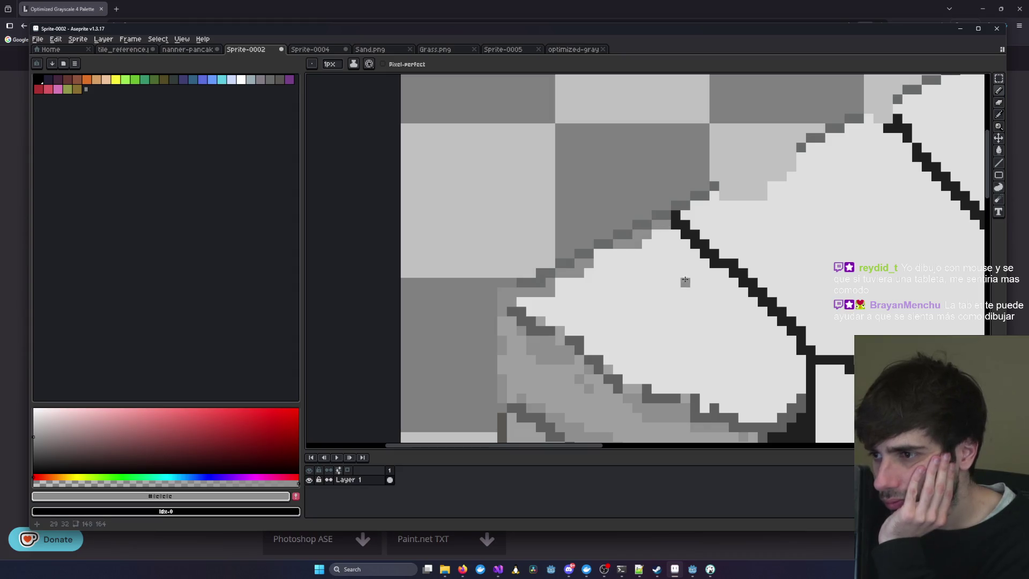
scroll(684, 279, "down", 2)
scroll(717, 321, "up", 2)
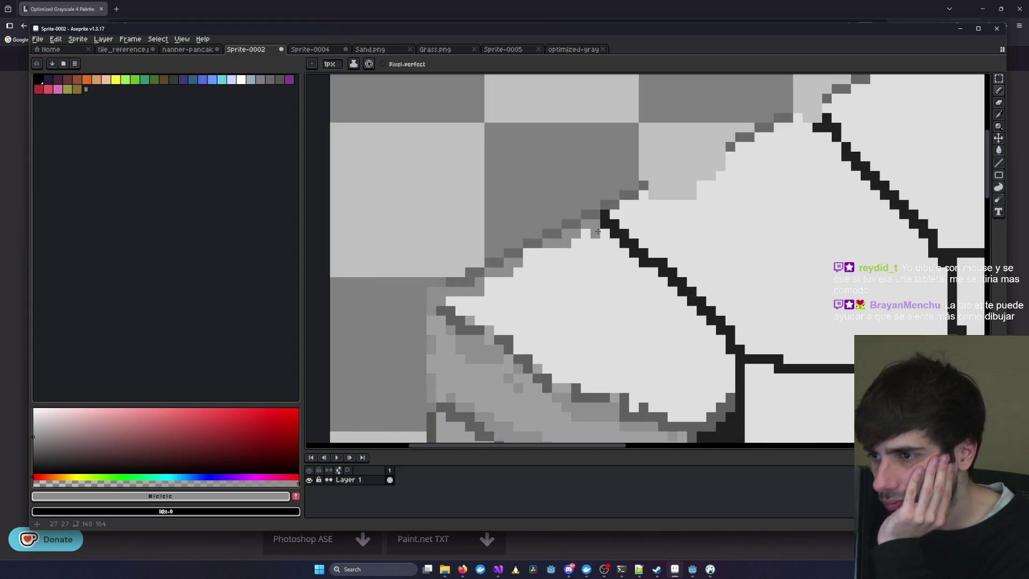
mouse_move(638, 266)
left_mouse_down()
mouse_move(712, 337)
mouse_move(730, 373)
mouse_move(704, 408)
left_mouse_up()
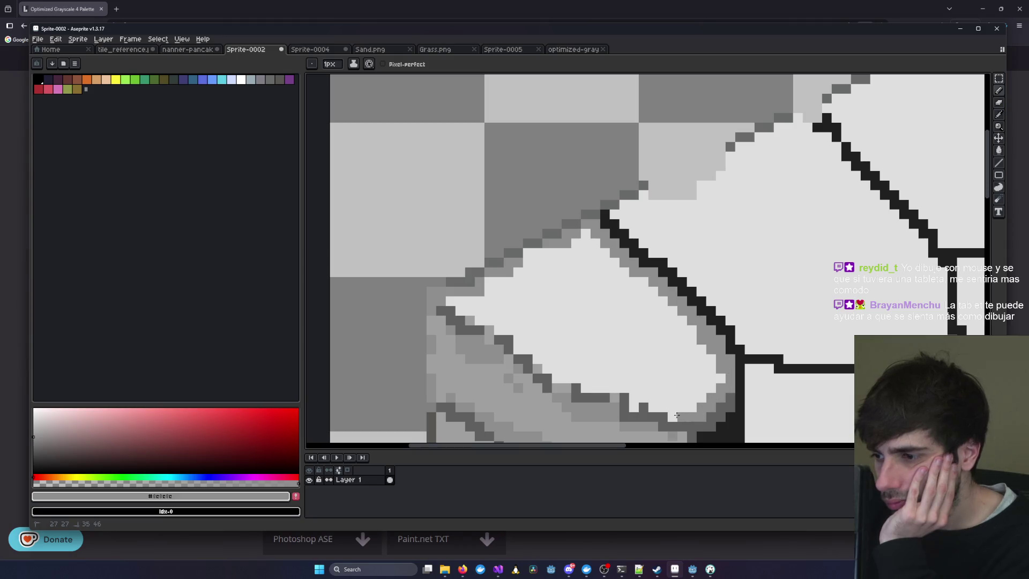
scroll(630, 397, "down", 3)
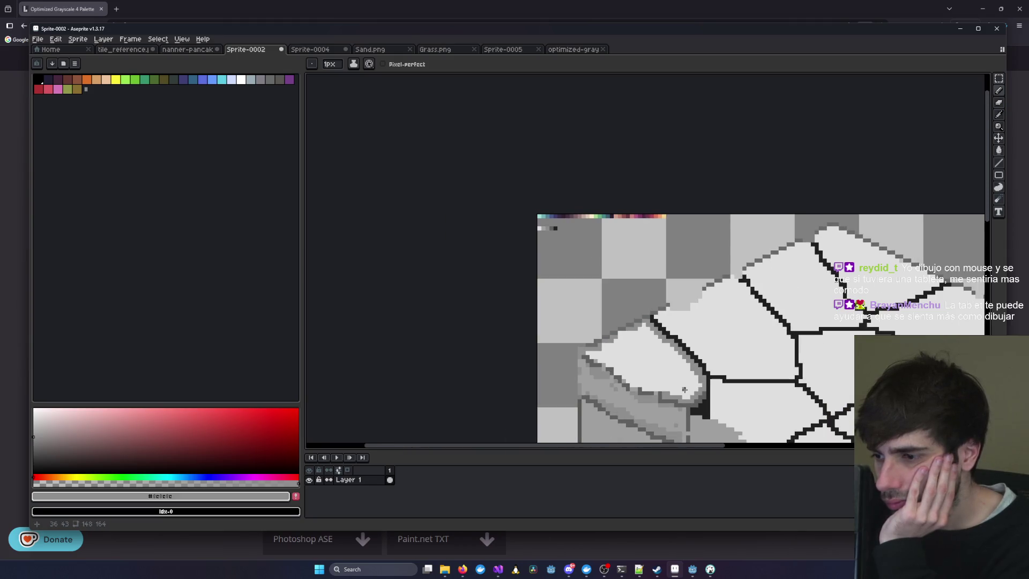
- Paint gray along the stone's outline, lower edge and upper-left edge
scroll(660, 335, "up", 3)
mouse_move(531, 286)
left_mouse_down()
mouse_move(512, 260)
mouse_move(558, 282)
left_mouse_up()
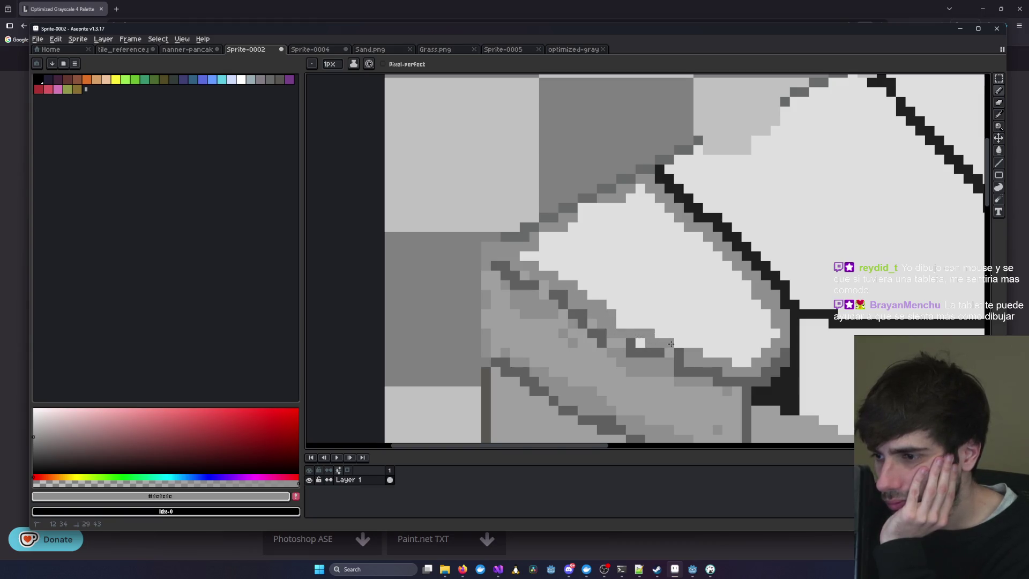
left_click_drag(730, 354, 744, 360)
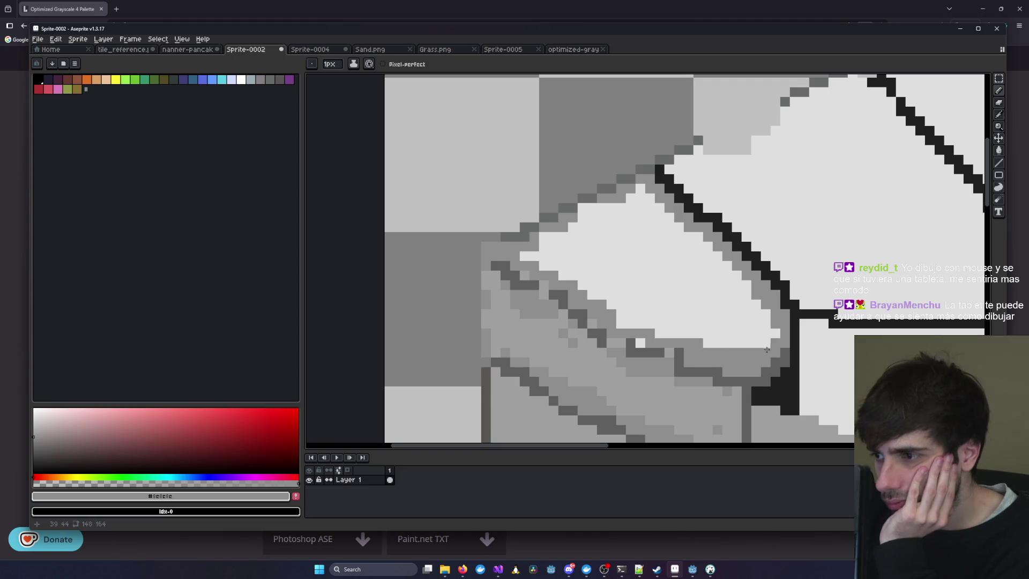
mouse_move(772, 326)
left_mouse_down()
mouse_move(727, 263)
mouse_move(645, 193)
left_mouse_up()
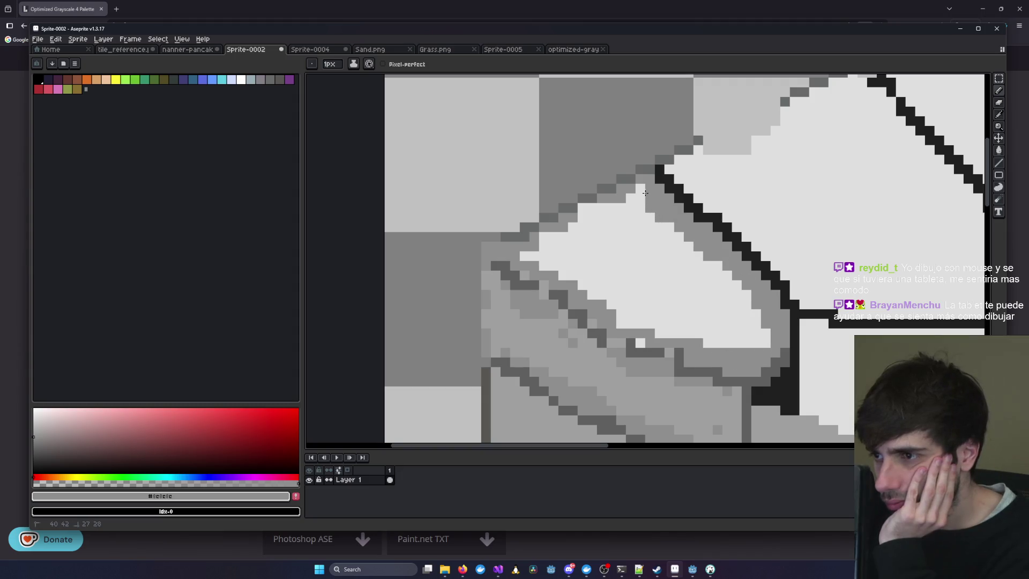
mouse_move(543, 237)
left_mouse_down()
mouse_move(574, 226)
mouse_move(585, 207)
mouse_move(613, 203)
mouse_move(586, 216)
left_mouse_up()
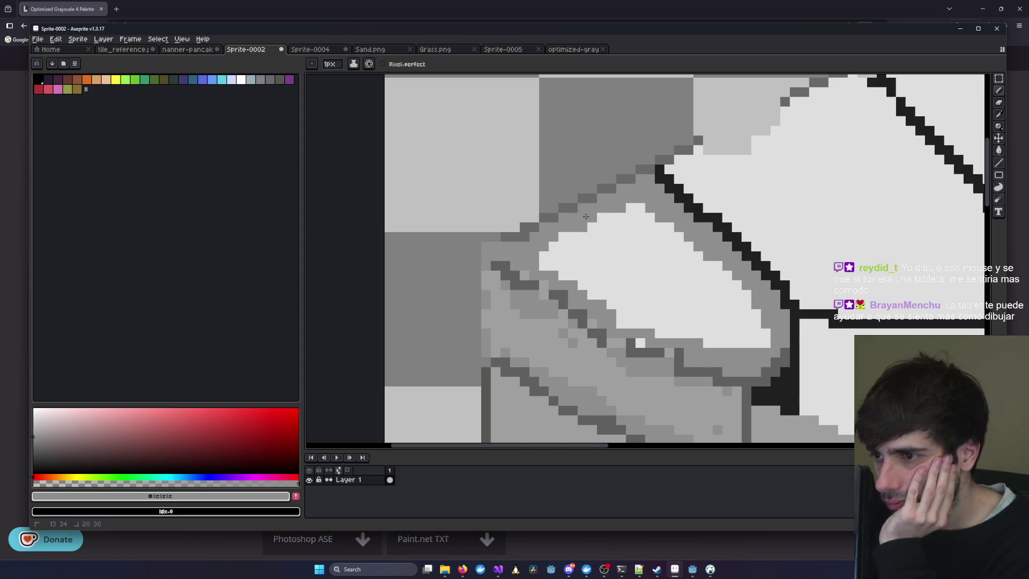
- Add diagonal gray texture strokes across the light stone face
scroll(573, 256, "down", 3)
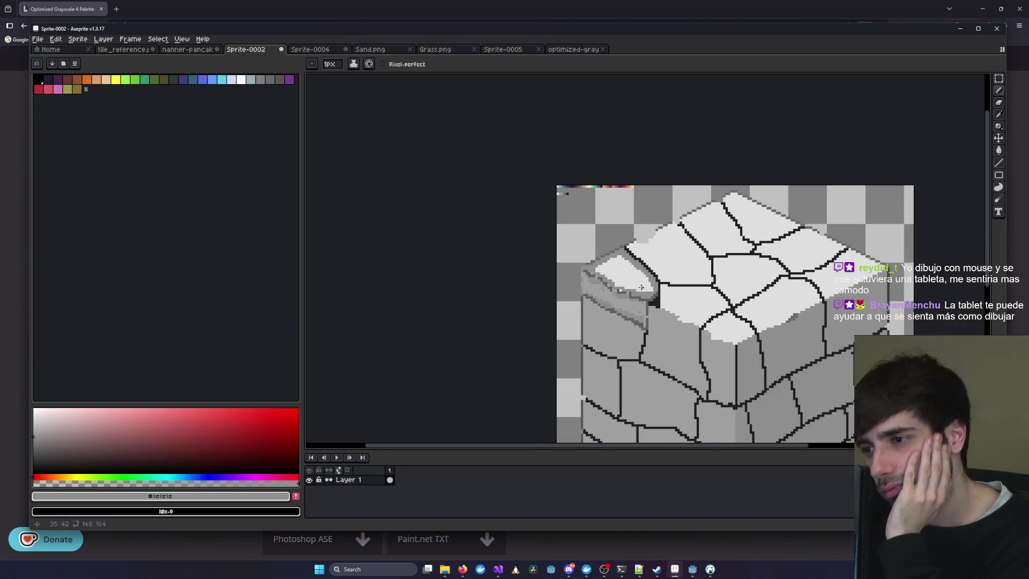
scroll(619, 292, "up", 2)
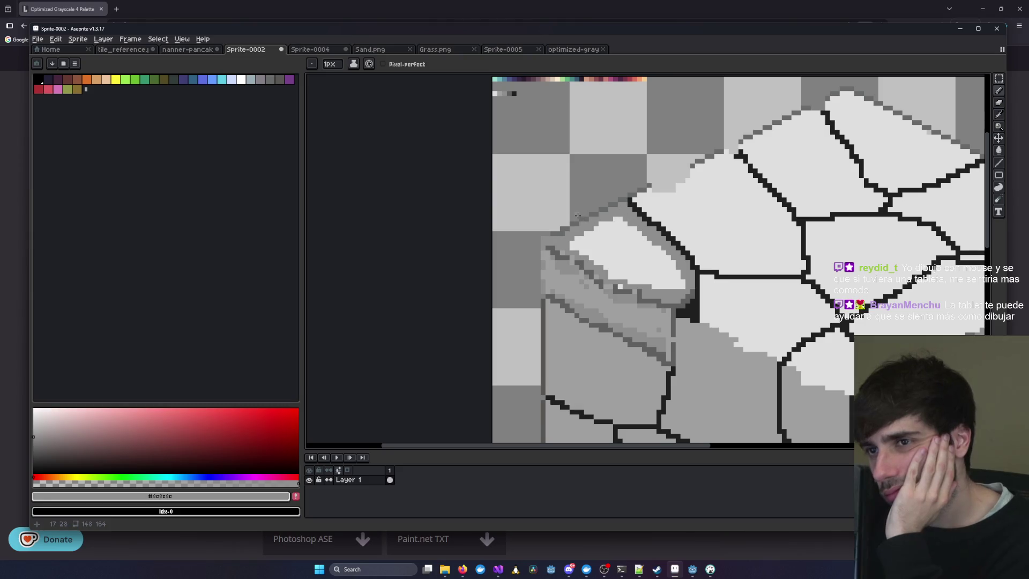
left_click_drag(613, 222, 663, 265)
mouse_move(589, 237)
left_mouse_down()
mouse_move(661, 271)
mouse_move(572, 252)
mouse_move(678, 281)
mouse_move(638, 273)
mouse_move(625, 281)
mouse_move(663, 285)
mouse_move(662, 250)
mouse_move(617, 218)
mouse_move(667, 270)
left_mouse_up()
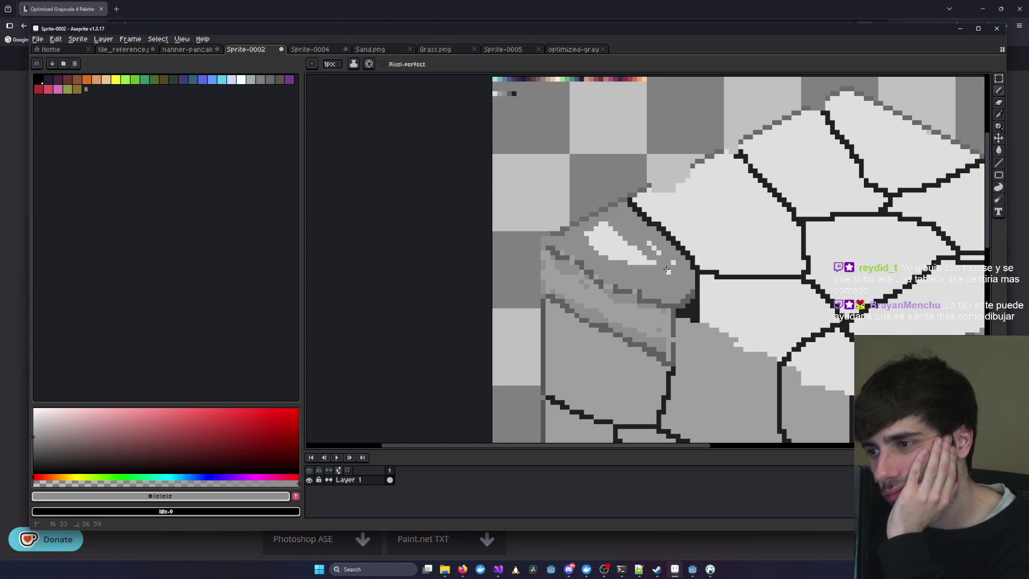
scroll(663, 253, "down", 5)
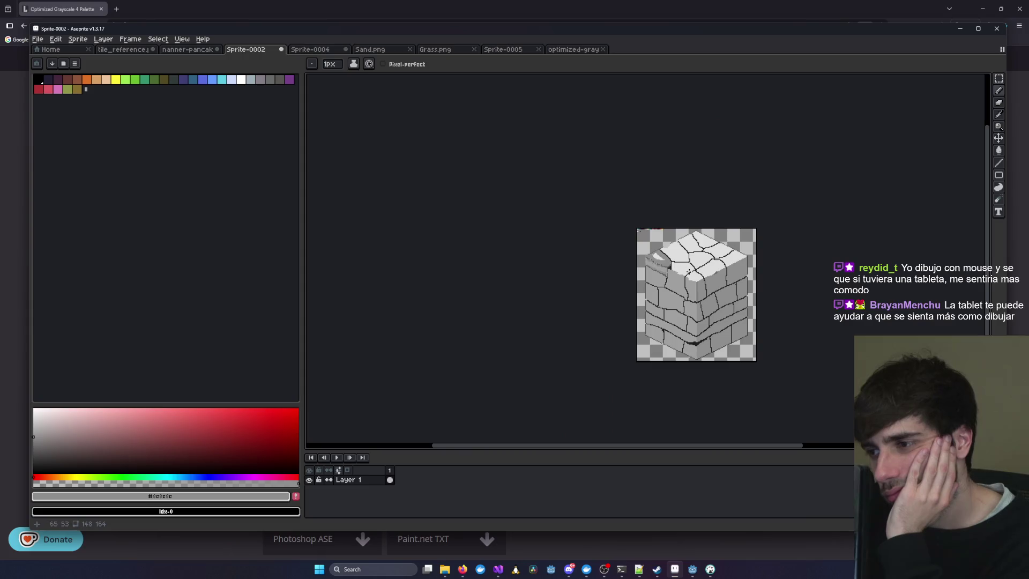
scroll(688, 272, "up", 2)
left_click(375, 49)
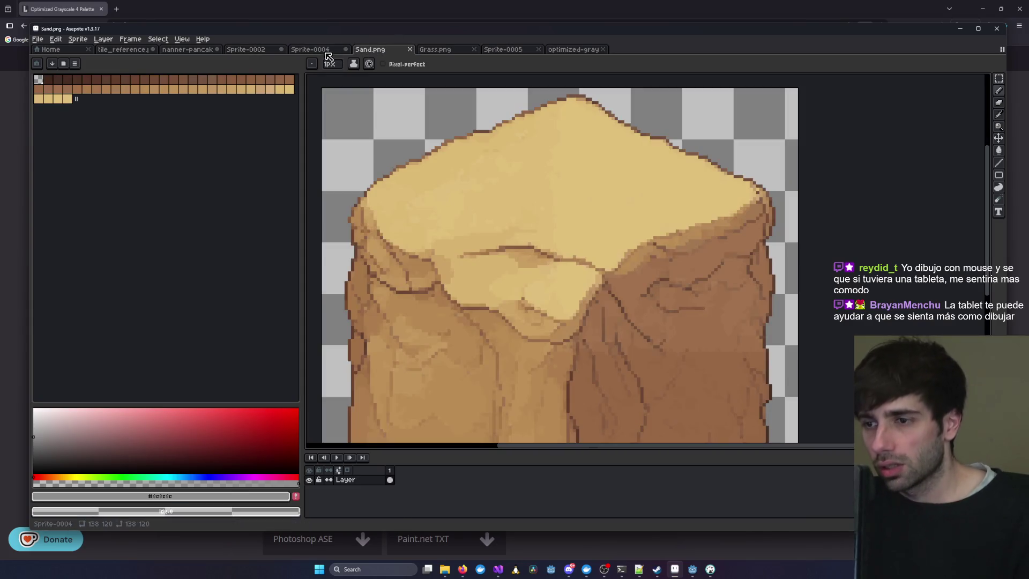
left_click(323, 50)
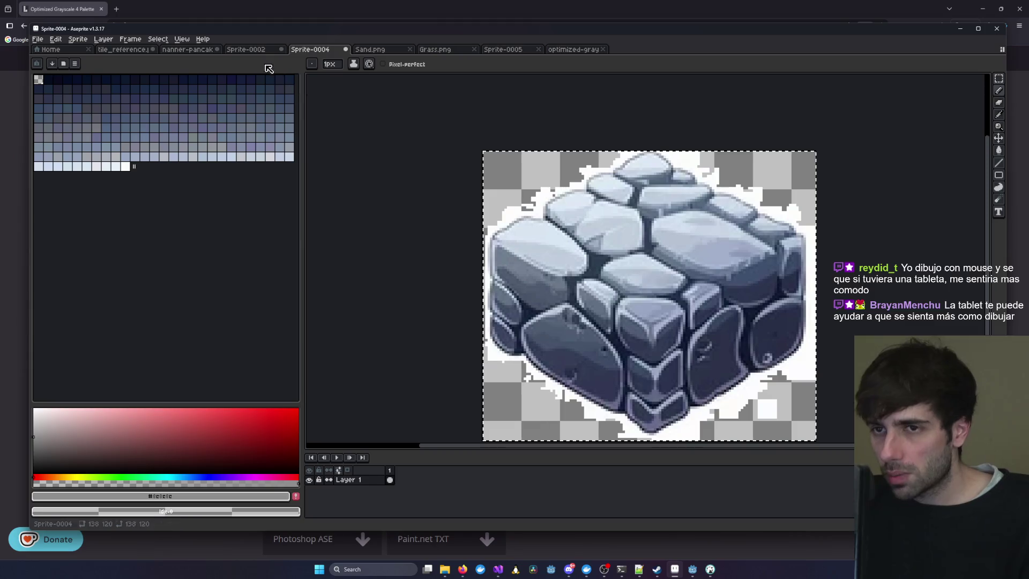
left_click(256, 51)
scroll(537, 225, "up", 2)
key("v")
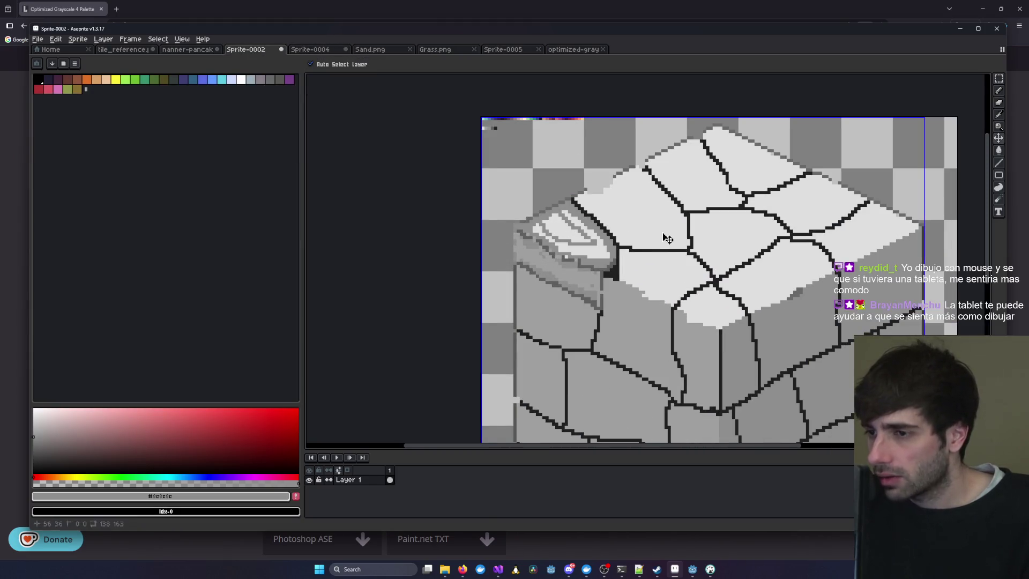
- Reselect the Pencil with B and zoom in on the top-left stone
key("b")
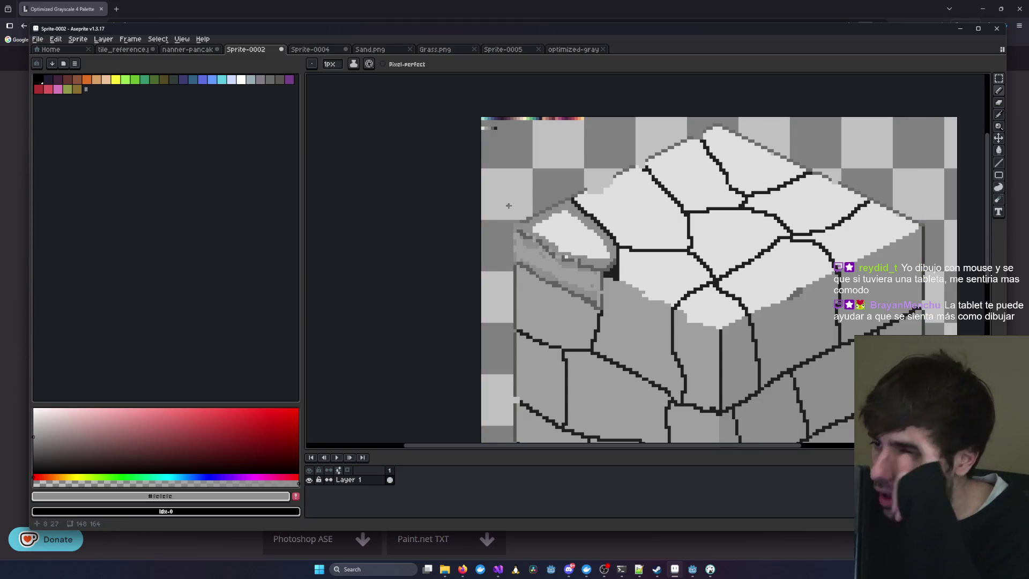
mouse_move(998, 92)
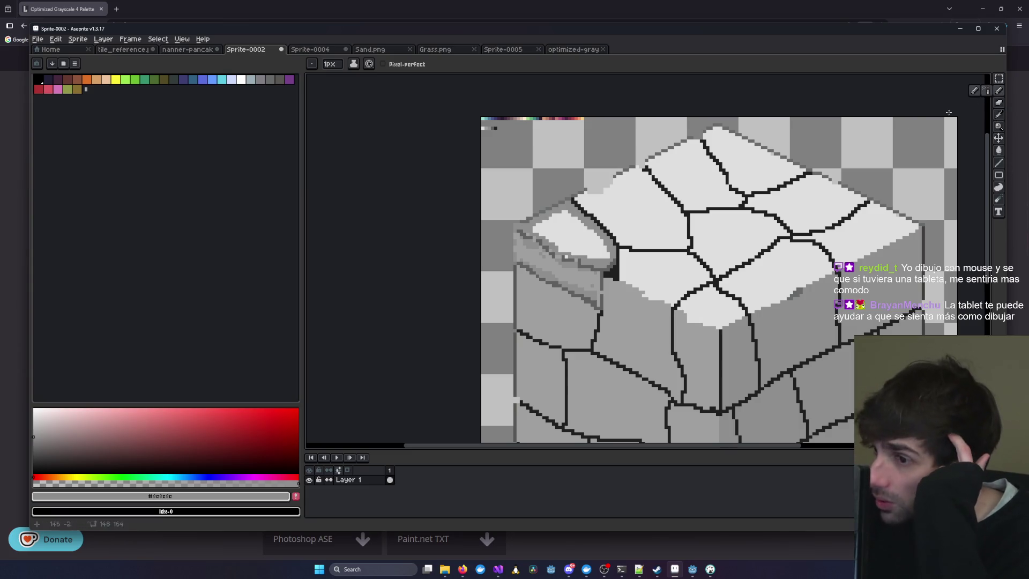
scroll(583, 255, "up", 1)
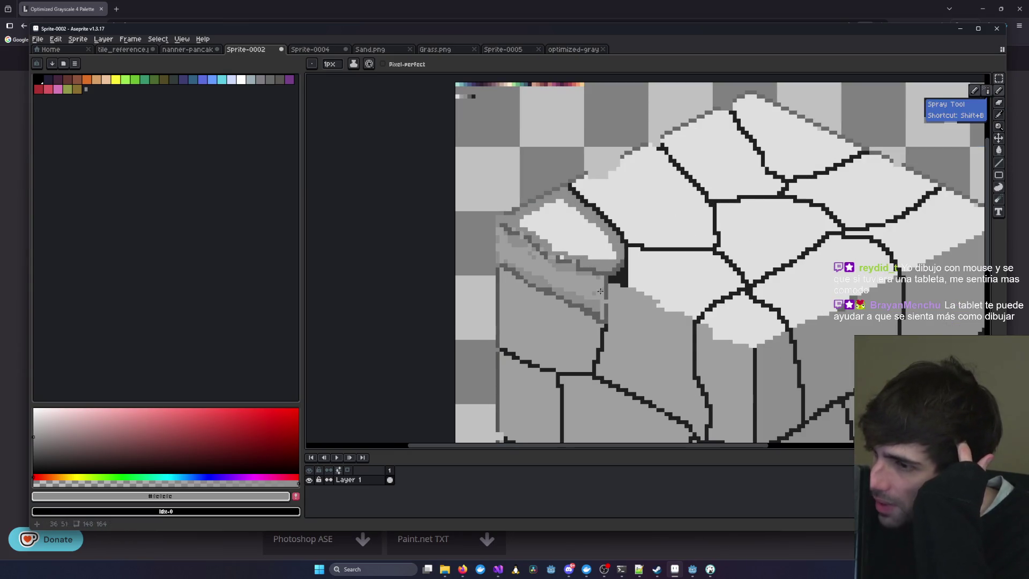